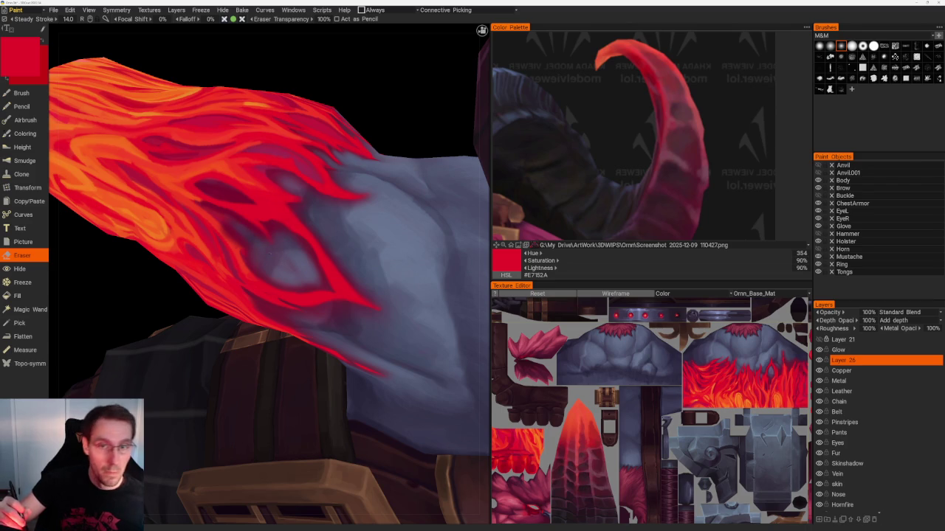
- Orbit around the flame-painted arm and make Glow the active paint layer
middle_drag(236, 199, 259, 226)
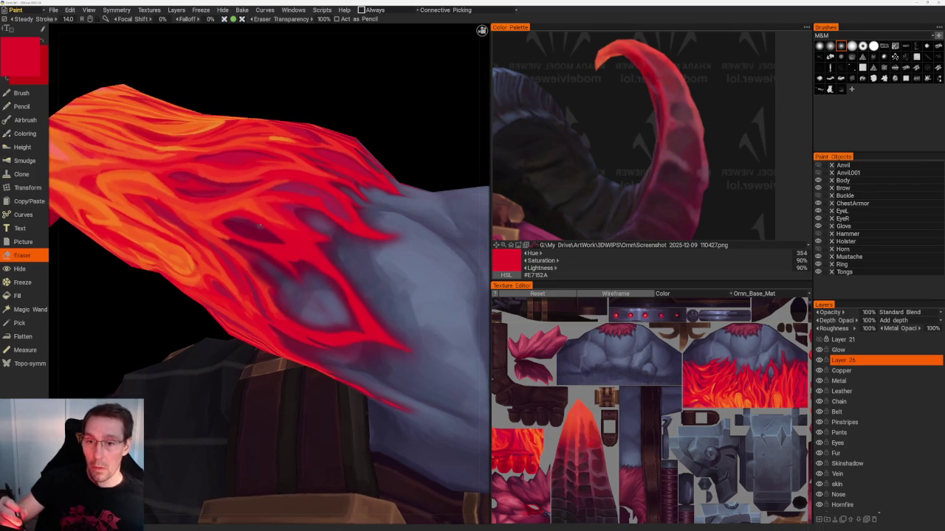
middle_drag(305, 102, 342, 83)
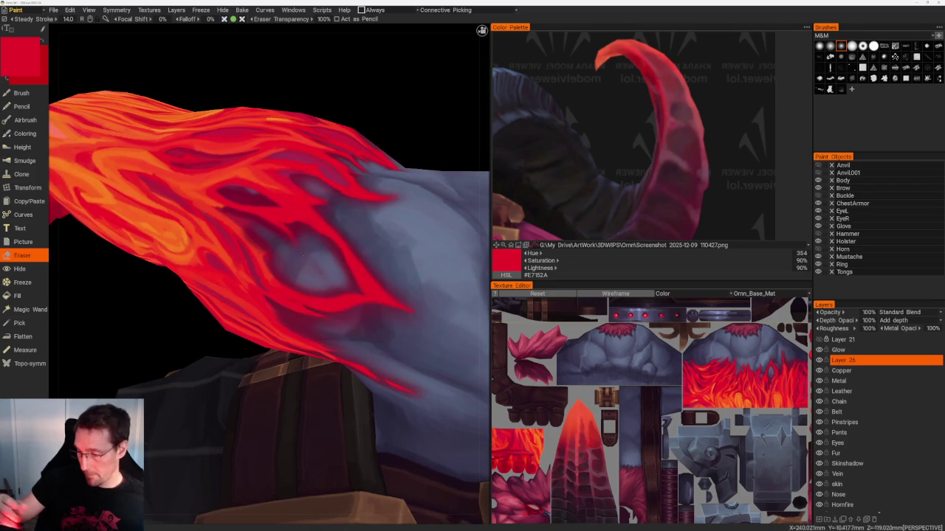
click(841, 350)
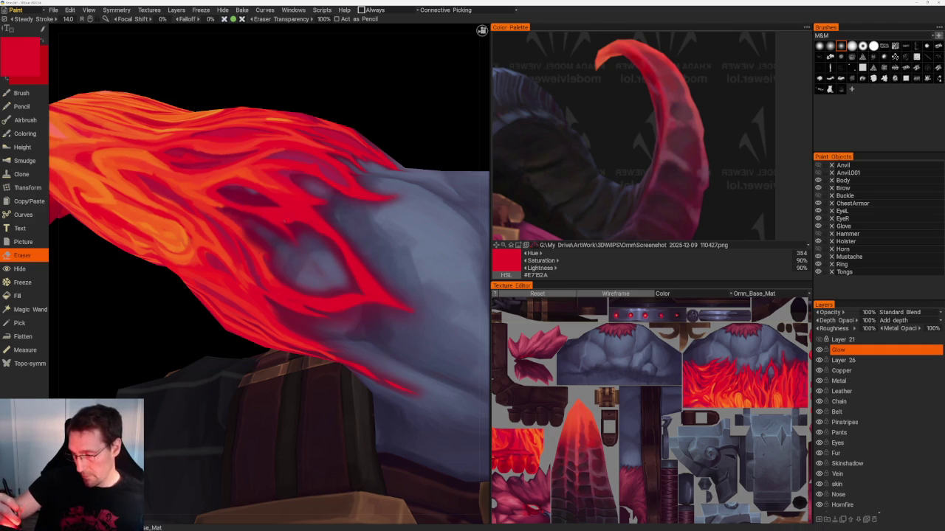
- Zoom out to a back view of the whole Ornn model, tilted to show the horns
scroll(367, 312, down, 5)
scroll(296, 222, down, 5)
mouse_move(207, 133)
mouse_down()
mouse_move(365, 192)
mouse_move(299, 234)
mouse_move(317, 253)
mouse_move(337, 354)
mouse_move(310, 362)
mouse_up()
scroll(313, 418, up, 3)
drag(313, 418, 307, 419)
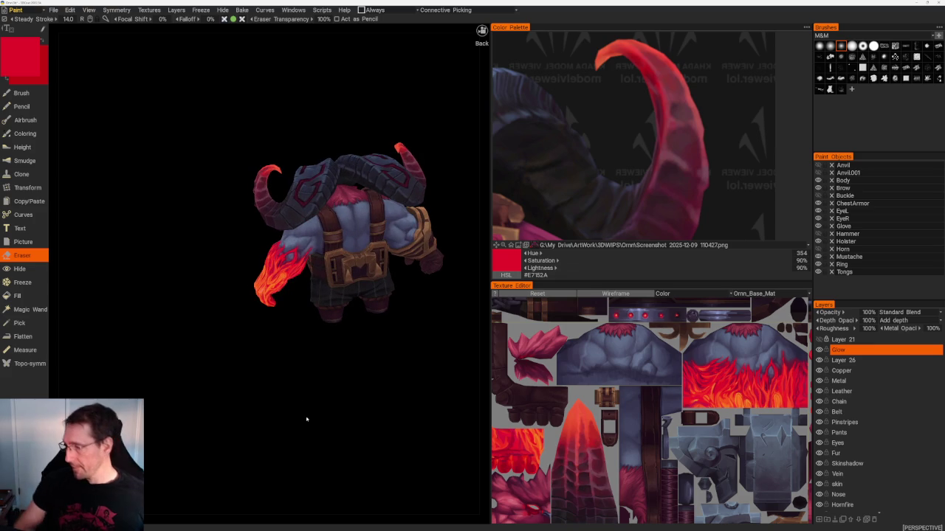
- Zoom and pan the Color Palette reference image onto the glowing red fist
scroll(614, 149, down, 5)
scroll(615, 137, up, 3)
scroll(616, 130, up, 1)
scroll(616, 120, up, 2)
scroll(617, 126, down, 3)
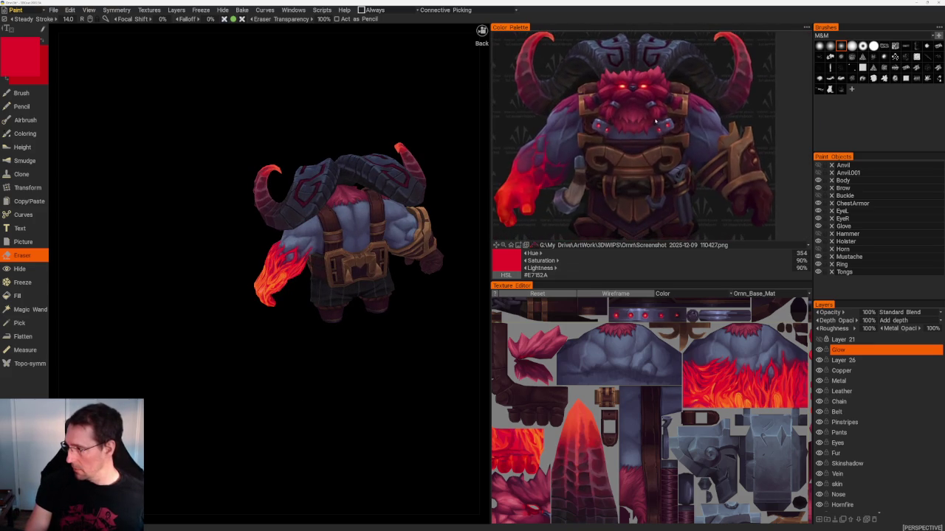
scroll(619, 133, up, 2)
scroll(620, 140, up, 1)
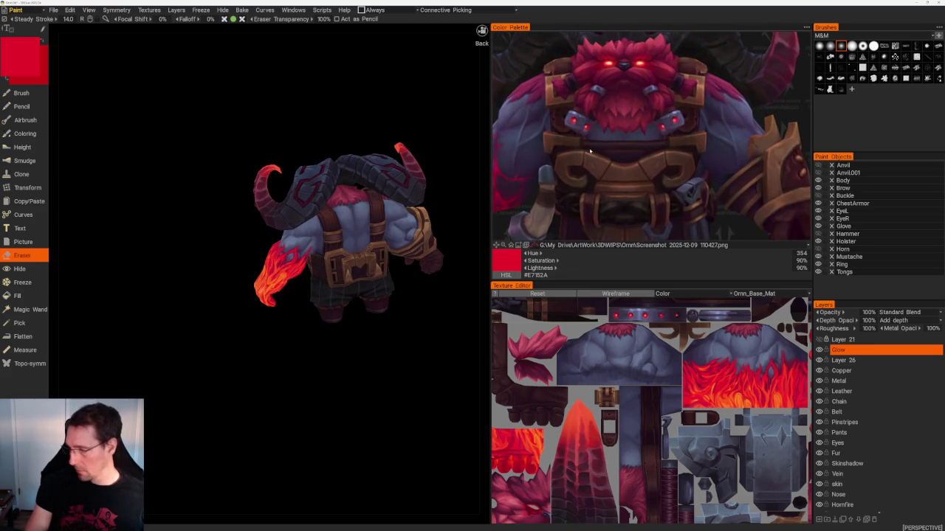
scroll(589, 152, up, 2)
drag(590, 147, 638, 119)
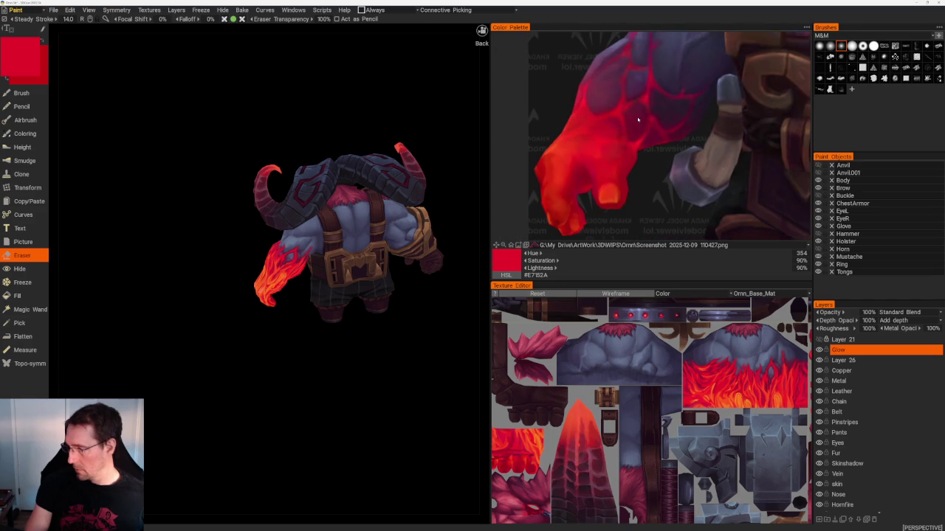
- Close in on the model's flaming fist and switch to the Brush tool
mouse_move(310, 347)
mouse_down()
mouse_move(283, 358)
mouse_move(278, 374)
mouse_move(261, 366)
mouse_move(262, 334)
mouse_up()
mouse_move(262, 334)
right_down()
mouse_move(322, 392)
mouse_move(397, 374)
right_up()
mouse_move(396, 374)
mouse_down()
mouse_move(389, 379)
mouse_move(384, 352)
mouse_up()
key(b)
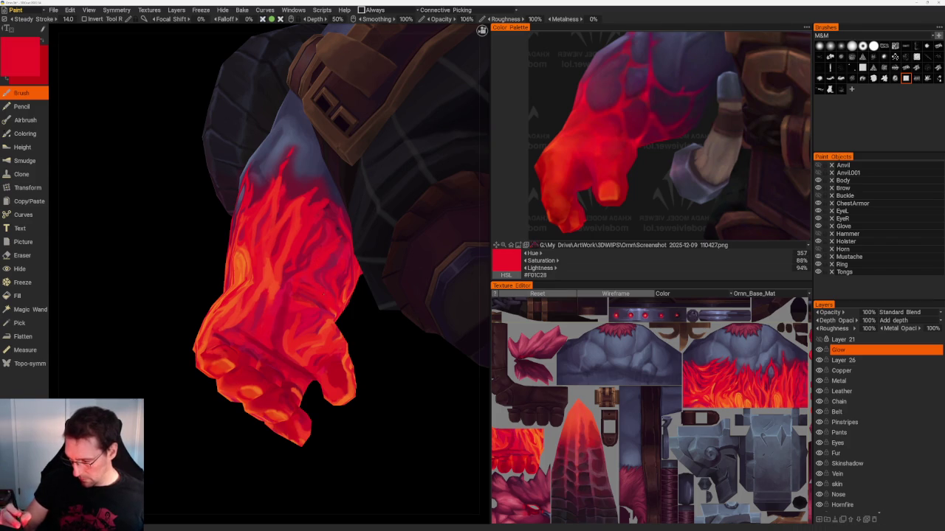
- Paint crimson and bright red flame streaks on the fist, sampling colours with V
drag(352, 326, 383, 352)
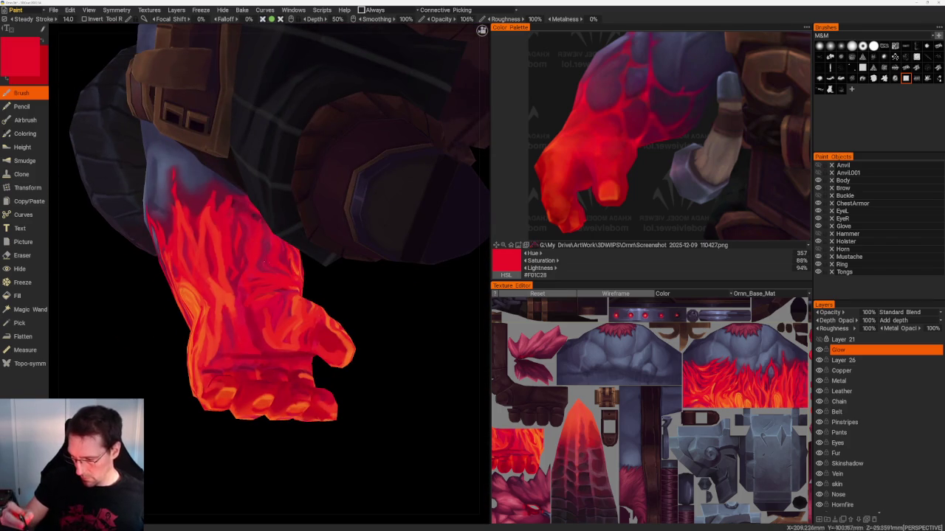
key(v)
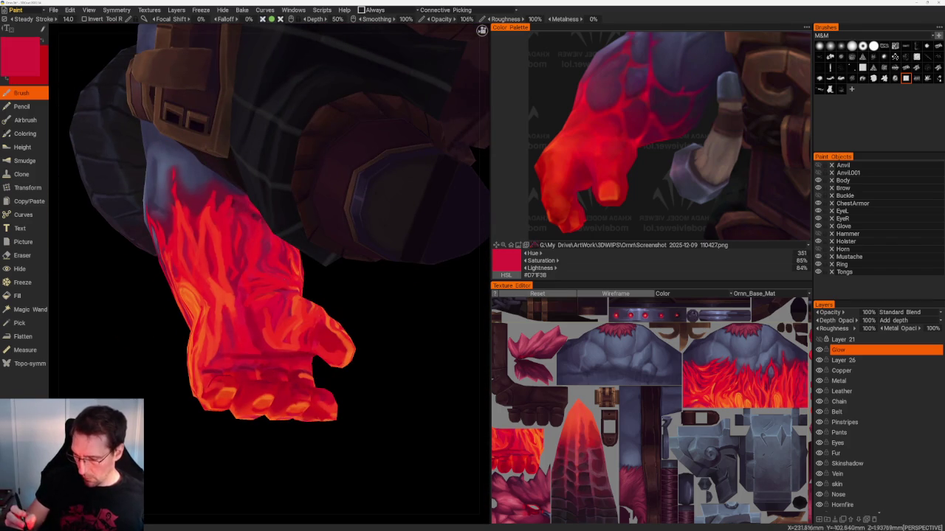
drag(403, 375, 409, 337)
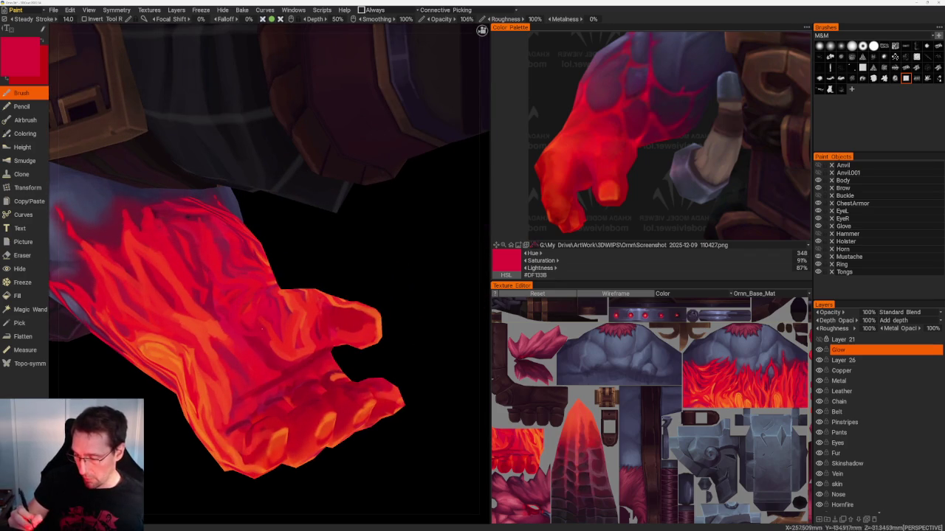
key(v)
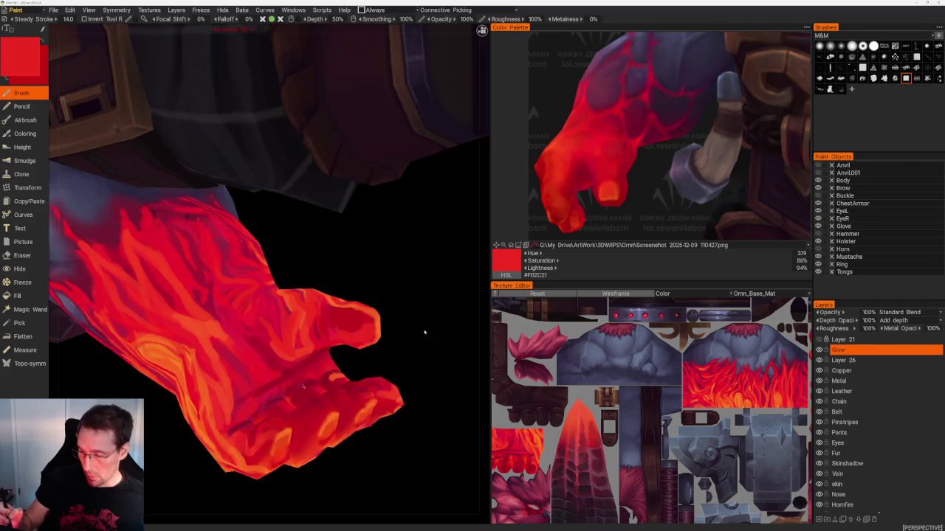
drag(424, 331, 392, 338)
scroll(330, 251, down, 5)
drag(330, 251, 401, 383)
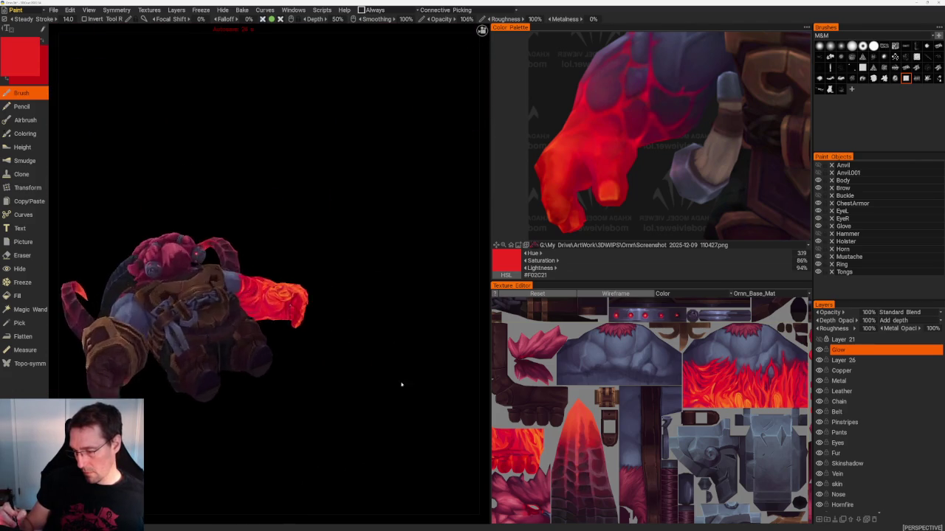
scroll(400, 384, up, 5)
scroll(426, 406, up, 2)
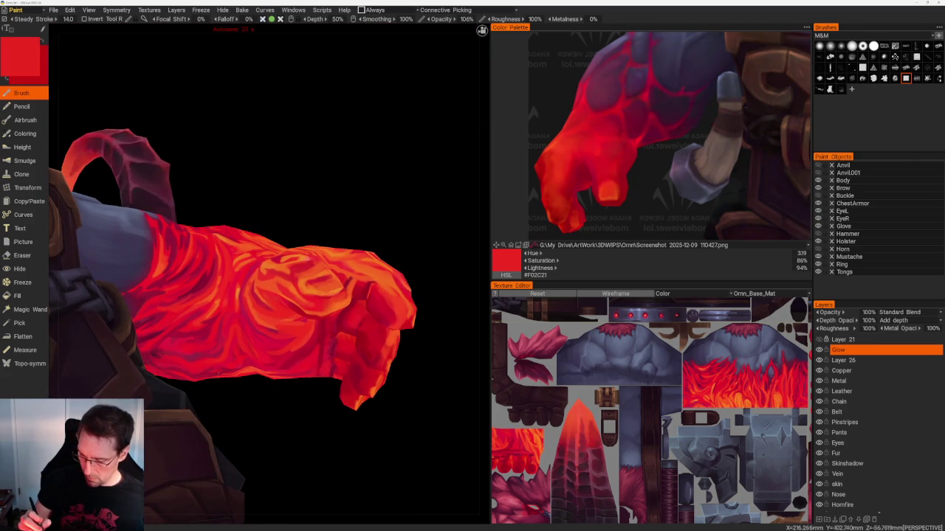
- Paint dark crimson and brighter red streaks over the open hand and its underside
key(v)
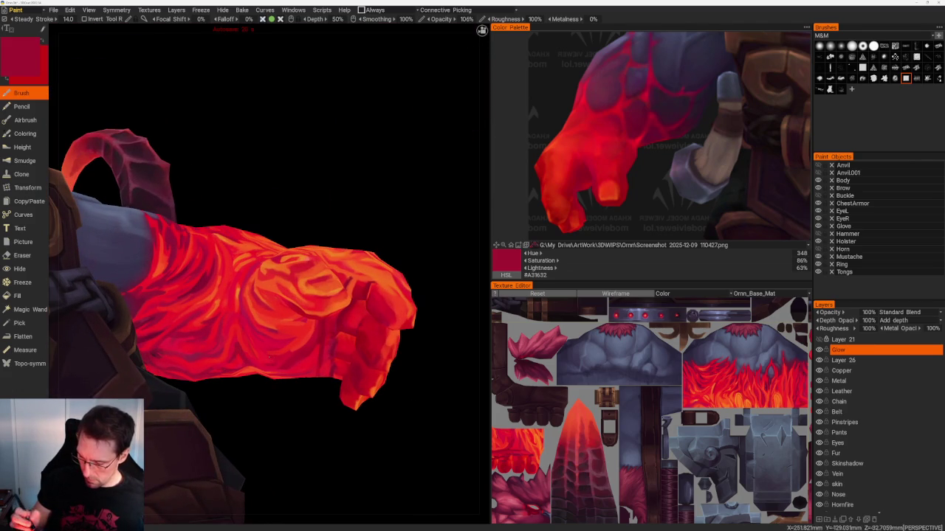
mouse_move(302, 382)
mouse_down()
mouse_move(302, 437)
mouse_move(273, 451)
mouse_up()
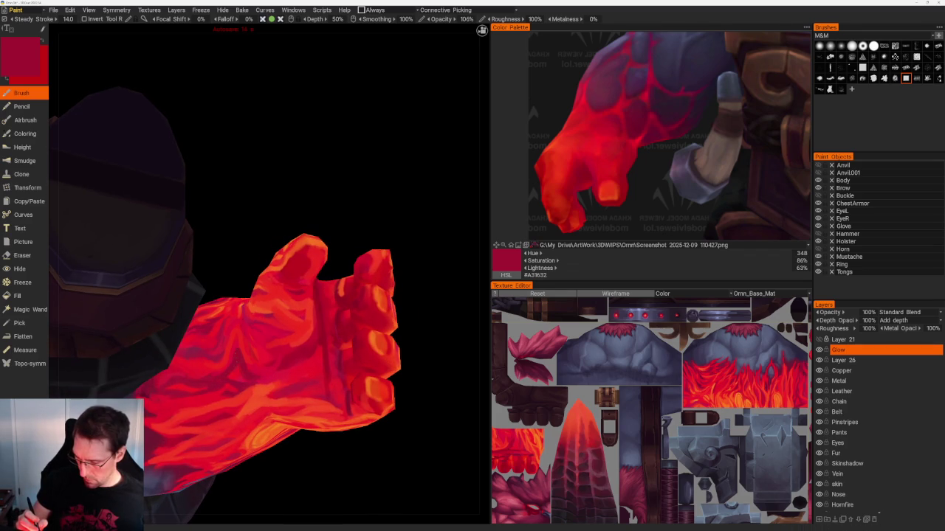
key(v)
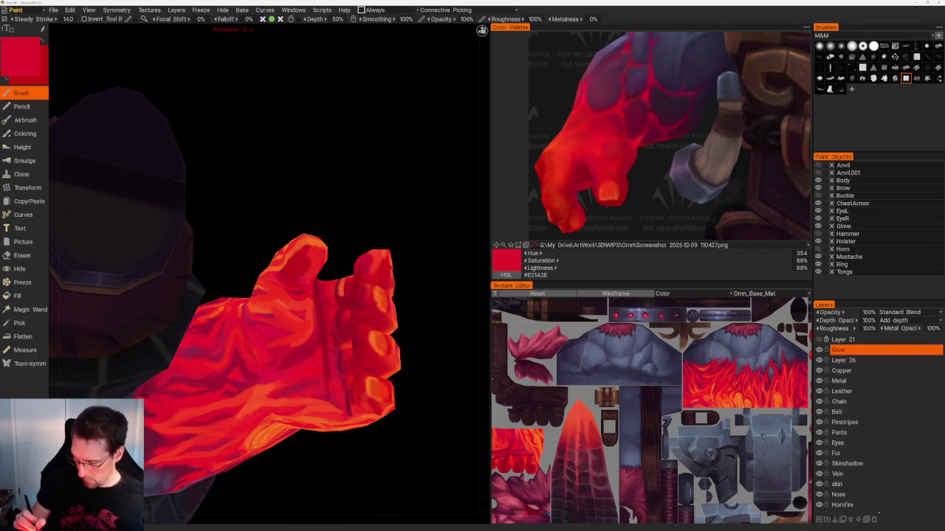
key(v)
drag(482, 31, 481, 32)
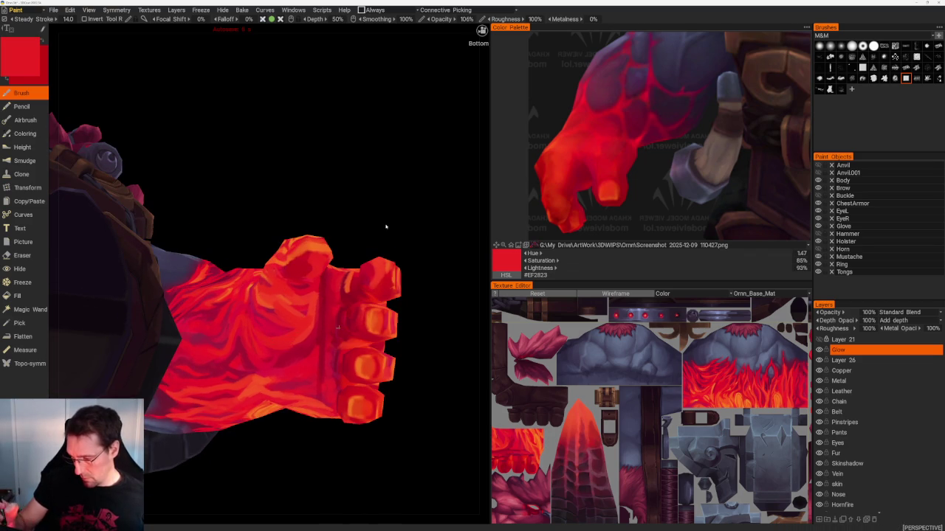
scroll(318, 195, down, 5)
mouse_move(251, 162)
mouse_down()
mouse_move(337, 219)
mouse_move(293, 217)
mouse_move(355, 253)
mouse_move(379, 256)
mouse_move(386, 276)
mouse_up()
- Add red-orange (#F54126) streaks while viewing the fist sideways and from the back
scroll(373, 255, up, 5)
scroll(352, 272, down, 3)
scroll(353, 273, up, 3)
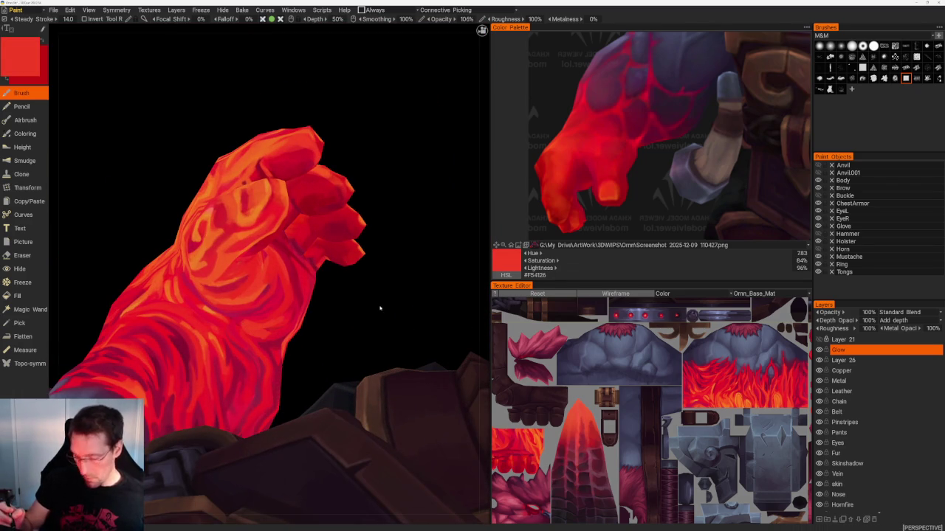
mouse_move(356, 319)
mouse_down()
mouse_move(323, 322)
mouse_move(379, 313)
mouse_up()
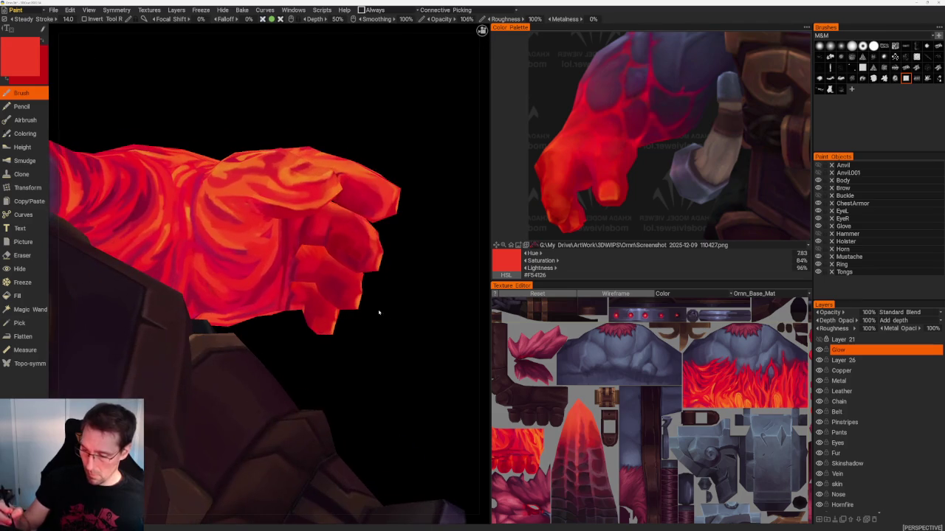
scroll(347, 317, down, 5)
mouse_move(308, 256)
mouse_down()
mouse_move(338, 239)
mouse_move(225, 349)
mouse_up()
scroll(225, 349, up, 5)
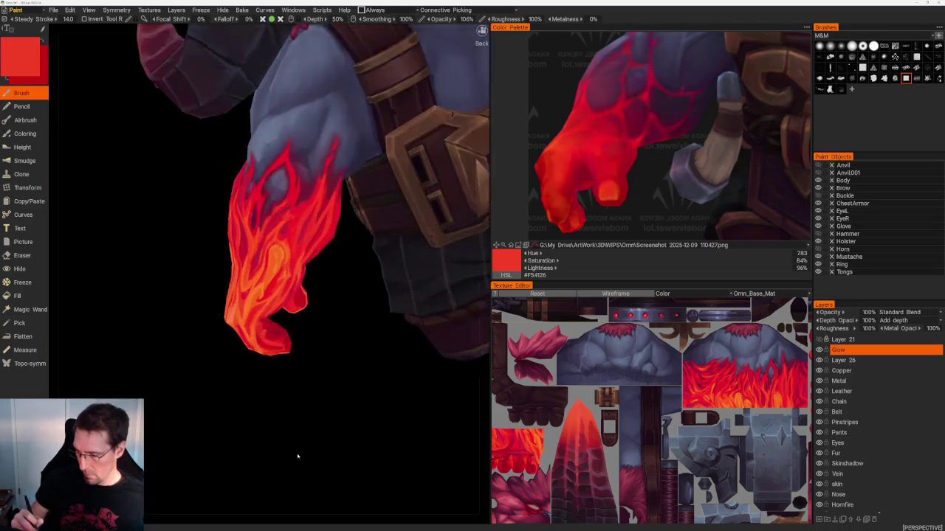
- Paint crimson (#E9172A) flame edges where the forearm meets the grey skin, then switch to the Eraser
scroll(287, 411, up, 2)
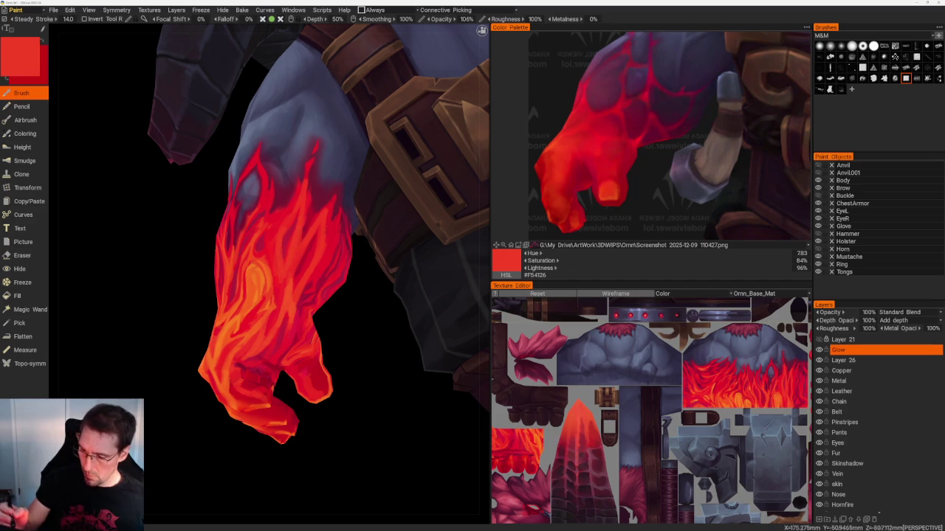
key(v)
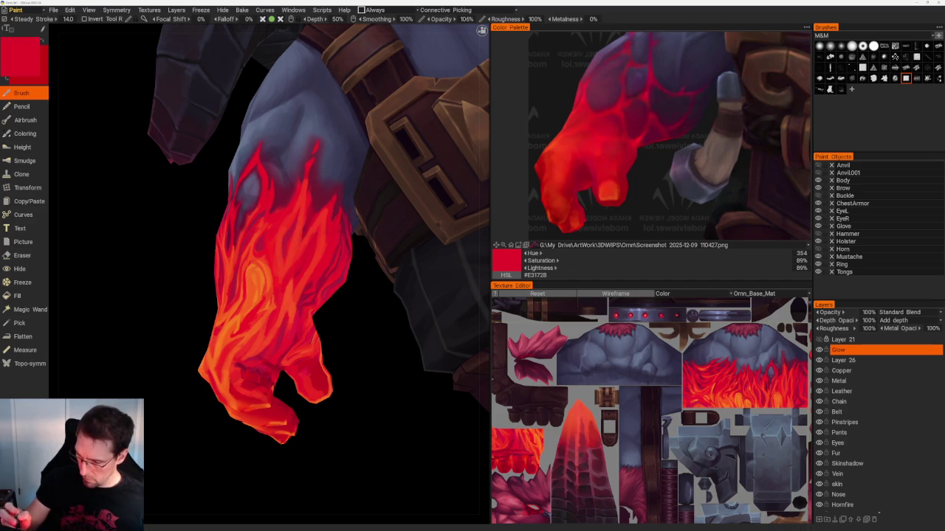
scroll(349, 333, down, 10)
mouse_move(258, 126)
mouse_down()
mouse_move(302, 236)
mouse_move(310, 207)
mouse_up()
scroll(310, 207, up, 3)
scroll(316, 200, up, 3)
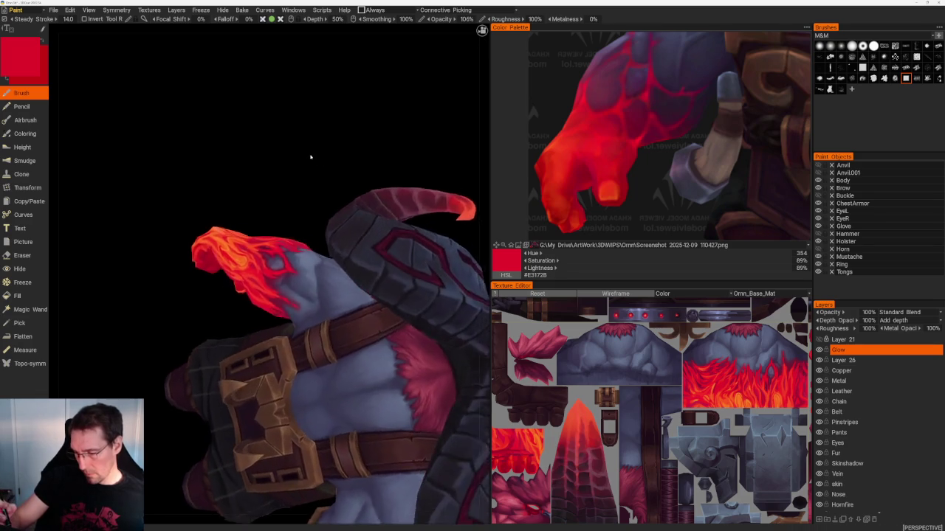
scroll(310, 158, up, 3)
scroll(331, 176, up, 3)
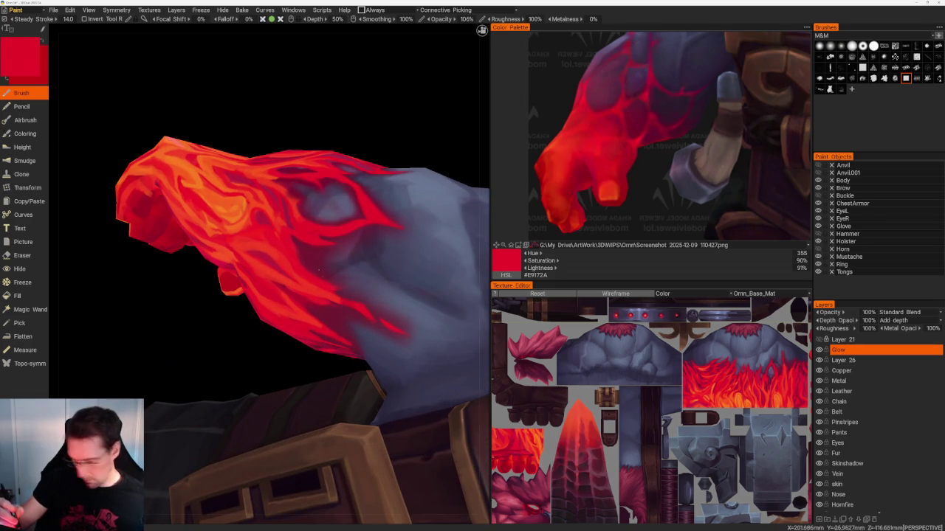
key(e)
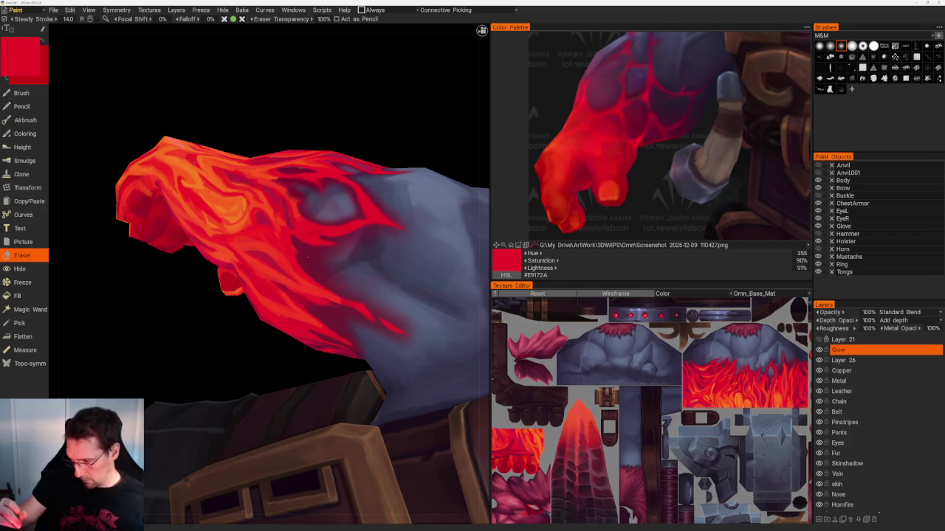
- Zoom and rotate until the flaming fist fills the left of the viewport
mouse_move(303, 255)
mouse_down()
mouse_move(243, 192)
mouse_move(261, 154)
mouse_move(285, 197)
mouse_move(332, 232)
mouse_up()
scroll(179, 131, down, 10)
scroll(273, 150, up, 3)
mouse_move(273, 150)
mouse_down()
mouse_move(302, 196)
mouse_move(247, 169)
mouse_move(288, 153)
mouse_up()
scroll(312, 204, up, 3)
scroll(271, 162, up, 2)
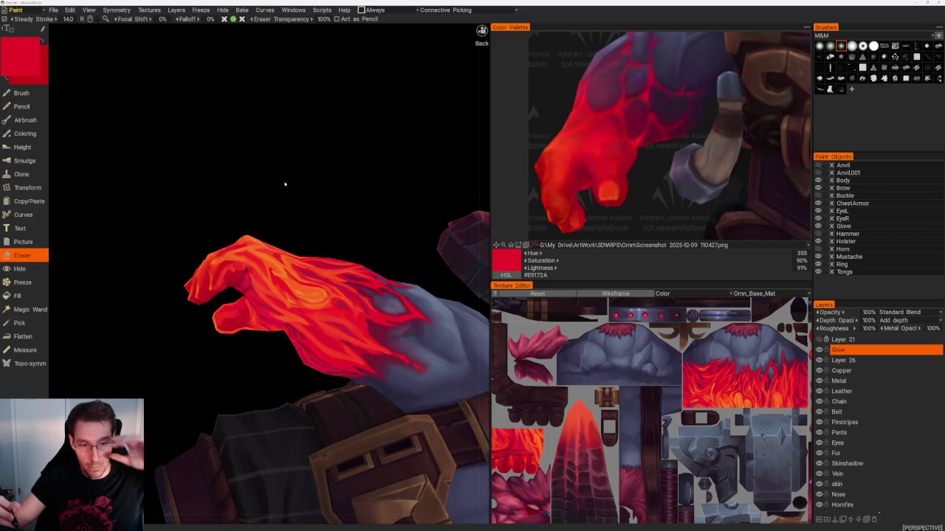
mouse_move(288, 166)
mouse_down()
mouse_move(299, 158)
mouse_move(285, 163)
mouse_move(276, 152)
mouse_move(284, 166)
mouse_up()
- Touch up with the Brush, return to the Eraser, and orbit around the glowing fist
key(b)
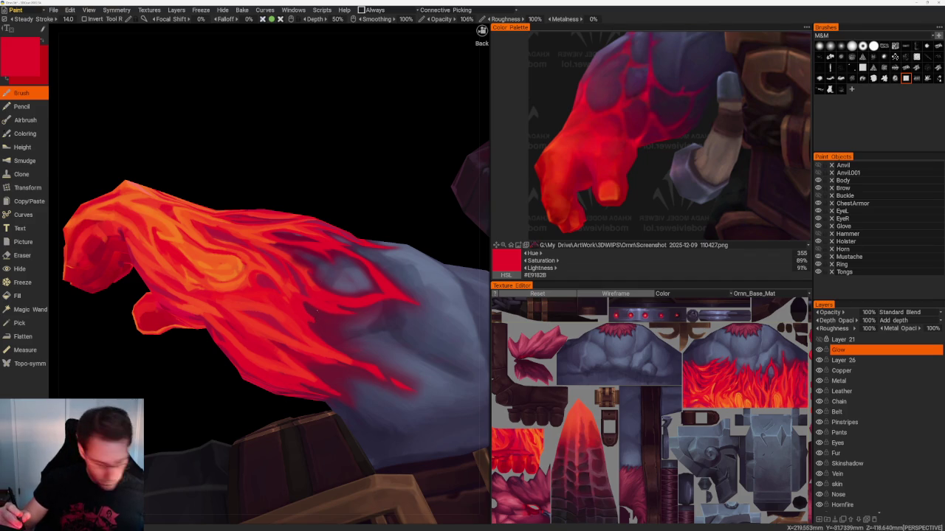
key(e)
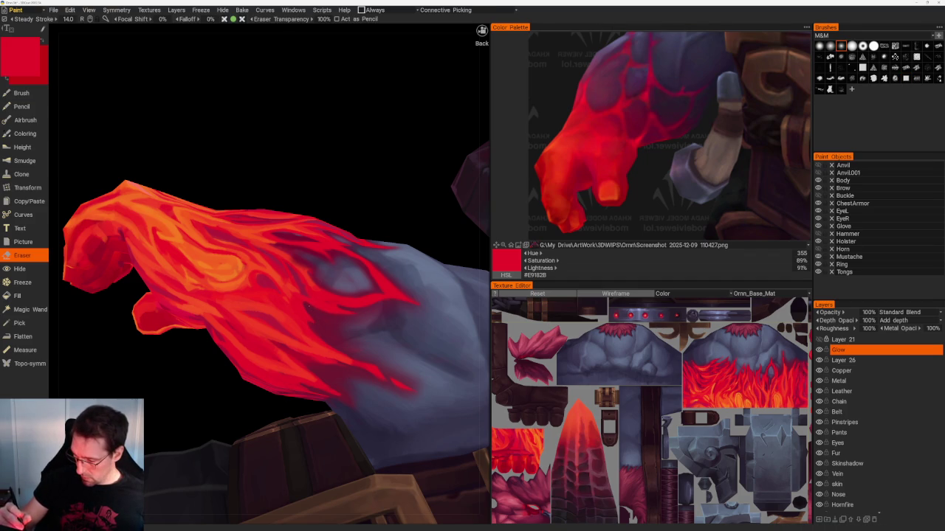
scroll(179, 105, down, 10)
mouse_move(180, 106)
mouse_down()
mouse_move(424, 167)
mouse_move(349, 248)
mouse_move(359, 308)
mouse_move(295, 312)
mouse_move(315, 314)
mouse_up()
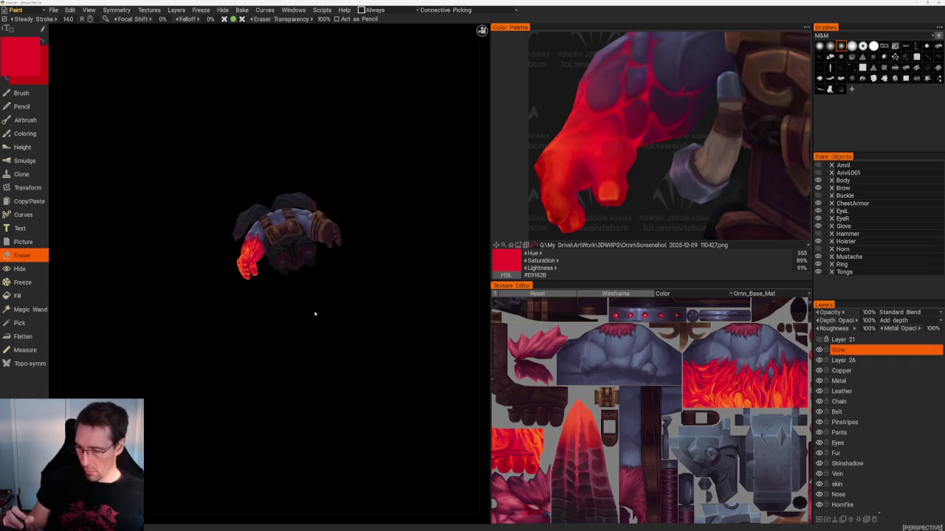
scroll(315, 314, up, 5)
mouse_move(389, 445)
mouse_down()
mouse_move(329, 382)
mouse_move(325, 410)
mouse_move(310, 391)
mouse_move(318, 374)
mouse_up()
- Undo the stray red stroke on the armour and switch back to erasing
key(b)
mouse_move(349, 338)
mouse_down()
mouse_move(320, 324)
mouse_move(344, 338)
mouse_move(366, 254)
mouse_up()
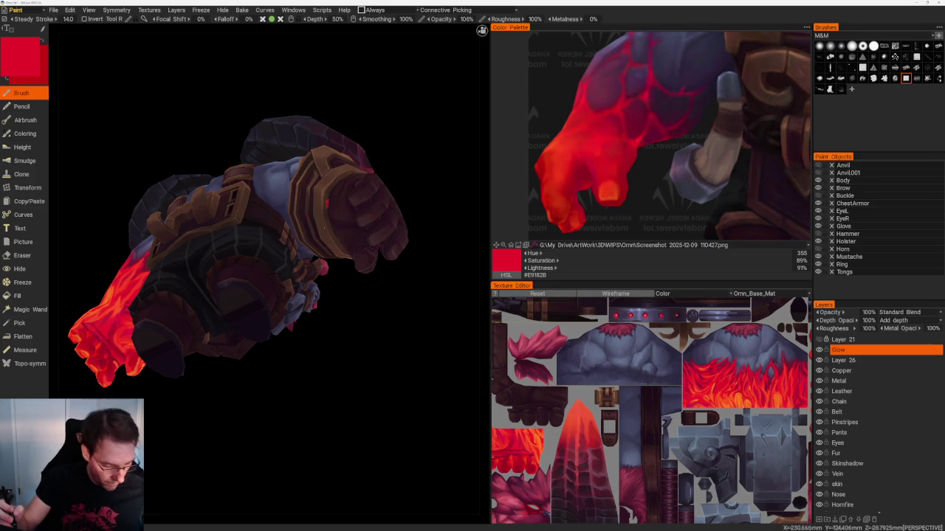
key(s)
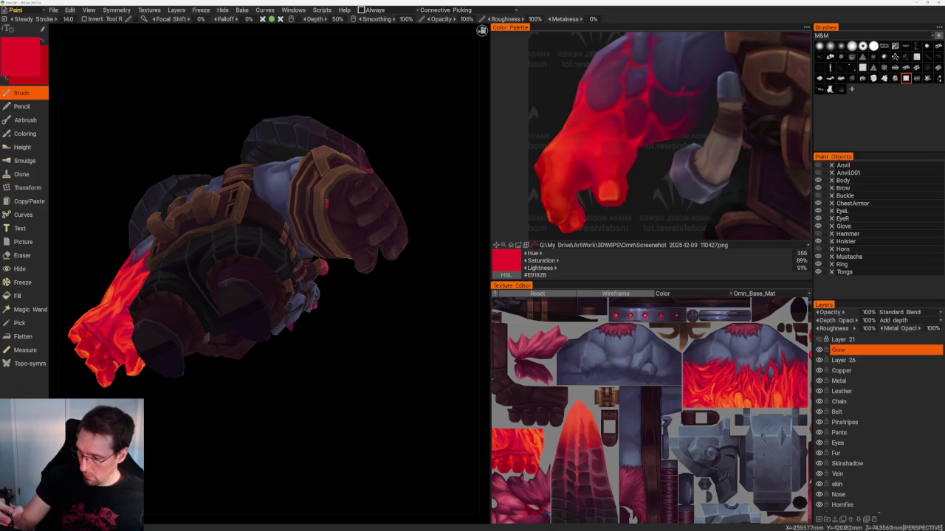
key(ctrl+z)
key(e)
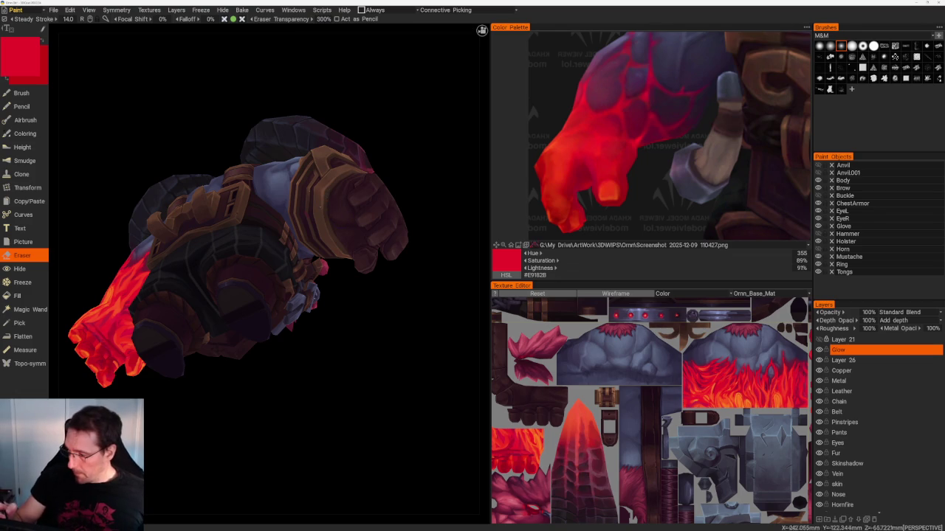
- View the character from straight behind, then a three-quarter back view of the whole figure
drag(442, 413, 413, 457)
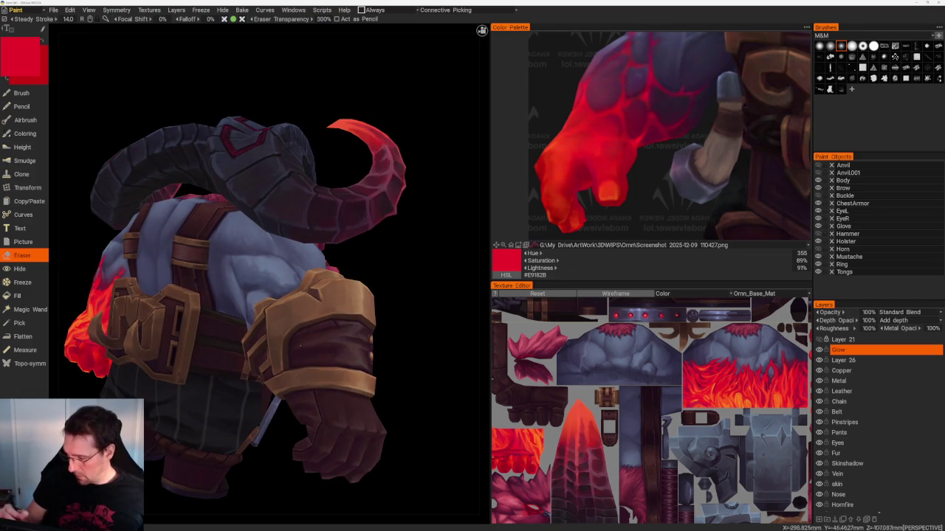
key(ctrl+KP_1)
mouse_move(382, 420)
mouse_down()
mouse_move(374, 433)
mouse_move(399, 428)
mouse_move(394, 379)
mouse_move(287, 396)
mouse_move(329, 355)
mouse_move(340, 327)
mouse_move(332, 306)
mouse_move(299, 330)
mouse_move(359, 401)
mouse_move(295, 390)
mouse_move(271, 443)
mouse_move(285, 394)
mouse_move(277, 402)
mouse_move(196, 315)
mouse_move(274, 449)
mouse_move(284, 433)
mouse_move(274, 423)
mouse_move(264, 432)
mouse_move(288, 399)
mouse_up()
mouse_move(199, 317)
mouse_down()
mouse_move(263, 411)
mouse_move(274, 401)
mouse_move(222, 390)
mouse_move(246, 428)
mouse_move(231, 433)
mouse_move(242, 442)
mouse_move(428, 312)
mouse_move(412, 330)
mouse_move(428, 323)
mouse_move(421, 327)
mouse_up()
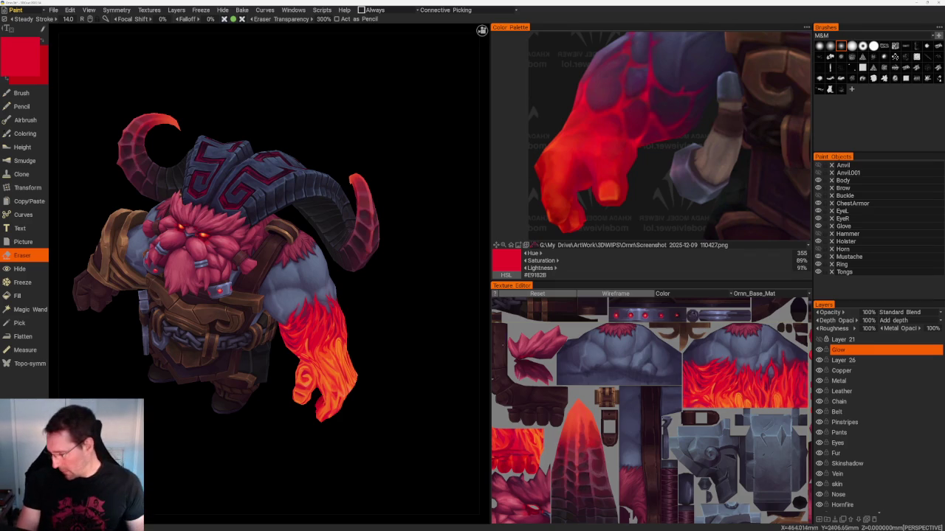
- Zoom and pan the Texture Editor UV layout to the flame-covered forearm region
scroll(656, 361, up, 2)
scroll(656, 360, up, 2)
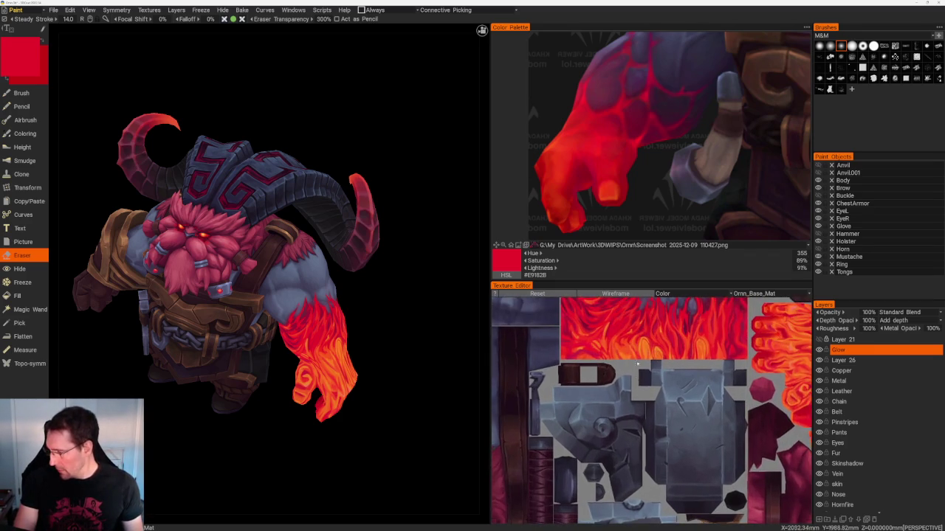
middle_drag(656, 361, 649, 419)
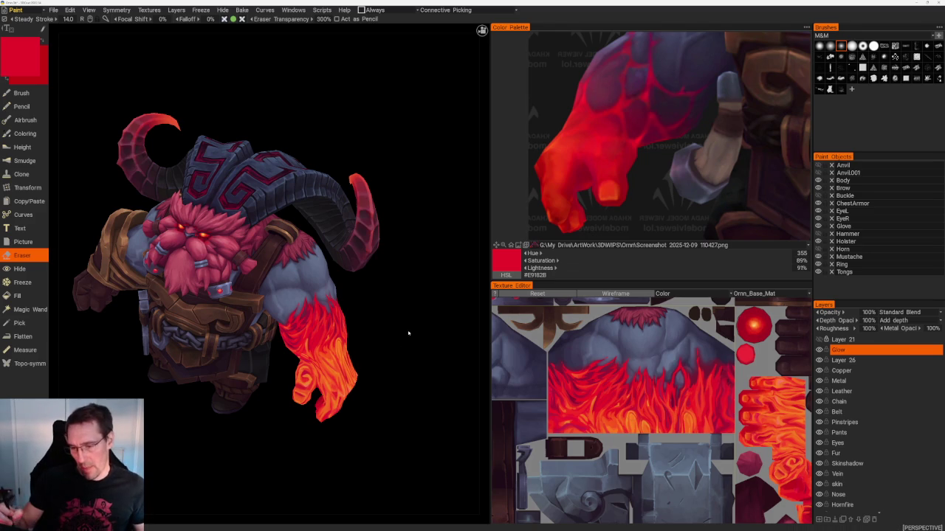
- Orbit the 3D viewport round to a front view of the painted arm
drag(408, 333, 401, 348)
right_drag(401, 348, 363, 274)
shift+drag(363, 274, 370, 291)
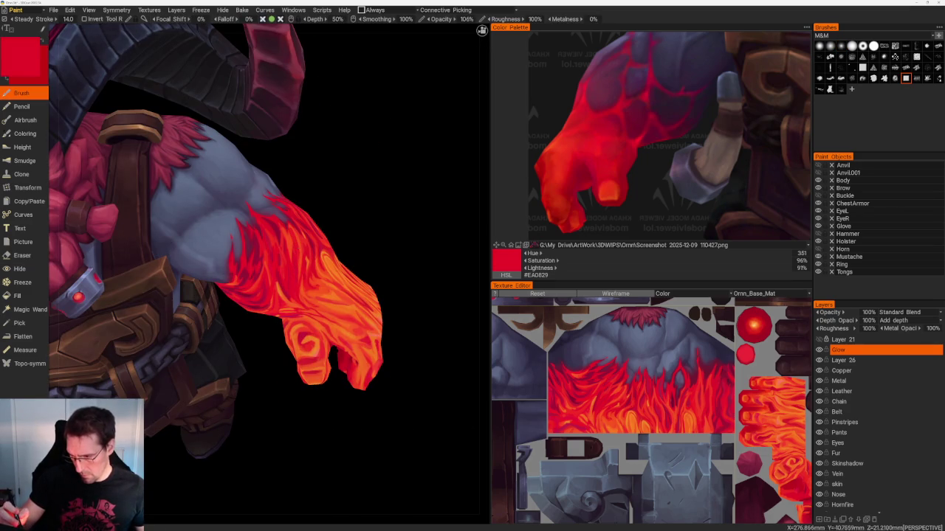
- Frame the flaming glove and sample orange from it, then switch back to red
scroll(356, 196, down, 5)
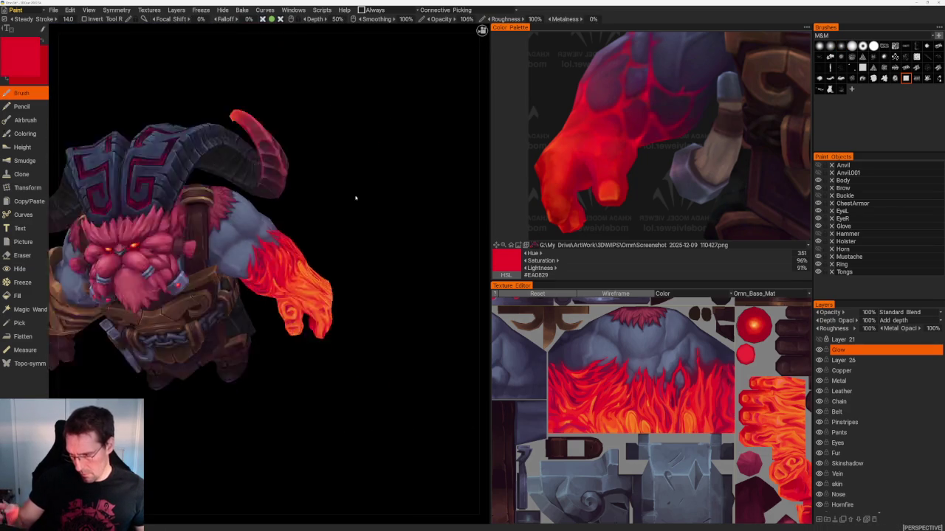
scroll(217, 143, down, 3)
scroll(273, 272, up, 2)
scroll(273, 271, up, 5)
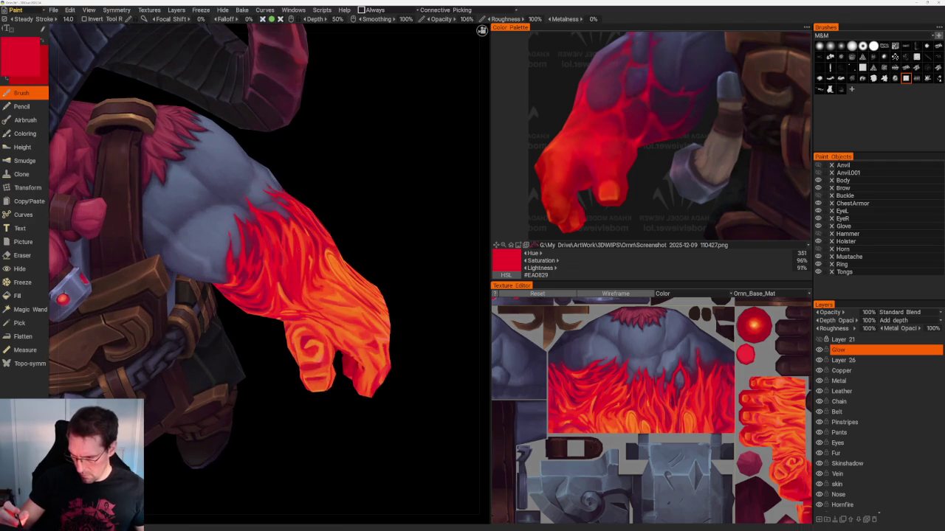
drag(413, 244, 400, 243)
scroll(399, 243, down, 5)
mouse_move(160, 143)
mouse_down()
mouse_move(337, 211)
mouse_move(325, 228)
mouse_move(413, 320)
mouse_up()
scroll(413, 320, up, 10)
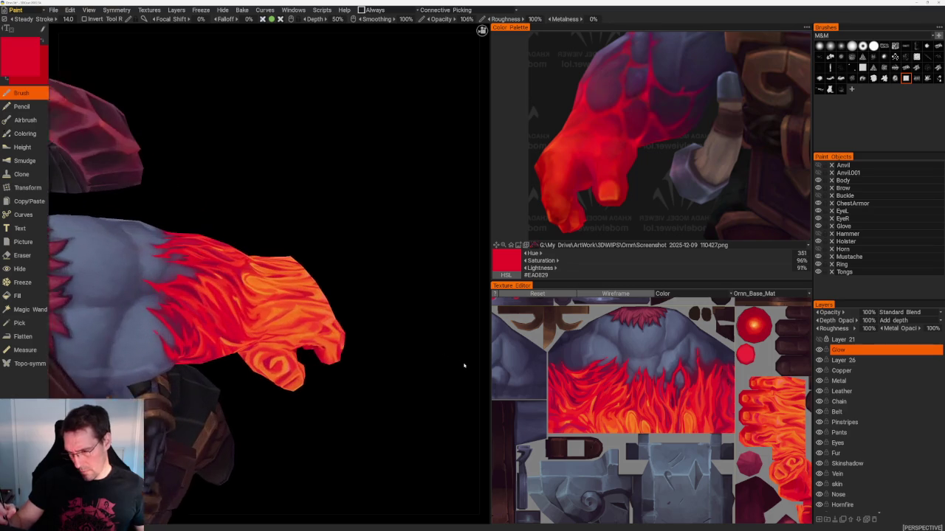
key(v)
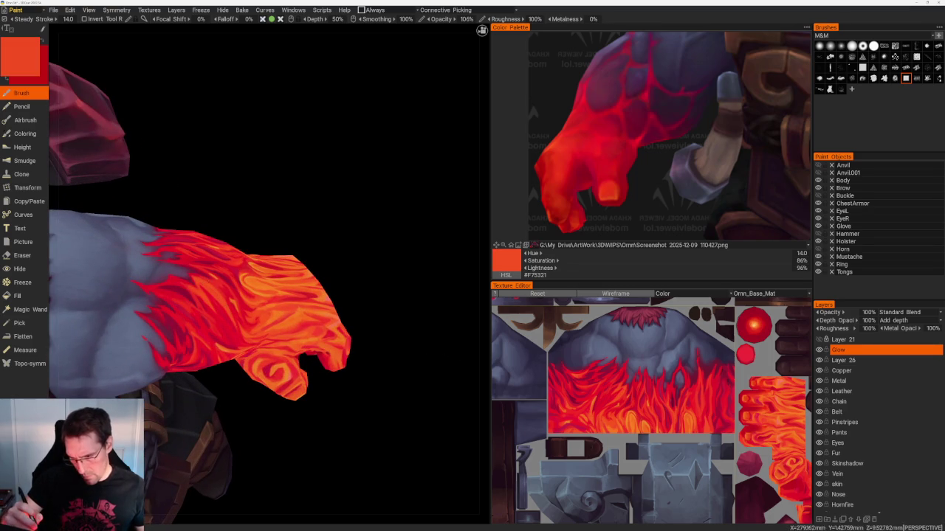
key(v)
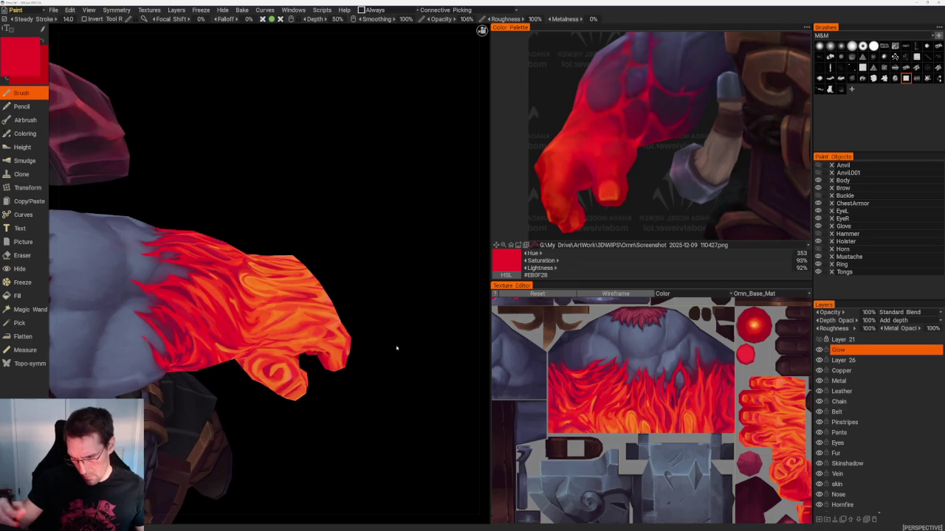
- Close in on the torso and glove and sample a lighter orange, #FC7C20
scroll(396, 348, down, 10)
mouse_move(243, 228)
mouse_down()
mouse_move(331, 147)
mouse_move(240, 193)
mouse_move(278, 180)
mouse_move(350, 202)
mouse_up()
right_drag(350, 202, 414, 312)
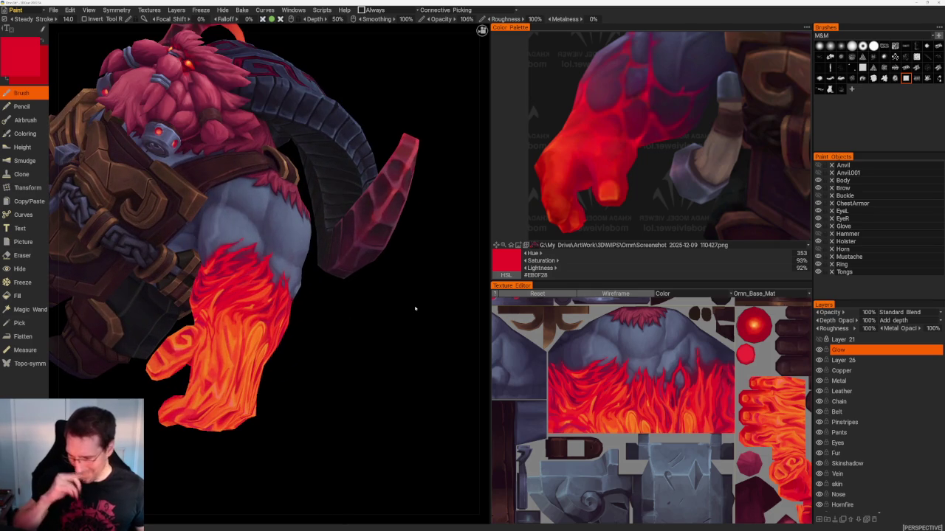
key(v)
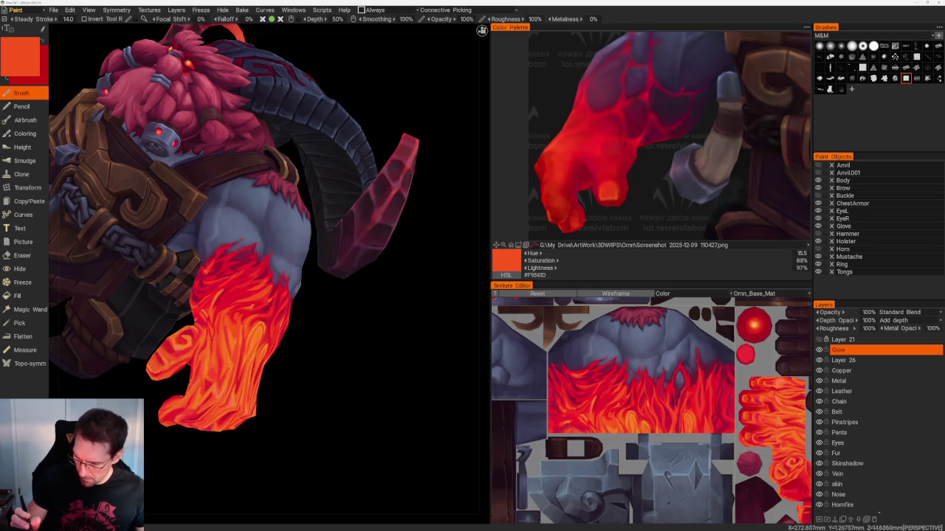
key(v)
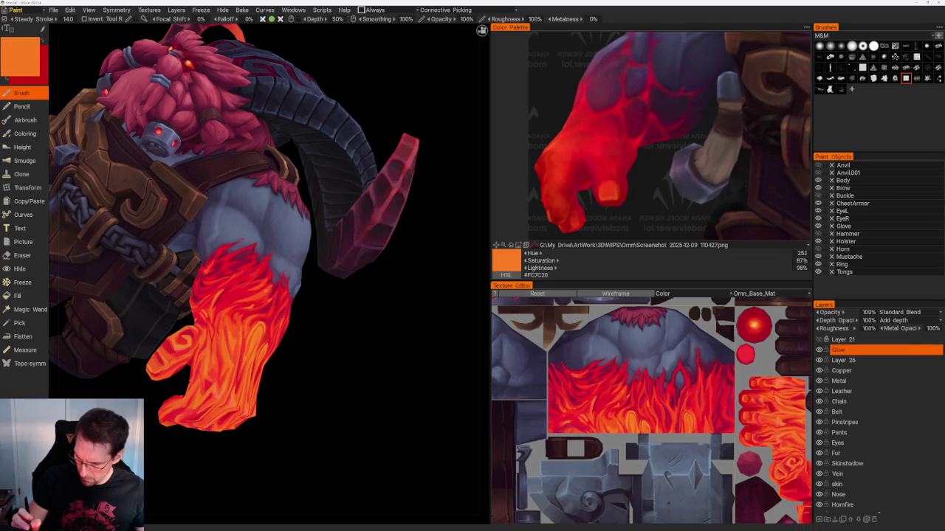
mouse_move(386, 273)
right_down()
mouse_move(392, 258)
mouse_move(234, 151)
right_up()
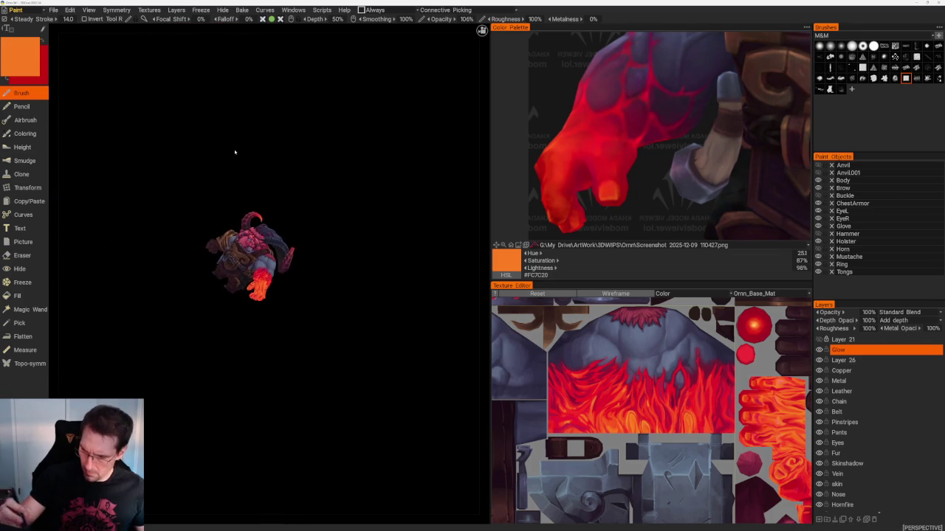
- Turn the character upright into a straight front view
drag(362, 179, 301, 194)
drag(360, 224, 375, 232)
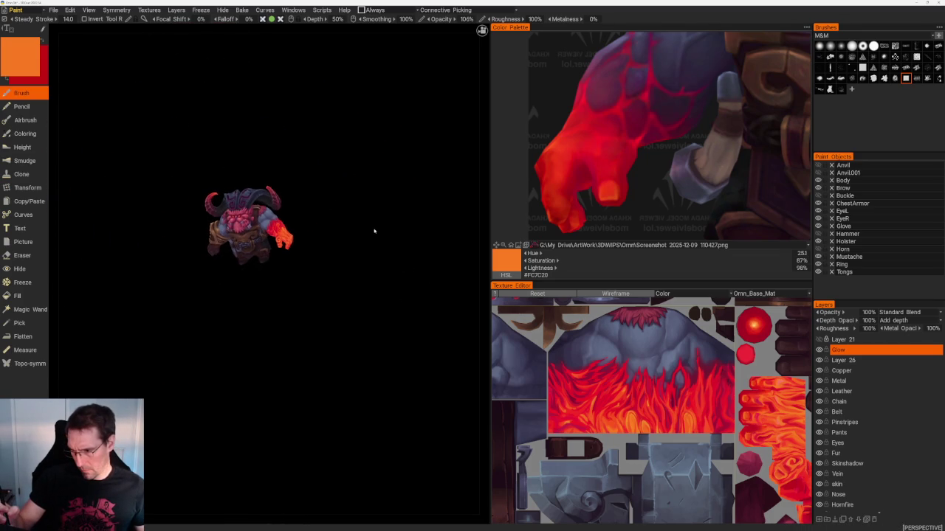
right_drag(386, 295, 413, 344)
shift+drag(412, 344, 414, 340)
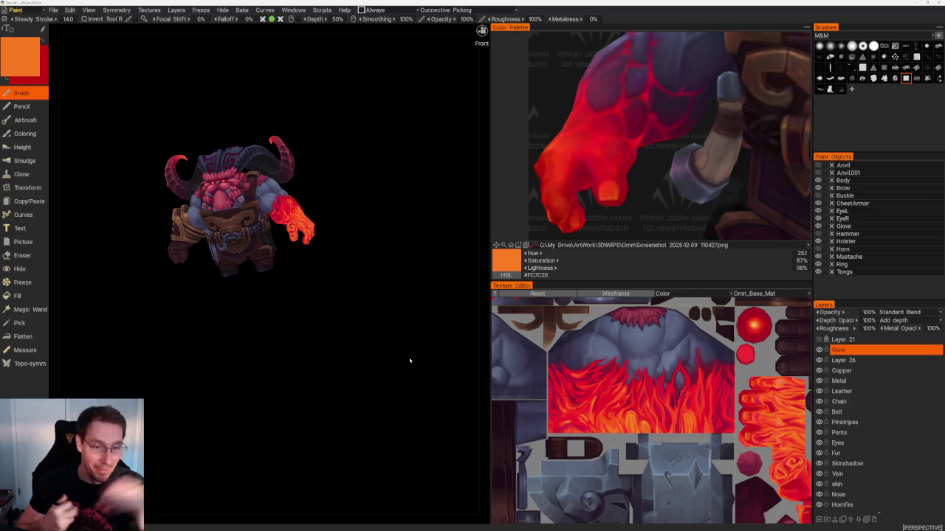
- Zoom in on the flaming hand and sample crimson #D52234 as the brush colour
mouse_move(327, 348)
mouse_down()
mouse_move(338, 330)
mouse_move(348, 362)
mouse_move(421, 365)
mouse_up()
scroll(366, 367, up, 4)
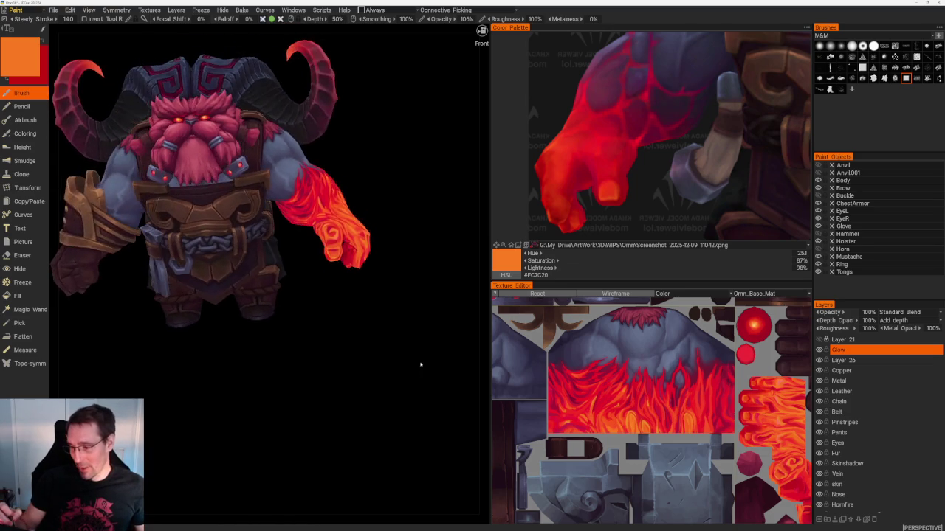
scroll(420, 356, up, 2)
scroll(420, 356, up, 2)
scroll(415, 361, up, 2)
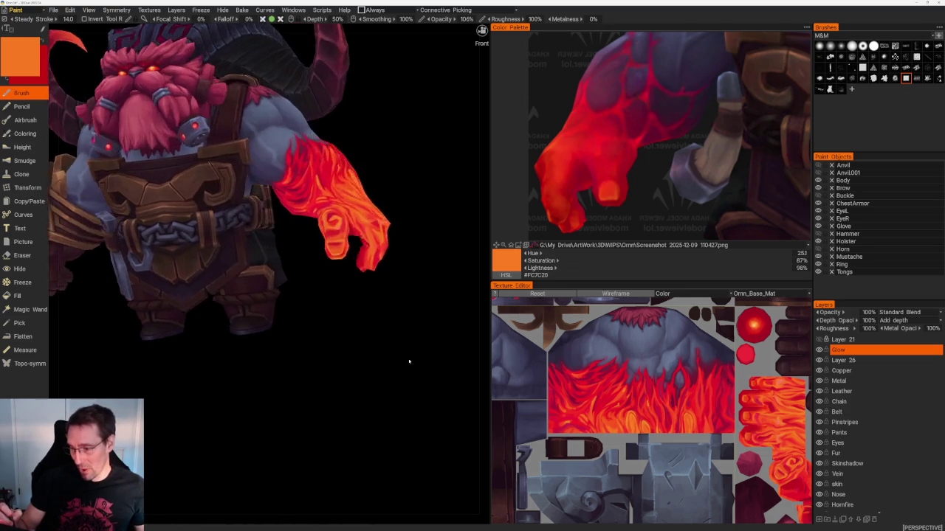
scroll(415, 390, up, 3)
mouse_move(415, 391)
mouse_down()
mouse_move(409, 382)
mouse_move(423, 394)
mouse_up()
key(v)
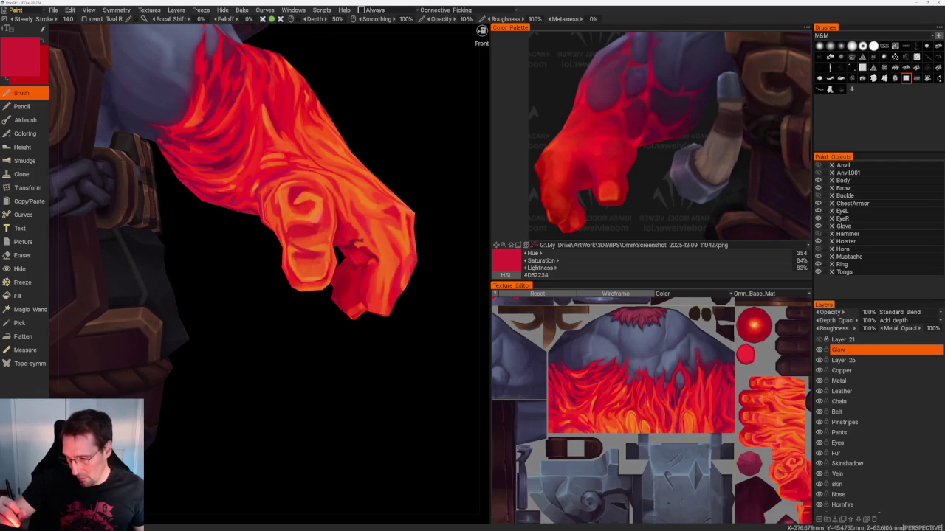
- Zoom in and back out to frame the flaming forearm
scroll(297, 186, down, 10)
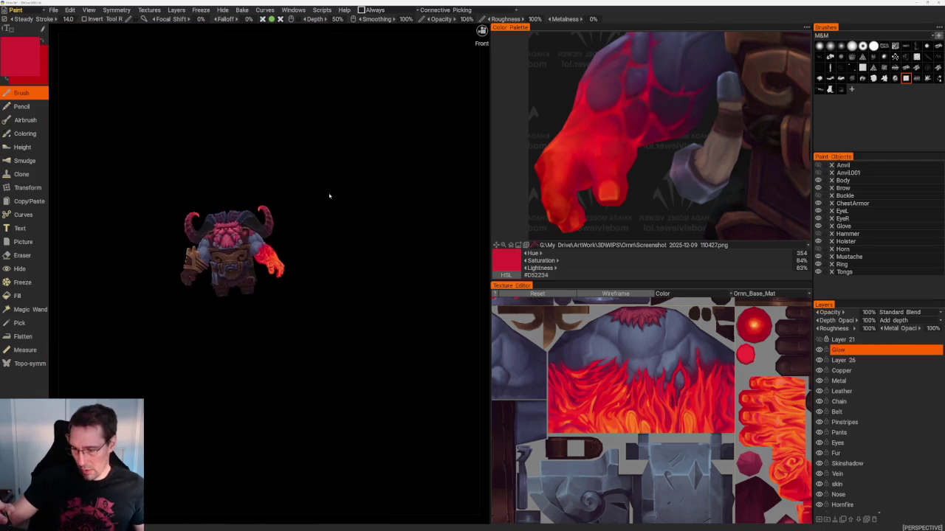
scroll(356, 253, up, 2)
scroll(356, 252, up, 1)
scroll(401, 295, up, 2)
scroll(432, 321, up, 5)
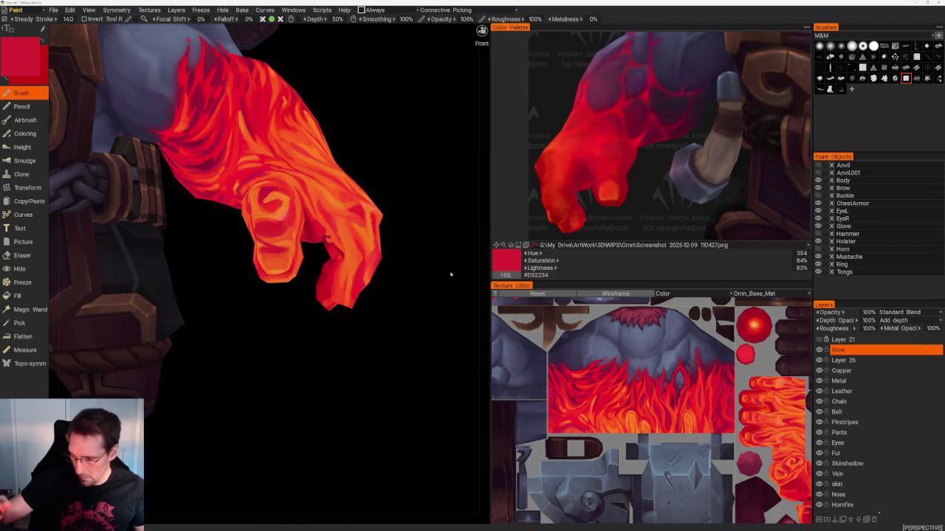
scroll(379, 220, down, 8)
scroll(369, 200, down, 3)
- Orbit to a close back view of the horns and glowing glove
mouse_move(359, 179)
mouse_down()
mouse_move(331, 189)
mouse_move(352, 204)
mouse_up()
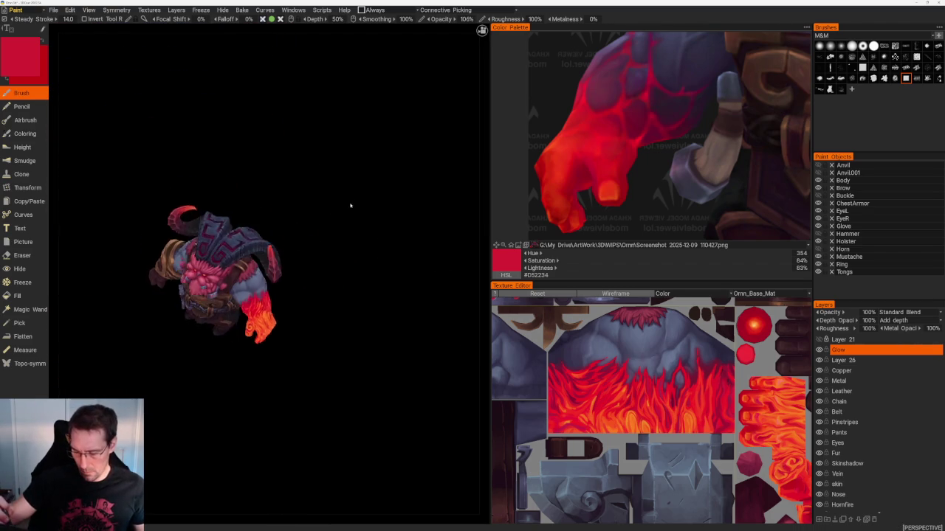
scroll(417, 196, up, 4)
mouse_move(377, 383)
mouse_down()
mouse_move(354, 405)
mouse_move(332, 406)
mouse_move(337, 423)
mouse_move(296, 415)
mouse_up()
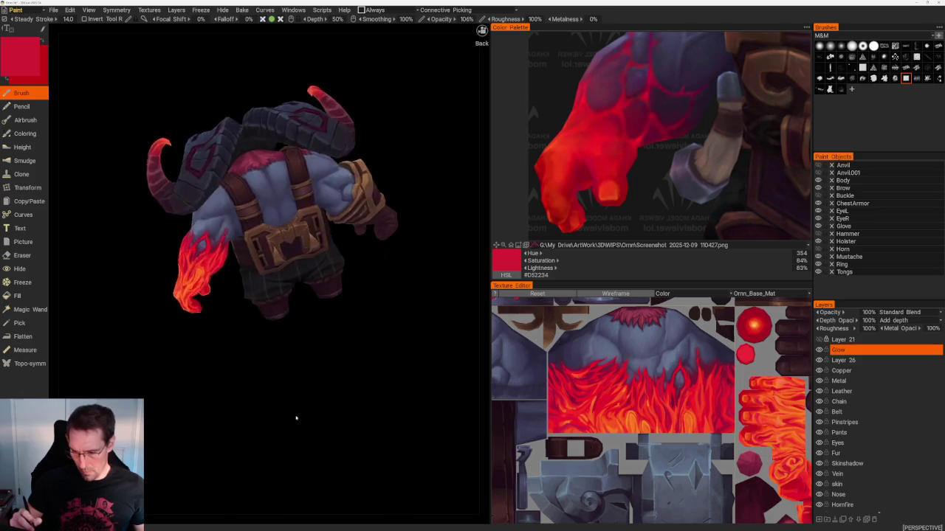
scroll(327, 435, up, 3)
scroll(344, 436, up, 3)
scroll(347, 447, up, 1)
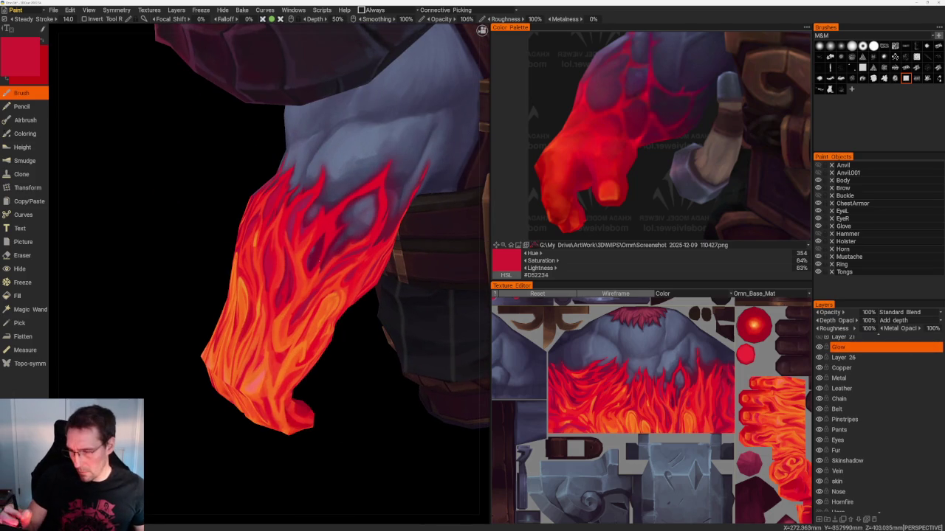
- Sample a deeper crimson (#770029) from the flames and make Layer 26 the active layer
key(v)
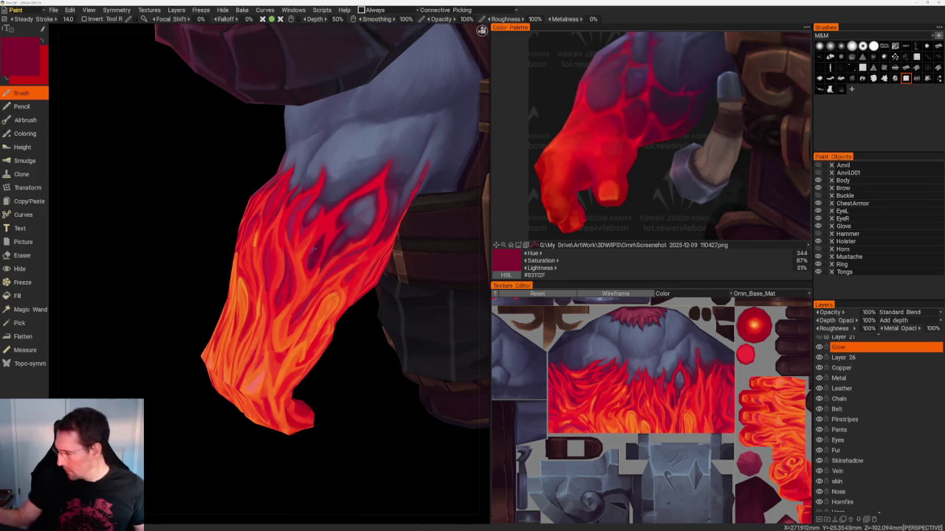
key(Down)
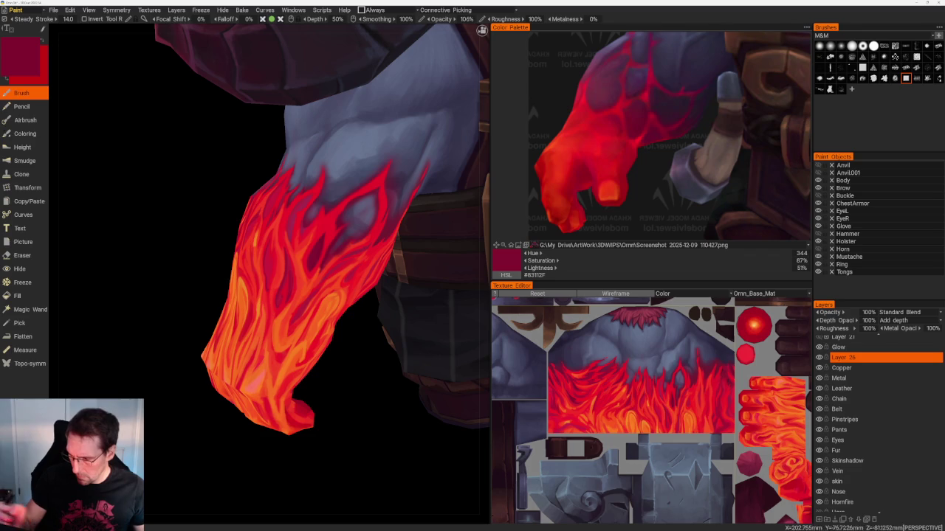
key(v)
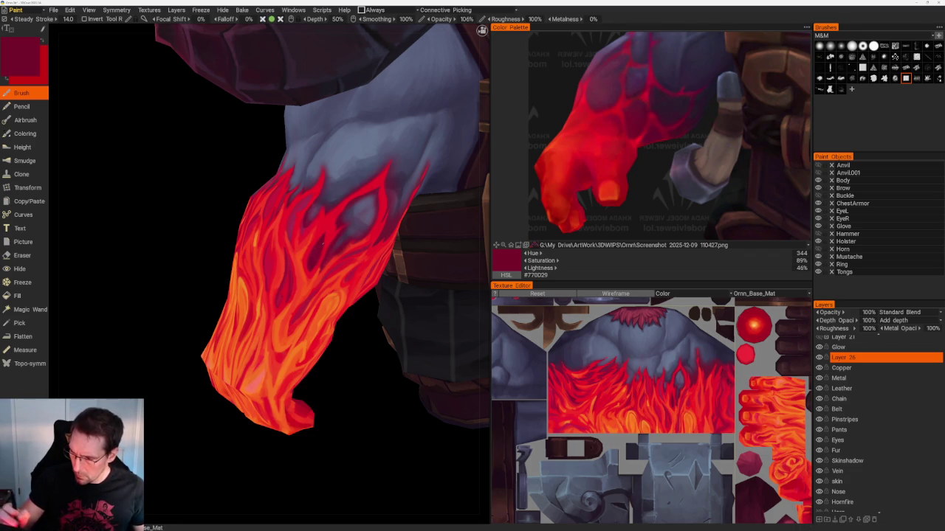
- Inspect the flaming forearm from behind and around it, then switch to the Eraser
scroll(333, 137, down, 10)
mouse_move(333, 138)
mouse_down()
mouse_move(261, 151)
mouse_move(325, 316)
mouse_move(379, 354)
mouse_up()
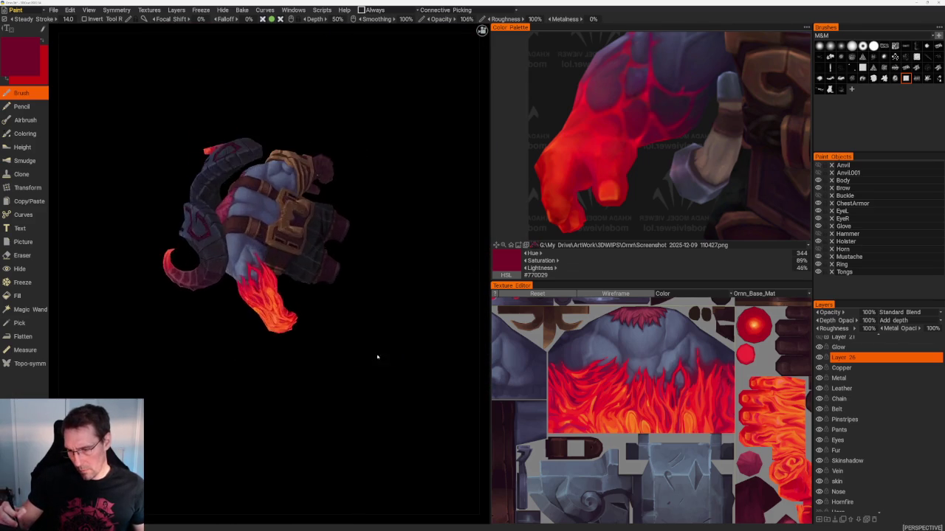
scroll(381, 369, up, 3)
scroll(410, 396, up, 5)
drag(409, 397, 379, 379)
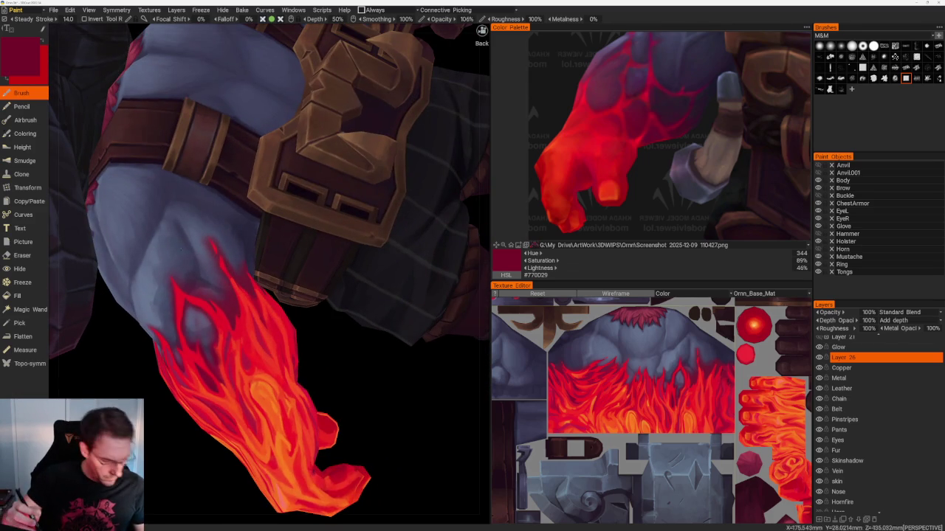
key(e)
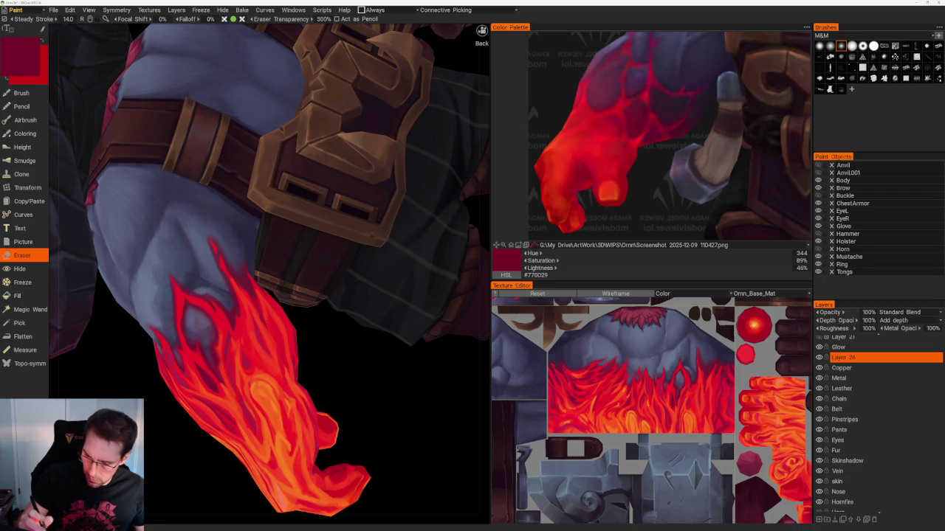
- Zoom in close on the forearm and orbit to see its flames from another side
scroll(269, 273, up, 3)
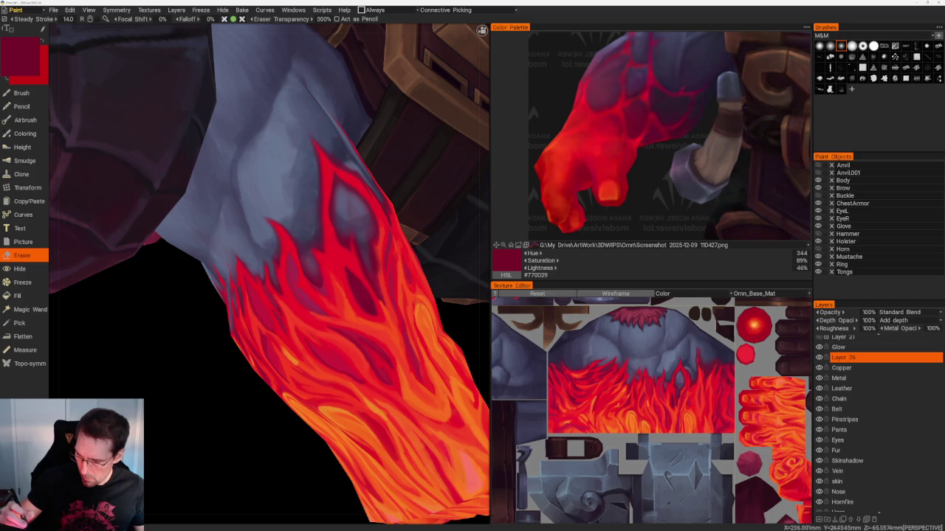
scroll(348, 295, down, 5)
scroll(347, 295, up, 8)
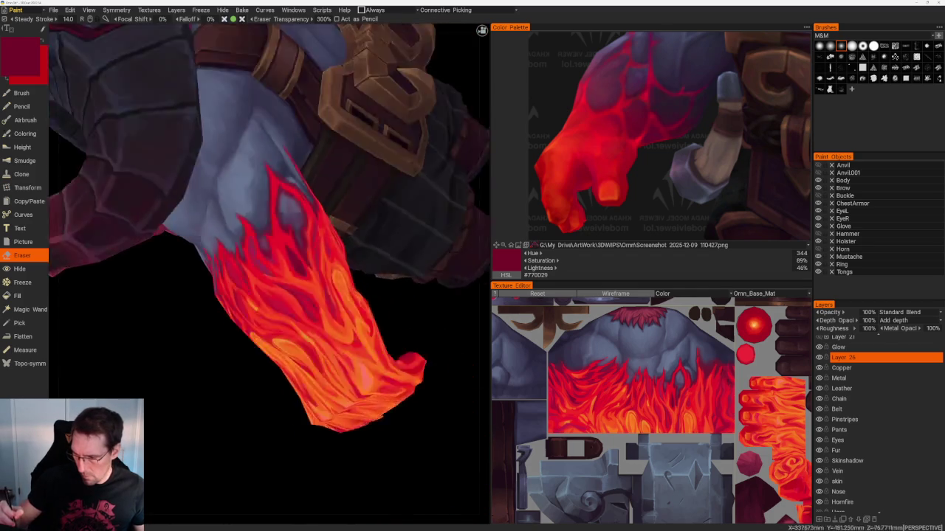
scroll(367, 333, down, 5)
mouse_move(367, 333)
middle_down()
mouse_move(384, 373)
mouse_move(413, 363)
mouse_move(387, 345)
mouse_move(437, 401)
mouse_move(396, 406)
middle_up()
scroll(414, 370, up, 4)
scroll(414, 362, down, 5)
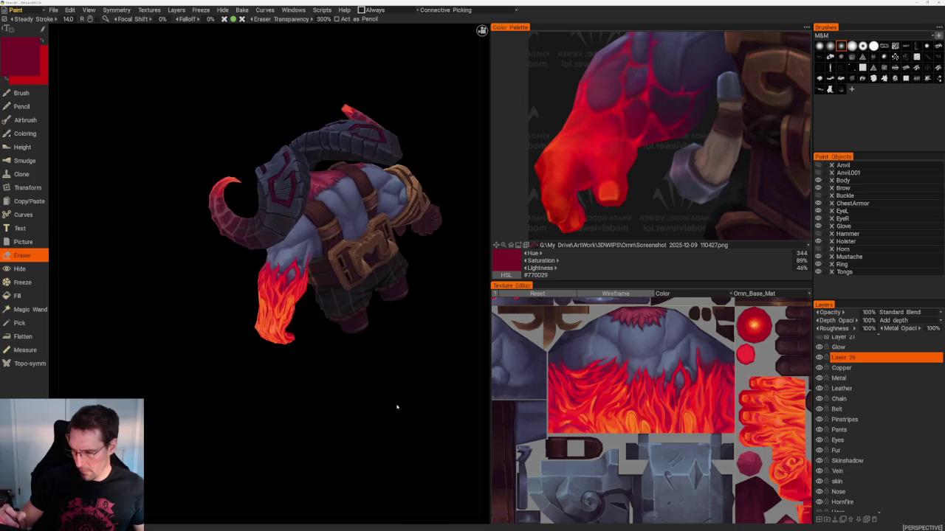
scroll(398, 410, up, 3)
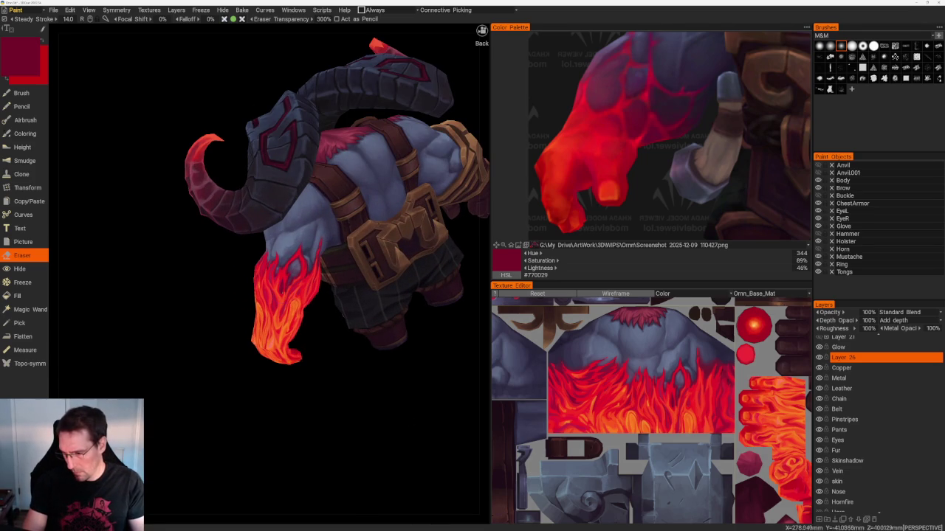
scroll(347, 375, up, 5)
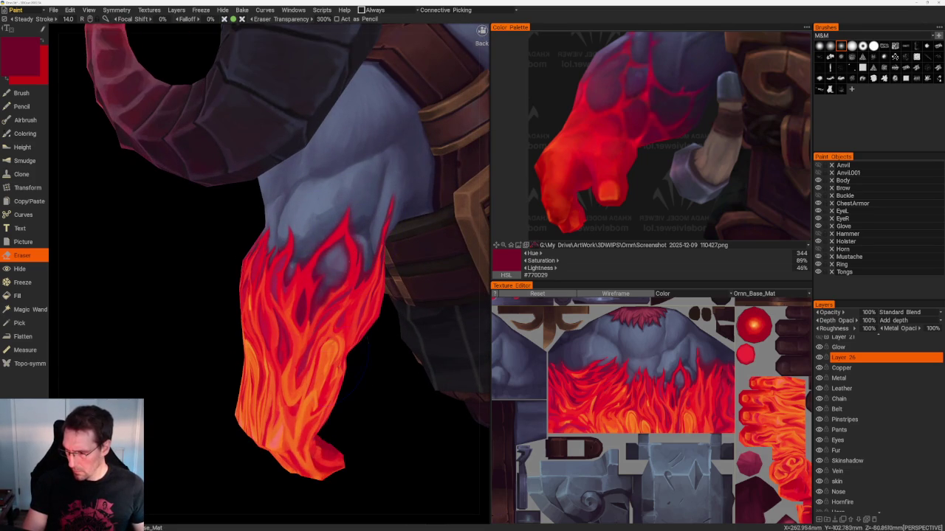
scroll(347, 384, down, 5)
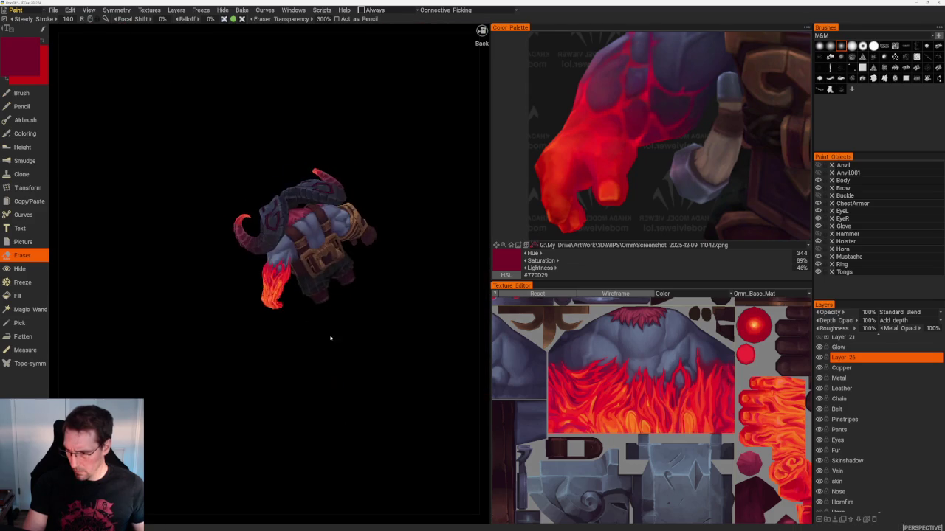
scroll(333, 384, up, 5)
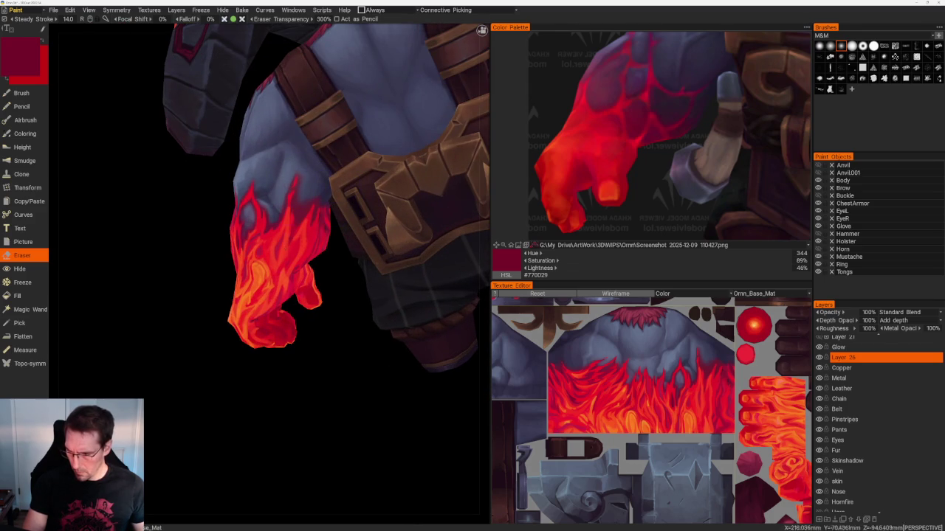
scroll(316, 331, up, 2)
scroll(324, 347, up, 3)
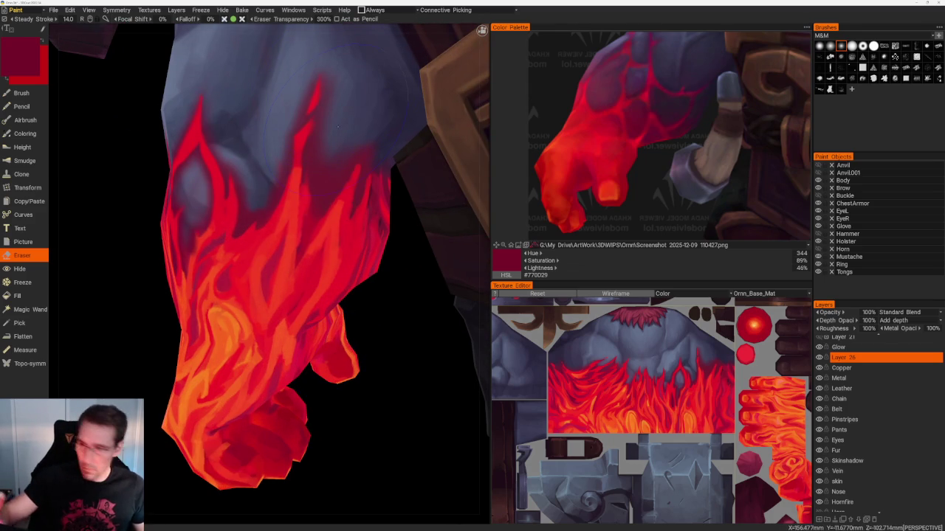
- Set eraser transparency to 100%, select the Glow layer and hide Layer 26
click(322, 18)
text(100)
key(Return)
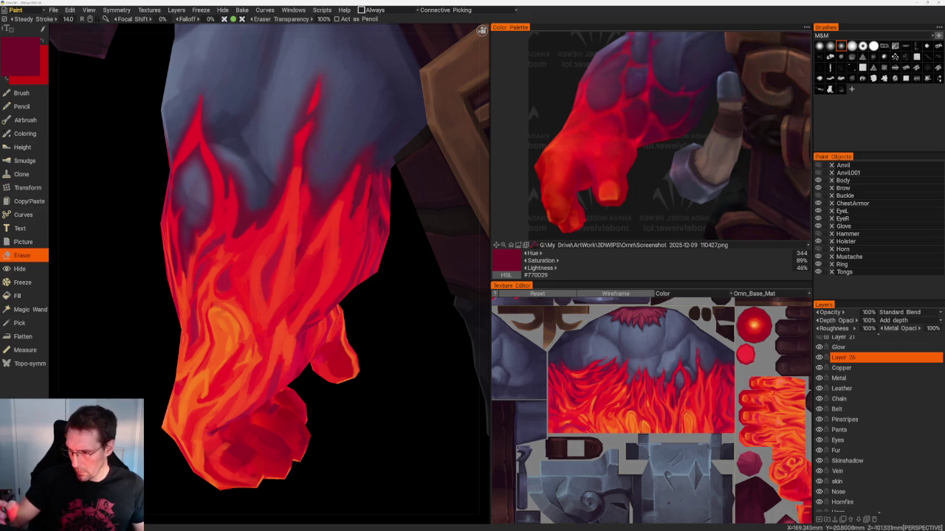
click(838, 347)
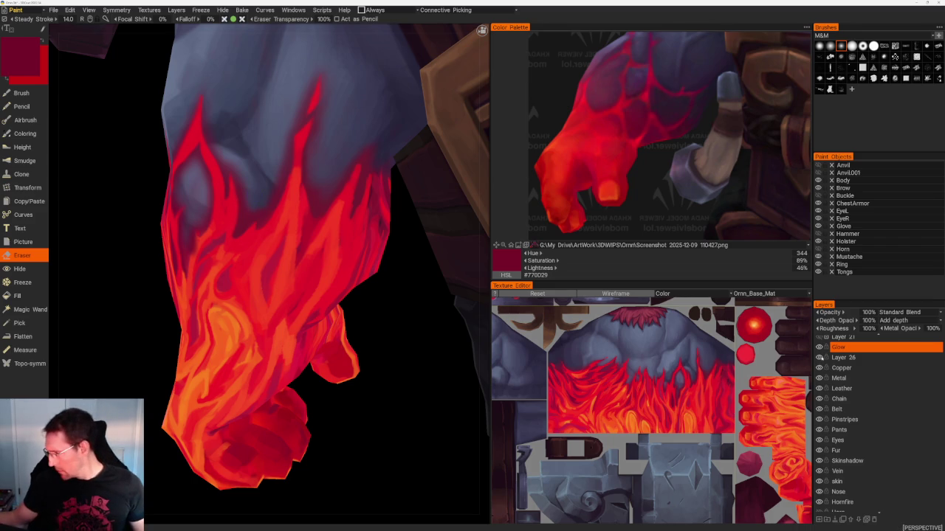
click(818, 357)
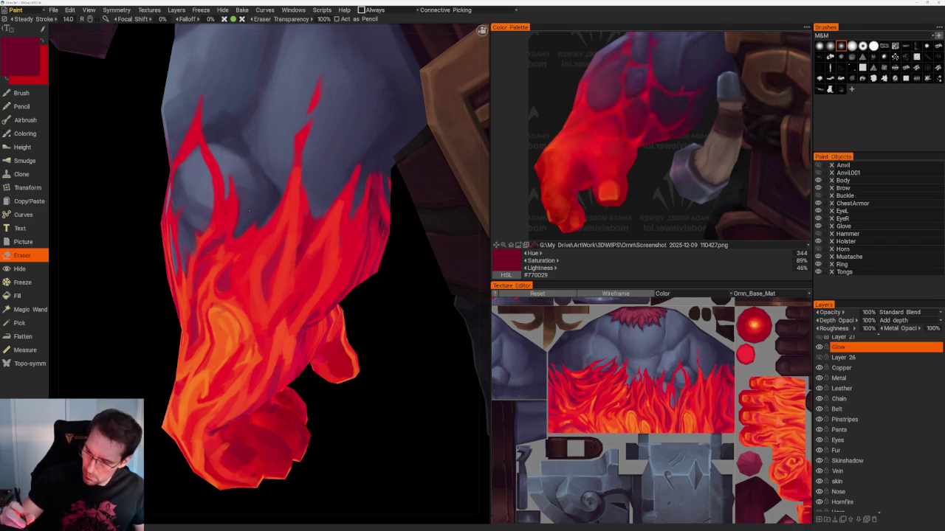
- Zoom in on the forearm and sample a bright red-orange paint colour, then go back to erasing
scroll(385, 341, up, 5)
scroll(265, 273, up, 3)
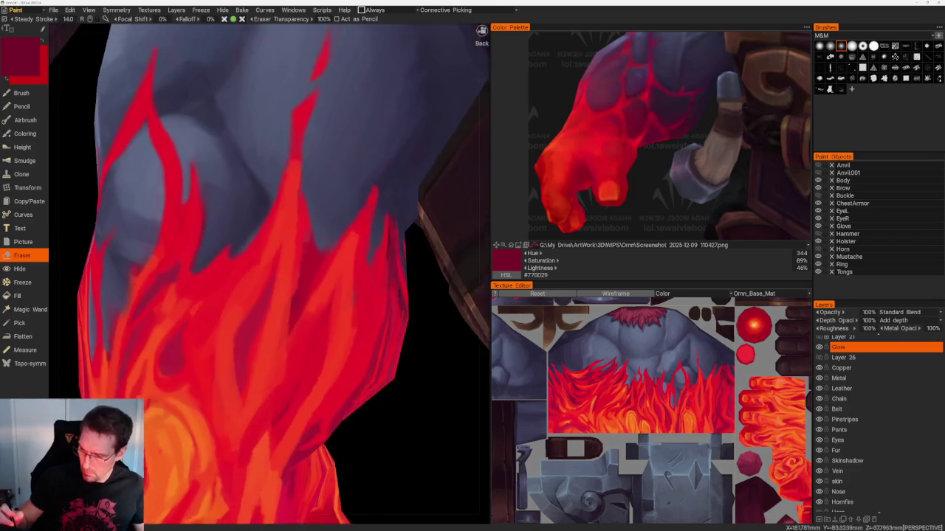
scroll(395, 414, down, 3)
scroll(363, 397, up, 1)
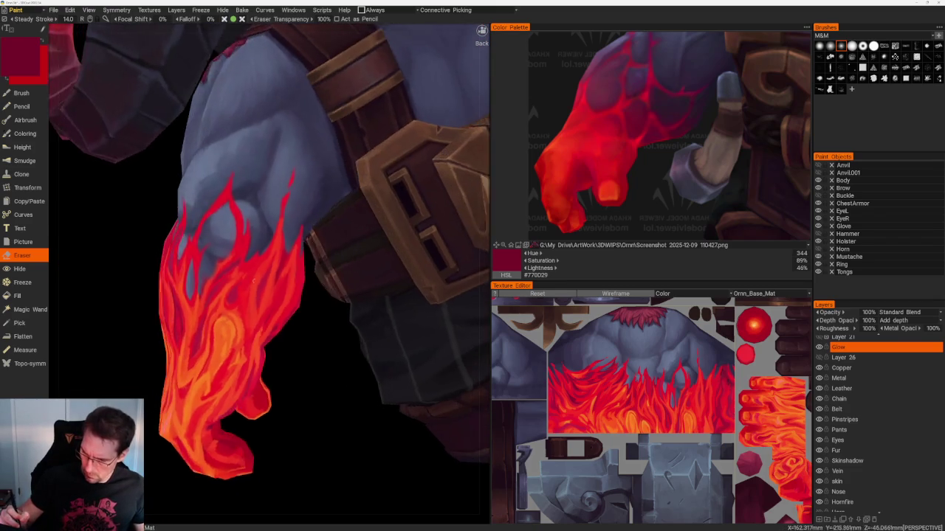
scroll(383, 402, up, 2)
scroll(416, 406, up, 2)
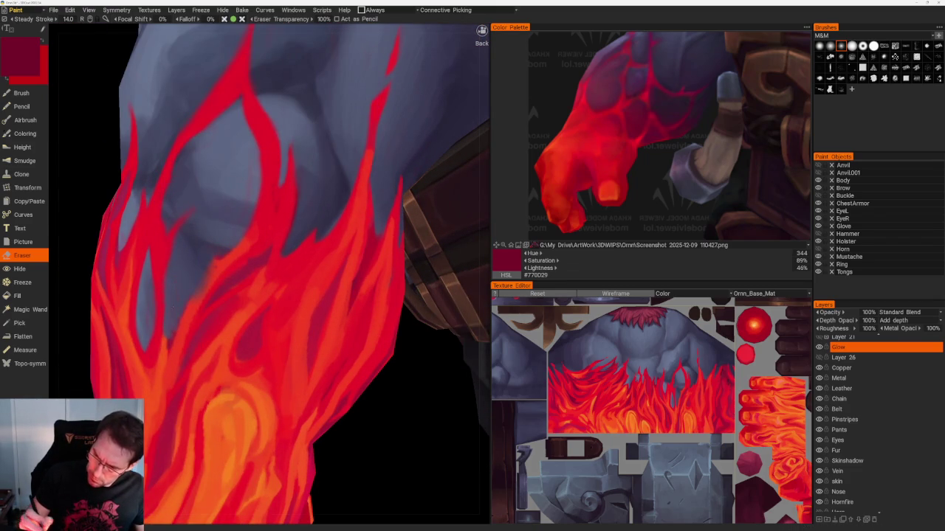
key(b)
key(v)
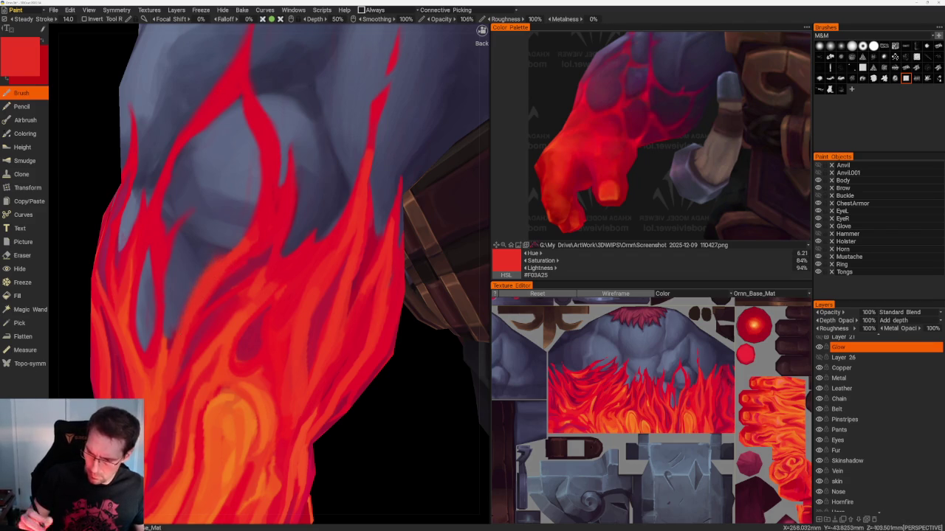
key(e)
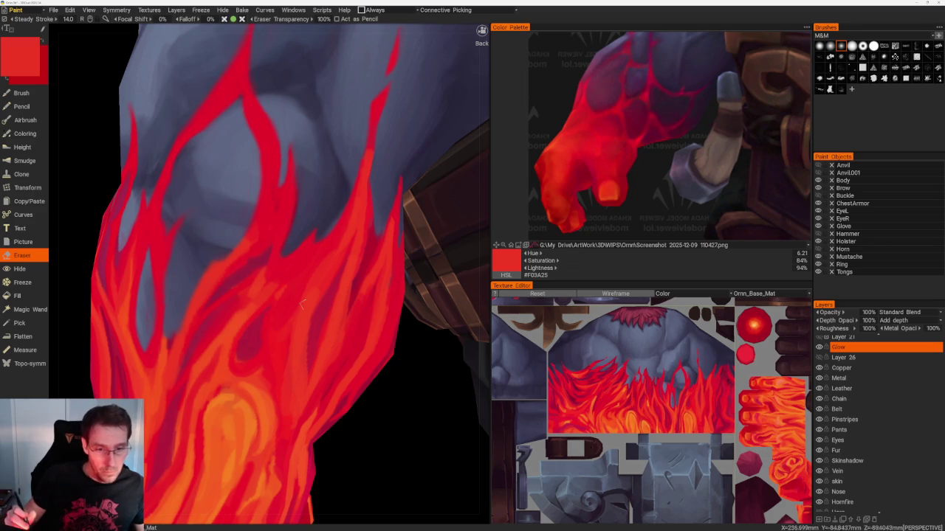
- Rotate to a side-back view, zoom in, and pick a deep red brush colour
scroll(274, 337, down, 5)
drag(273, 338, 285, 401)
scroll(320, 421, up, 2)
scroll(320, 421, up, 2)
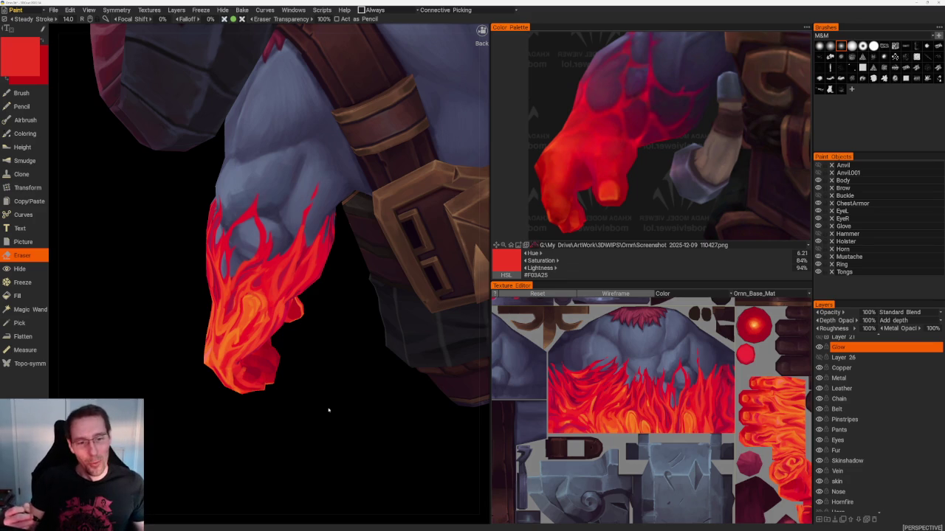
scroll(332, 371, up, 2)
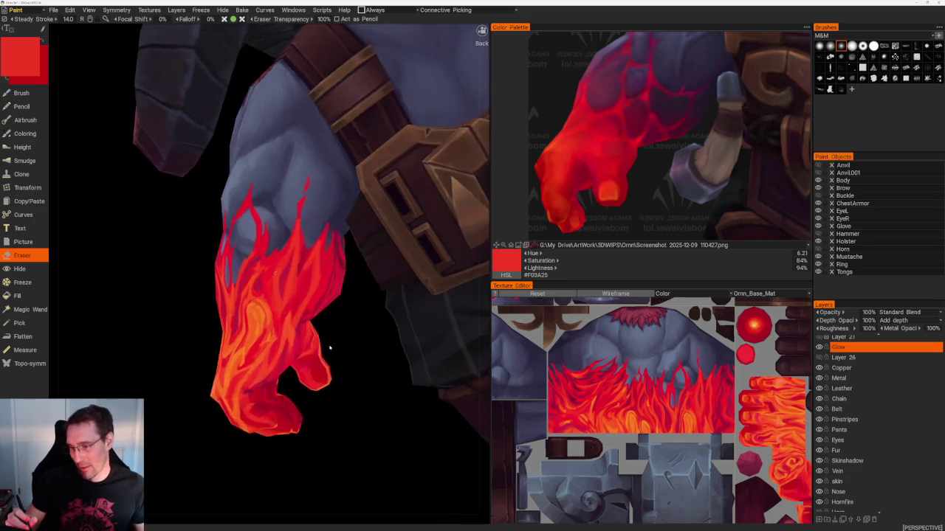
scroll(329, 355, up, 2)
scroll(324, 340, up, 1)
scroll(254, 289, up, 2)
scroll(255, 289, up, 1)
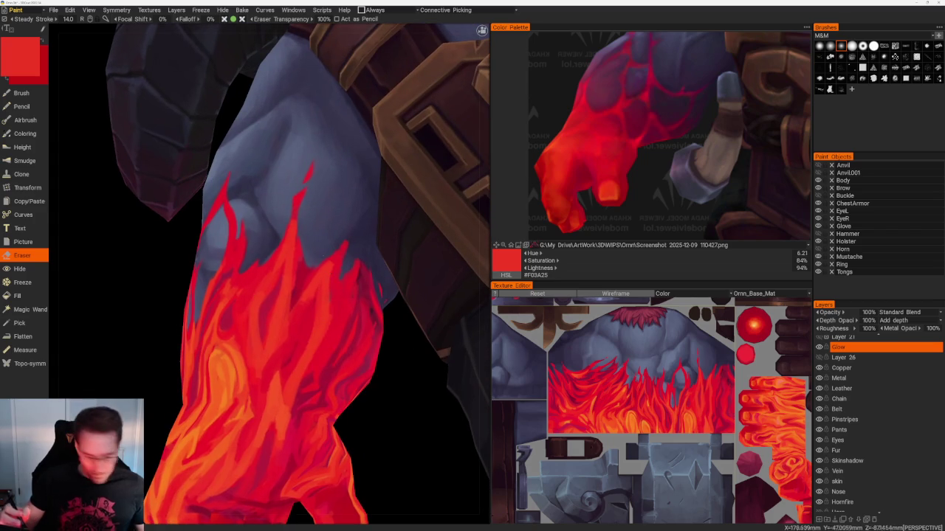
key(b)
key(v)
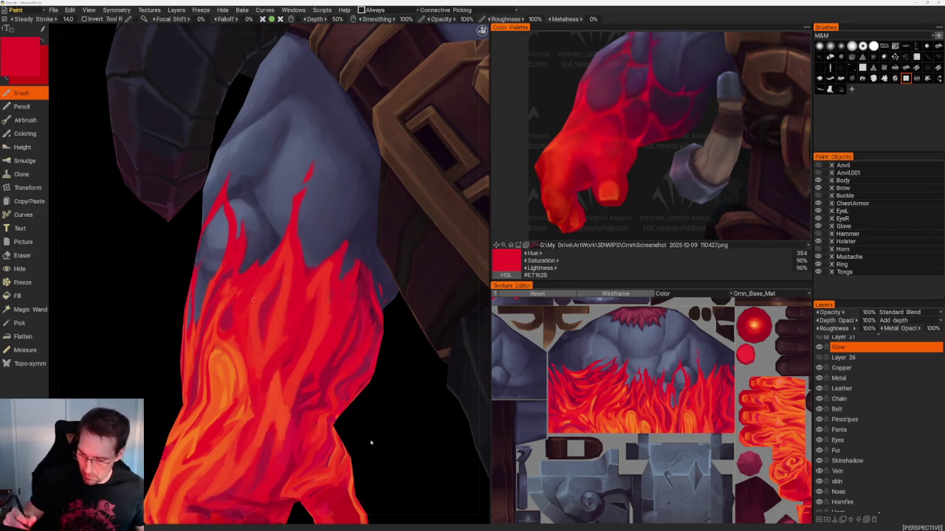
- Re-angle the view around the glowing hand and glove, alternating between eraser and brush
scroll(288, 316, down, 10)
mouse_move(276, 327)
mouse_down()
mouse_move(312, 432)
mouse_move(280, 376)
mouse_up()
scroll(281, 376, up, 3)
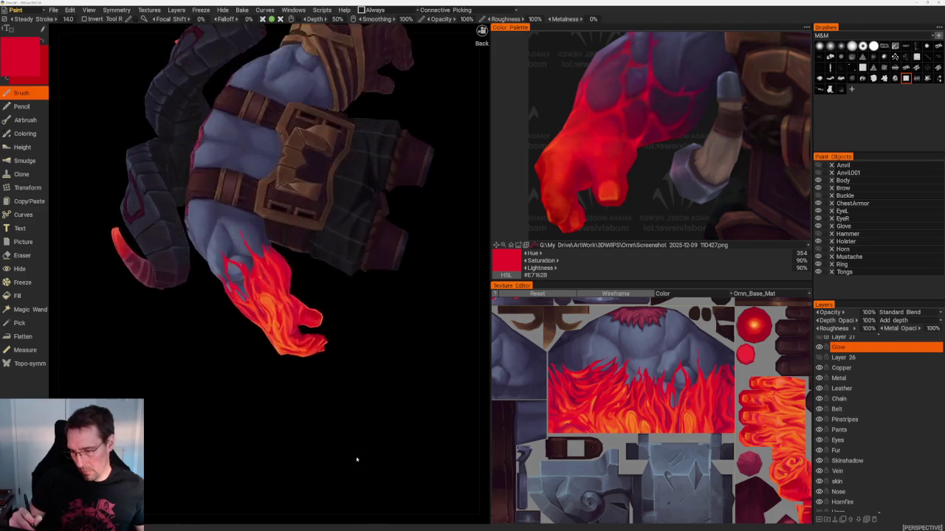
scroll(281, 376, up, 3)
scroll(281, 376, up, 2)
scroll(281, 377, up, 1)
key(e)
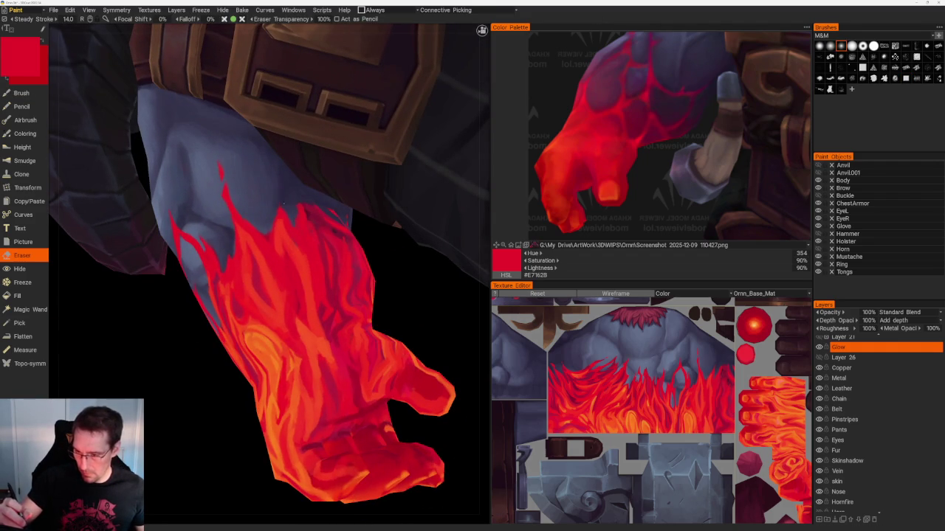
drag(428, 331, 428, 335)
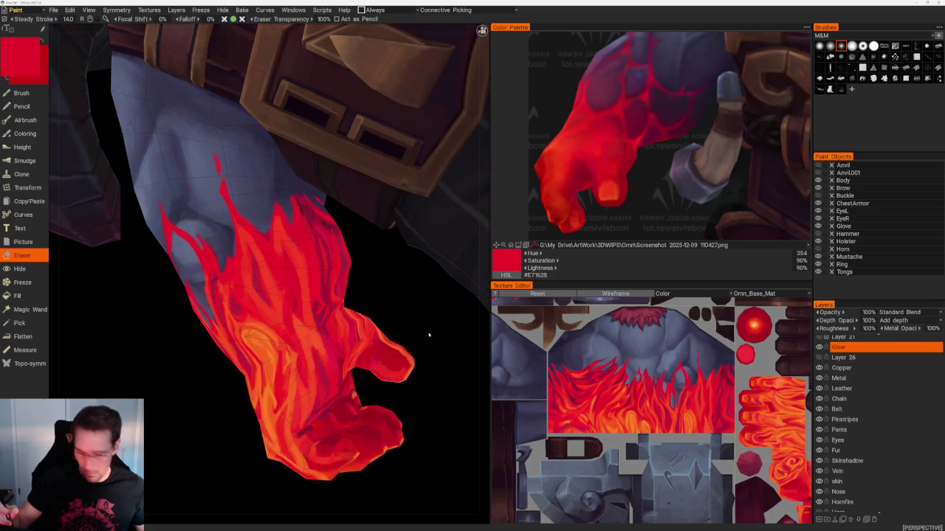
key(b)
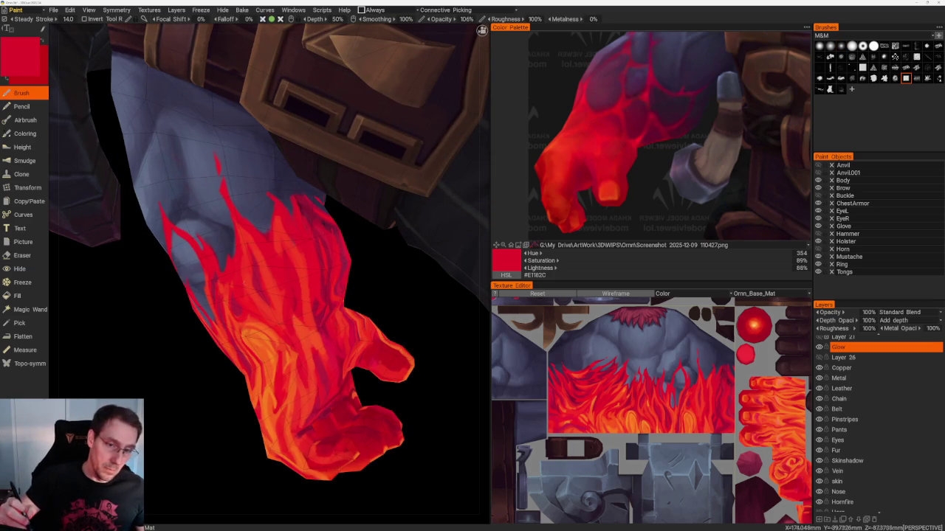
drag(443, 332, 448, 336)
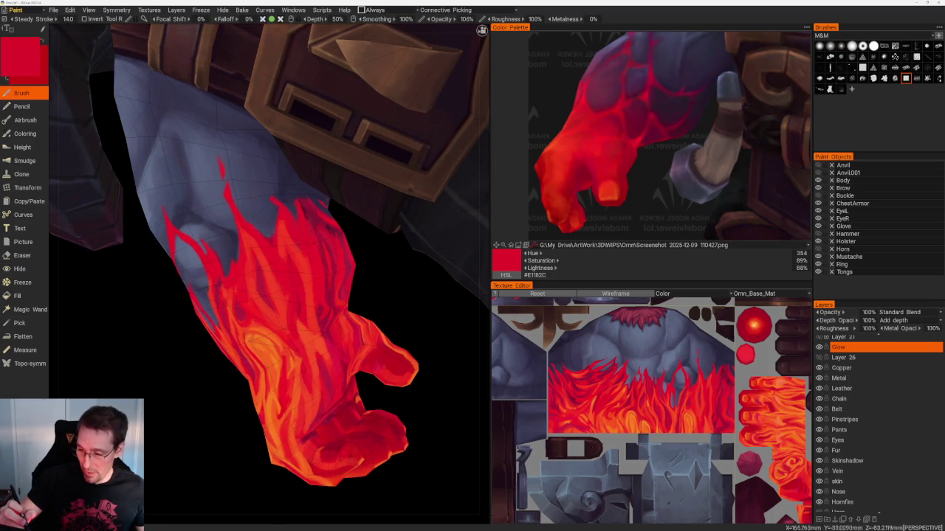
key(e)
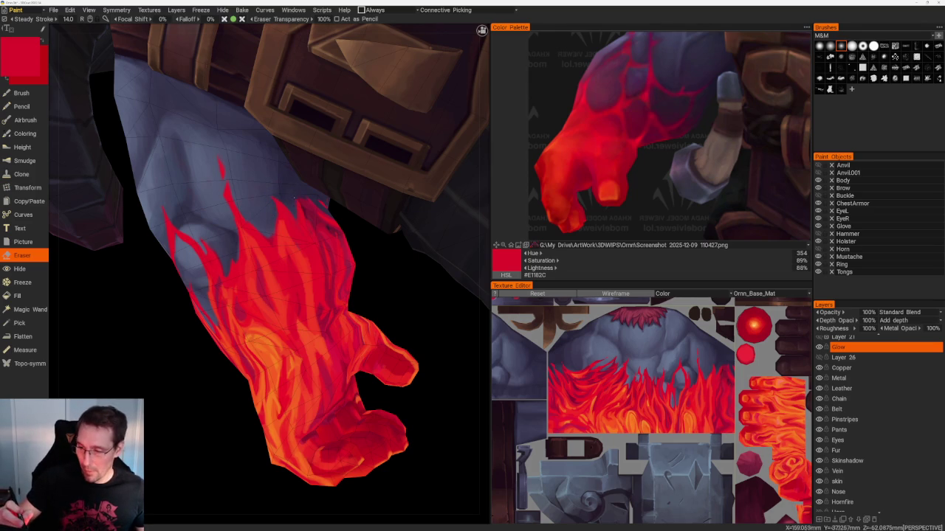
- Orbit and zoom around the flame-painted arm to review it from several angles
scroll(269, 273, up, 5)
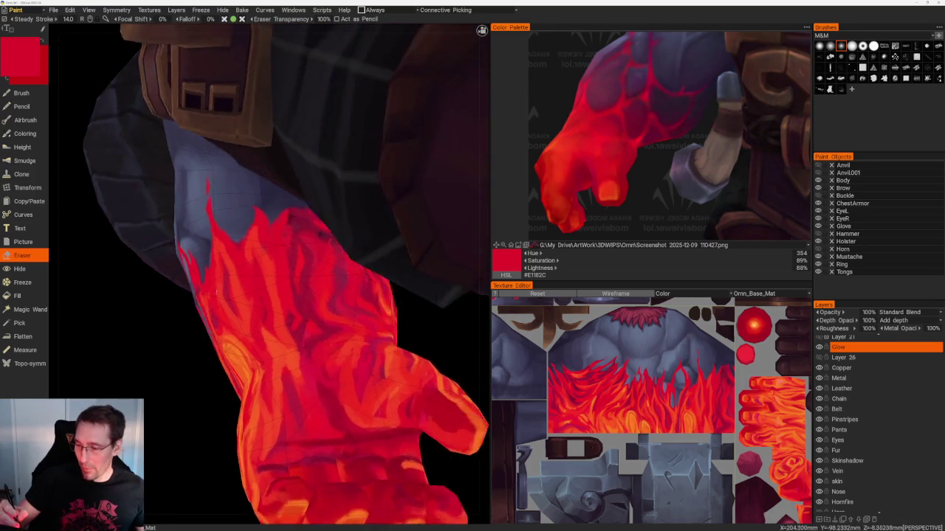
middle_drag(453, 347, 296, 196)
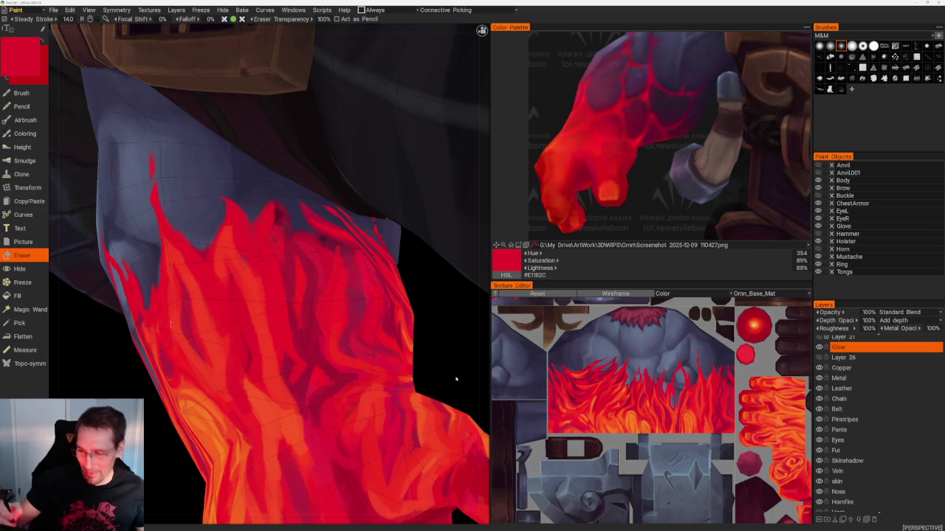
scroll(310, 222, down, 5)
drag(327, 254, 407, 295)
scroll(396, 414, up, 5)
scroll(397, 414, up, 3)
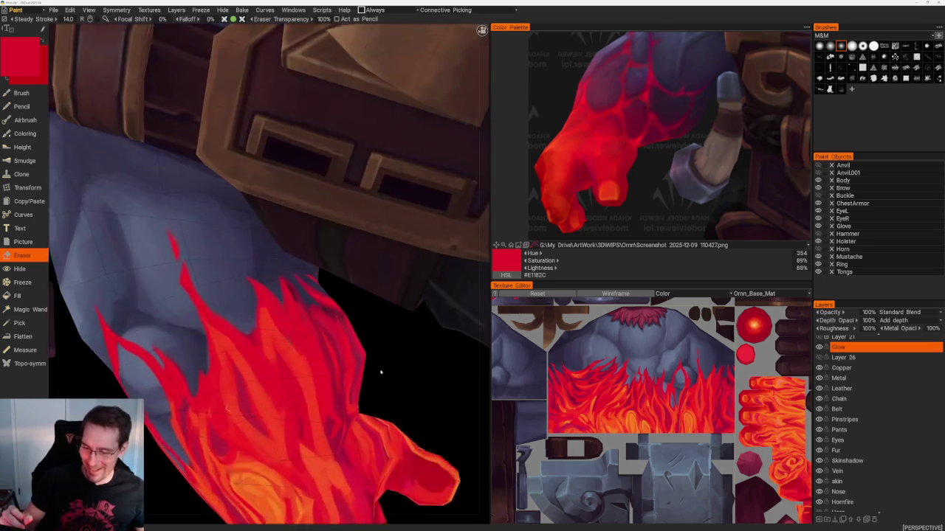
scroll(396, 414, up, 3)
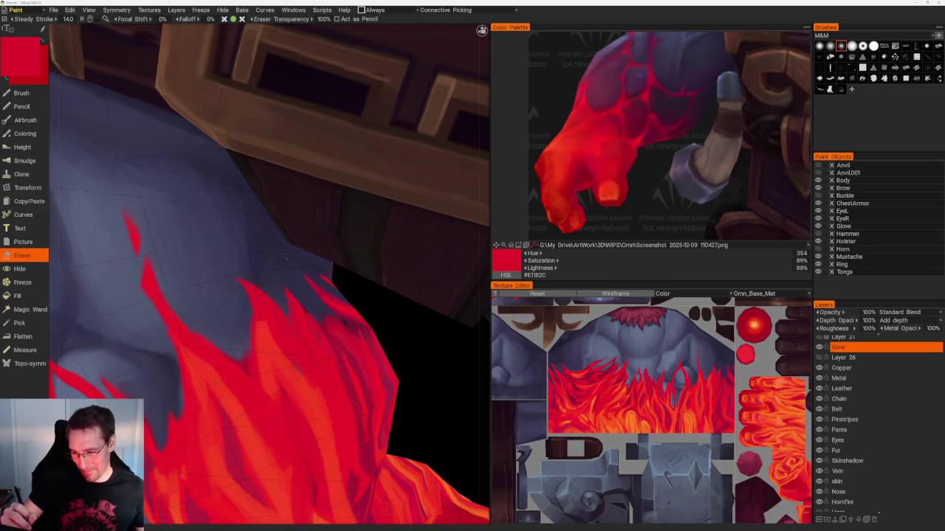
scroll(257, 267, down, 5)
scroll(331, 274, down, 5)
mouse_move(390, 344)
mouse_down()
mouse_move(432, 331)
mouse_move(443, 344)
mouse_up()
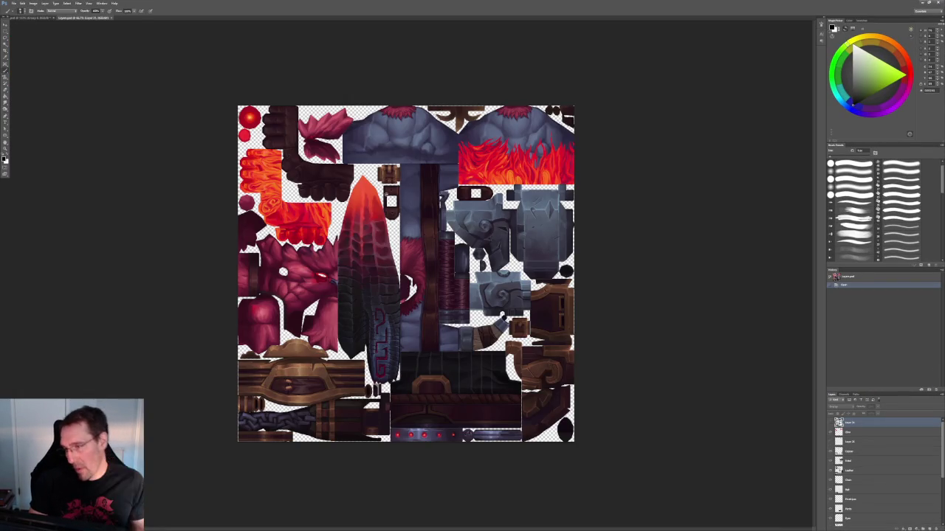
- Pan across the texture sheet, select the flame paint layer and switch to the eraser
alt+scroll(553, 140, up, 5)
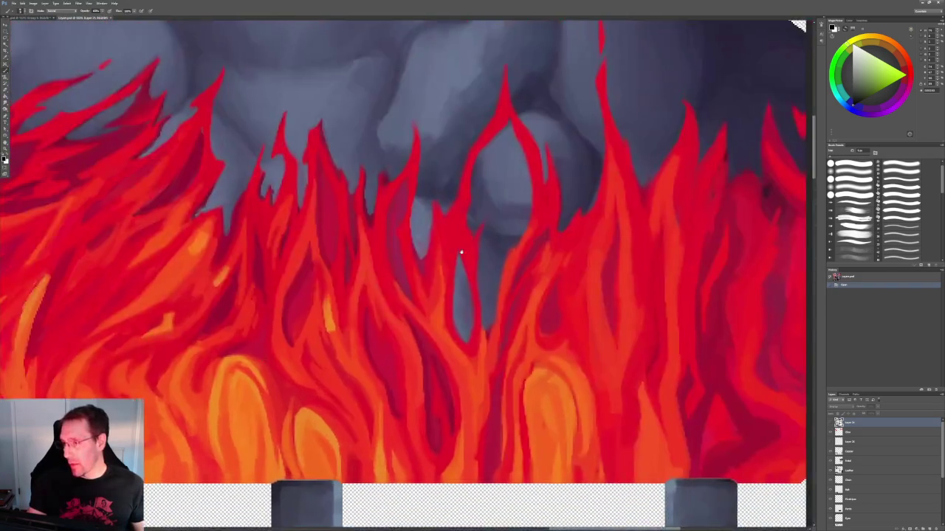
scroll(389, 270, left, 3)
scroll(390, 273, left, 4)
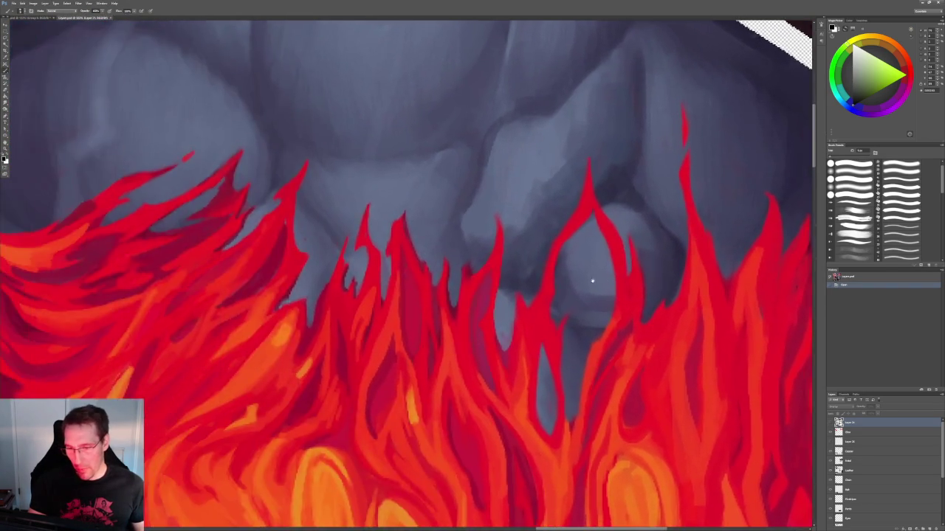
scroll(396, 282, left, 4)
scroll(415, 284, right, 3)
scroll(337, 274, right, 3)
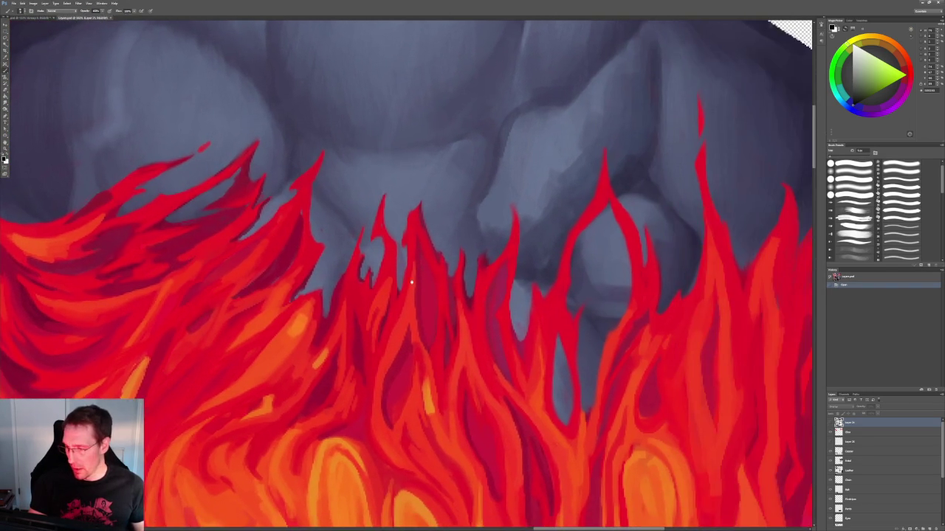
scroll(338, 274, right, 3)
scroll(521, 303, right, 3)
scroll(387, 279, left, 1)
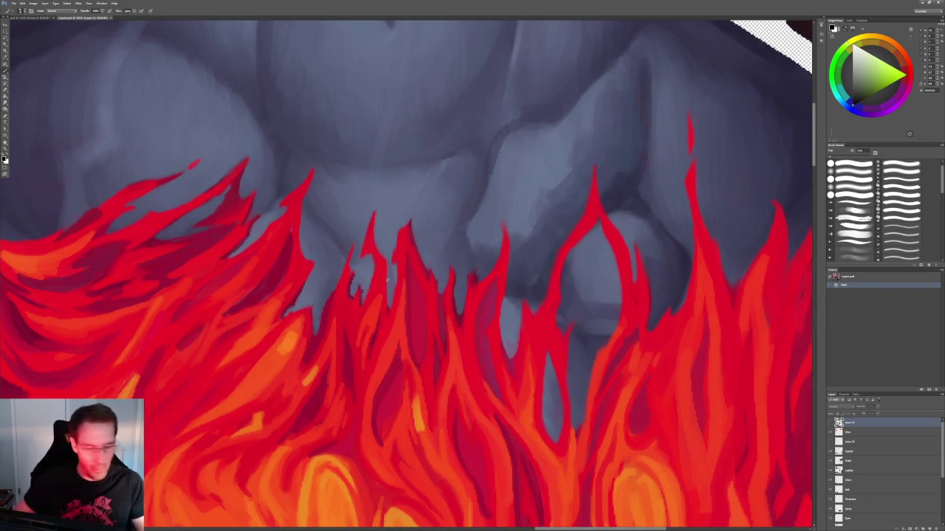
click(871, 432)
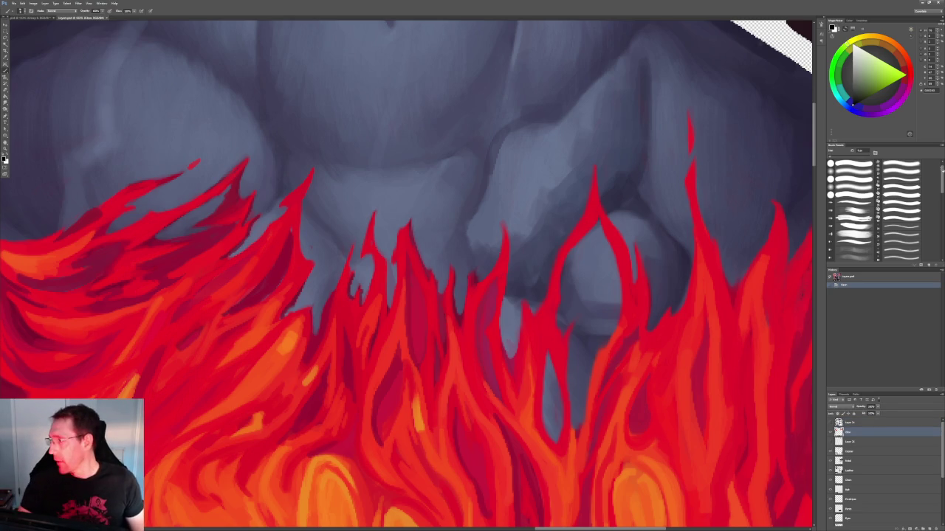
drag(941, 168, 941, 196)
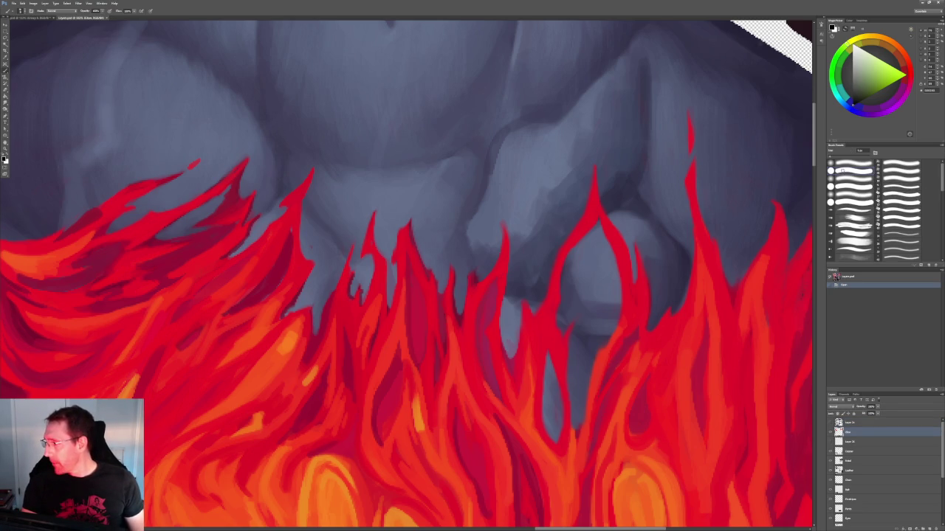
key(e)
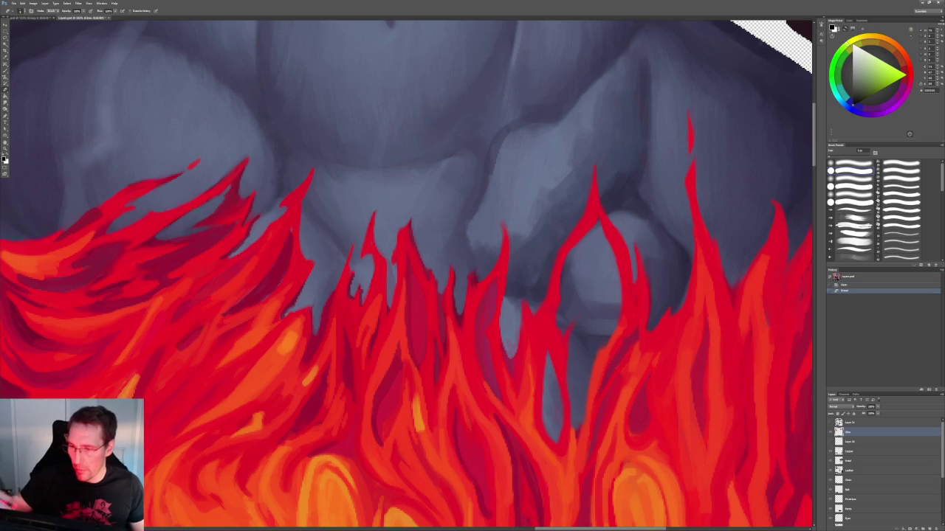
- Hide the grey skin paint layer and the grey-blue stroke layer
scroll(849, 508, down, 3)
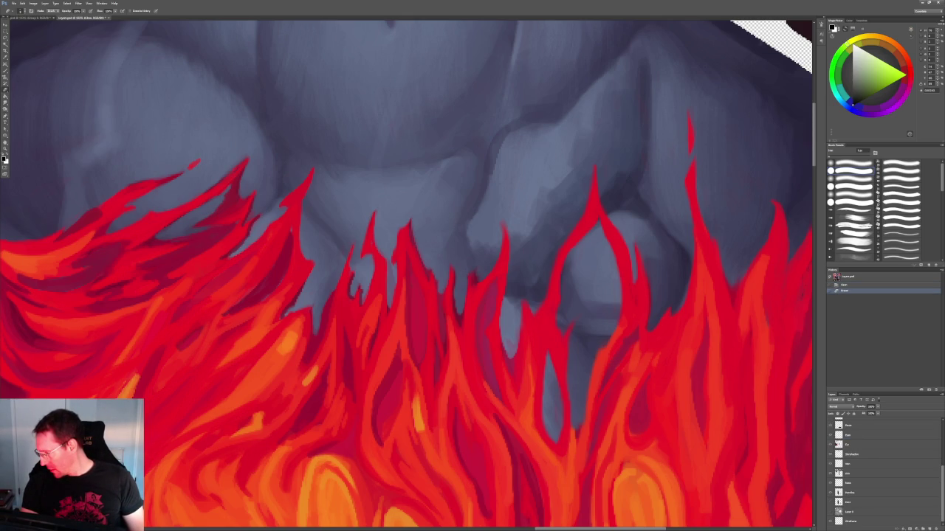
scroll(849, 472, up, 3)
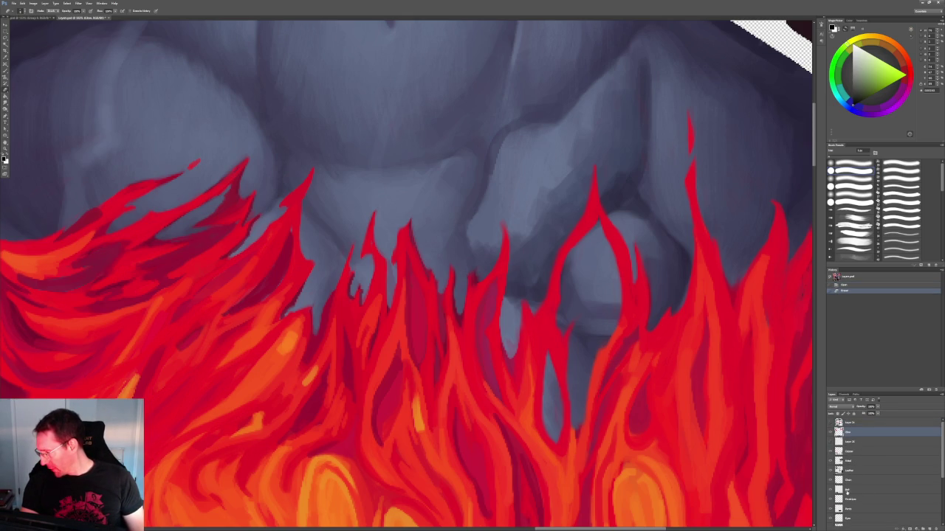
scroll(847, 490, down, 3)
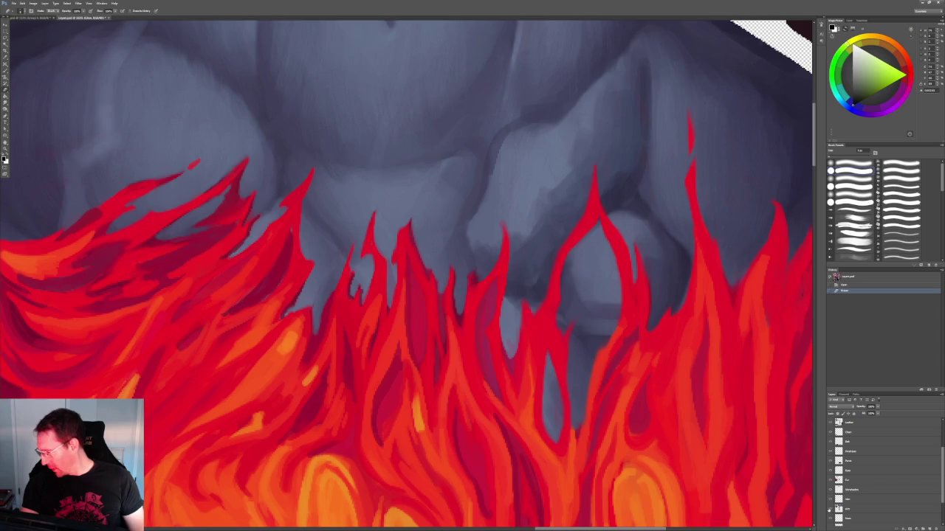
click(828, 509)
key(ctrl+minus)
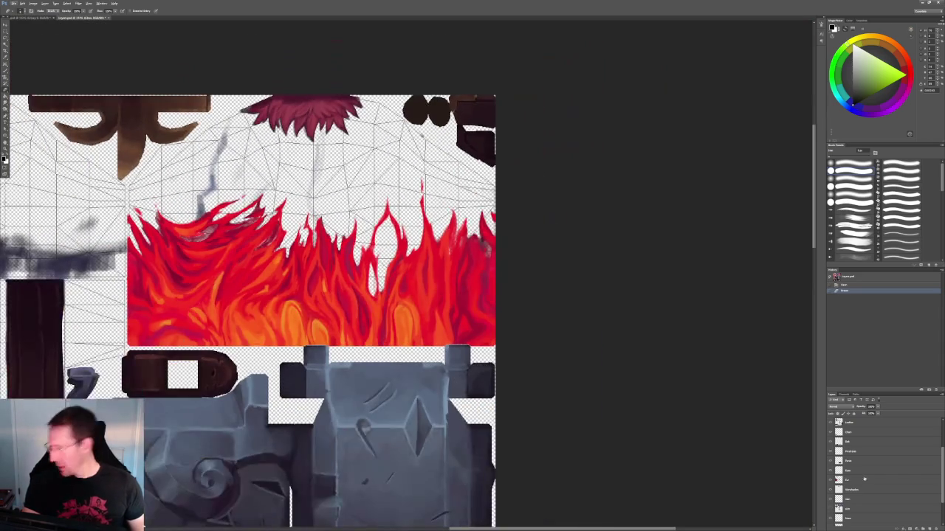
click(830, 501)
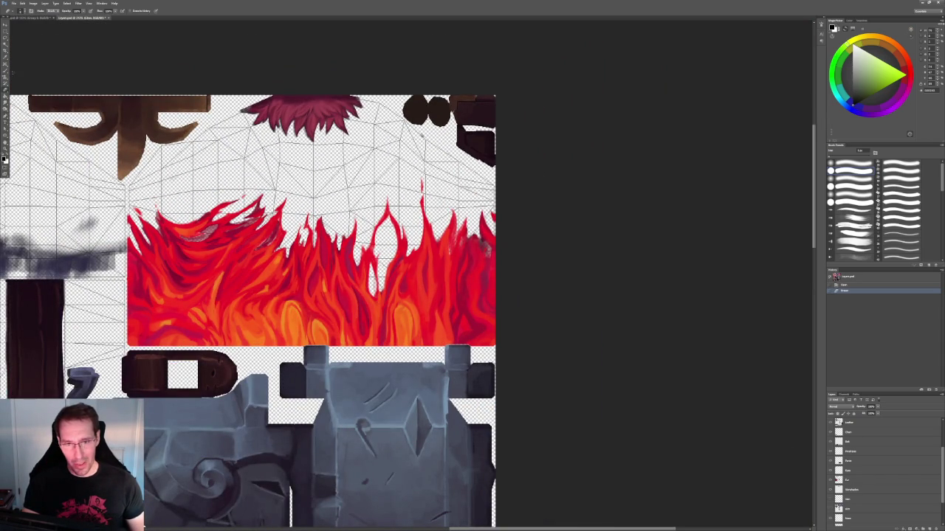
- Add a new layer above the Wireframe layer and fill it with black
key(w)
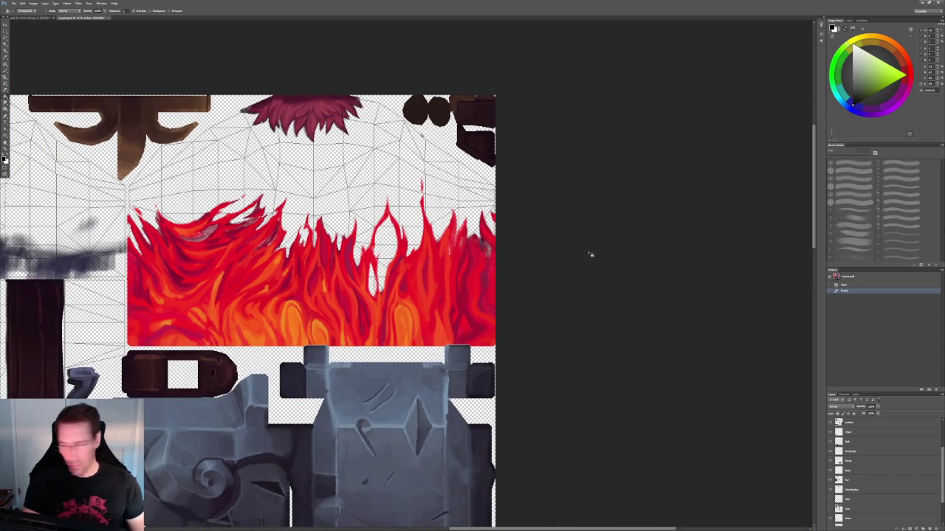
scroll(913, 486, down, 2)
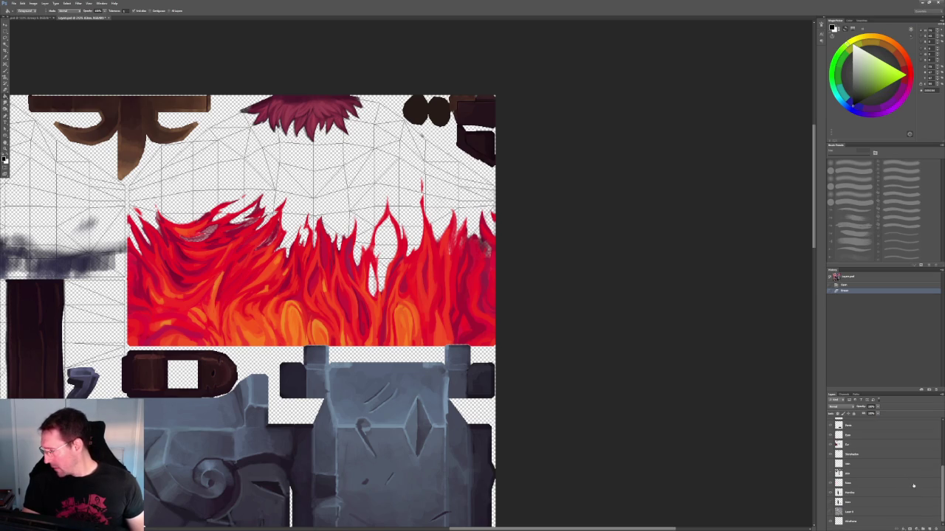
click(867, 523)
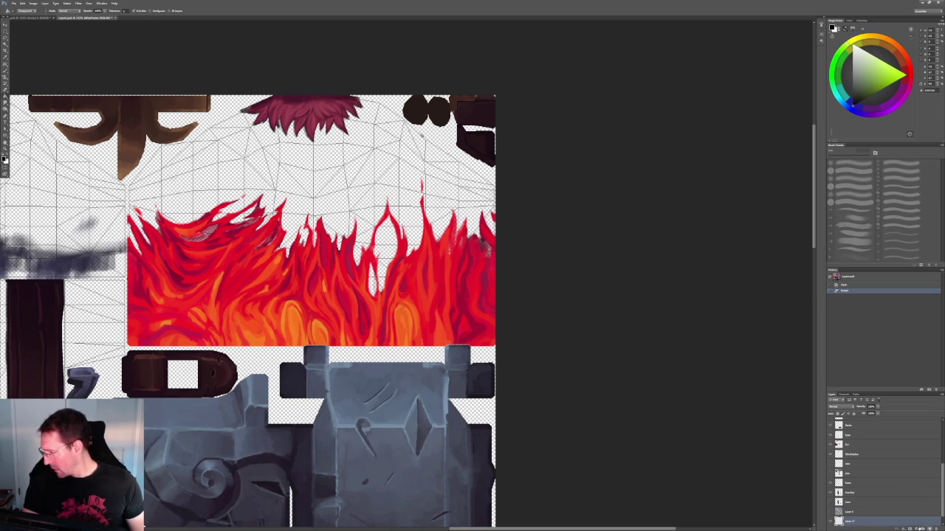
key(ctrl+shift+alt+n)
key(alt+BackSpace)
alt+scroll(502, 238, up, 1)
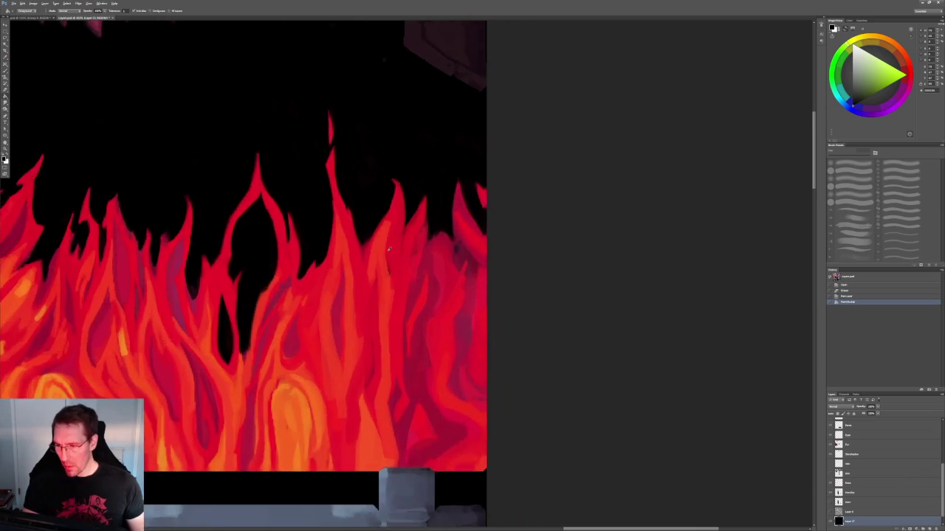
- On the flame layer, erase along the upper and lower flame edges to trim them
alt+scroll(491, 225, up, 1)
alt+scroll(475, 211, up, 1)
scroll(882, 462, up, 5)
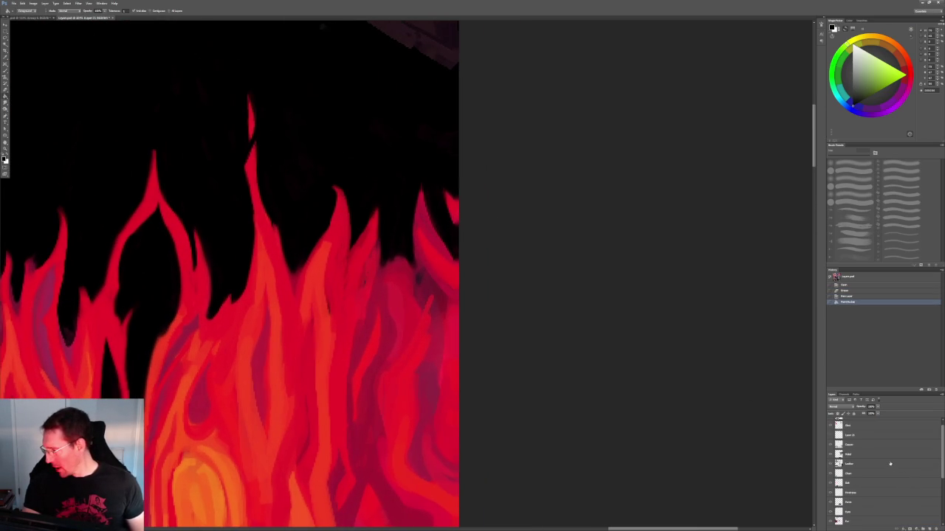
click(853, 434)
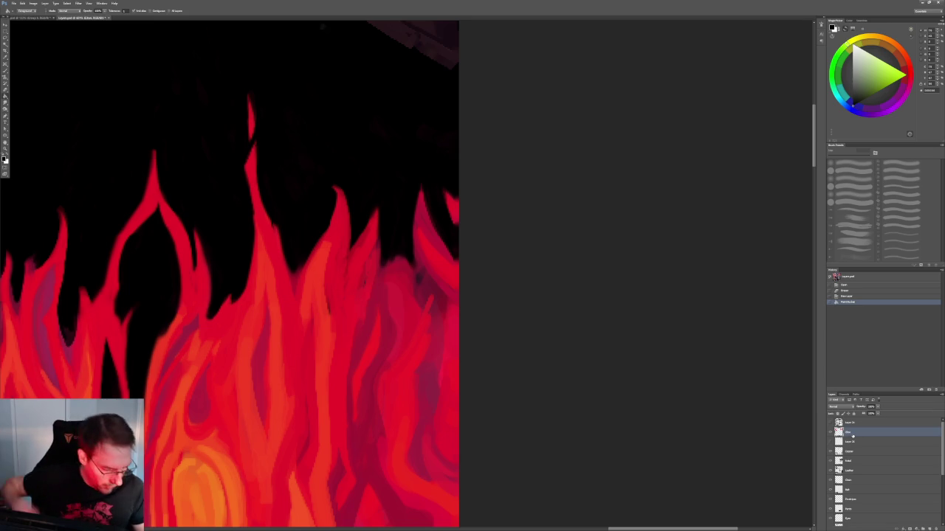
key(e)
drag(435, 207, 434, 210)
drag(424, 173, 427, 194)
drag(422, 183, 430, 212)
drag(453, 251, 450, 240)
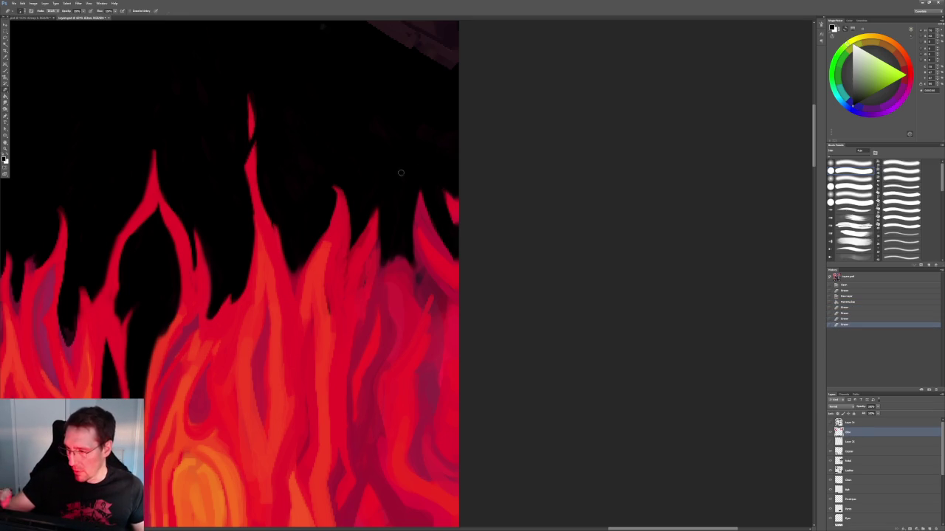
drag(413, 265, 418, 274)
mouse_move(407, 231)
mouse_down()
mouse_move(425, 279)
mouse_move(417, 283)
mouse_move(422, 275)
mouse_move(402, 263)
mouse_move(407, 282)
mouse_up()
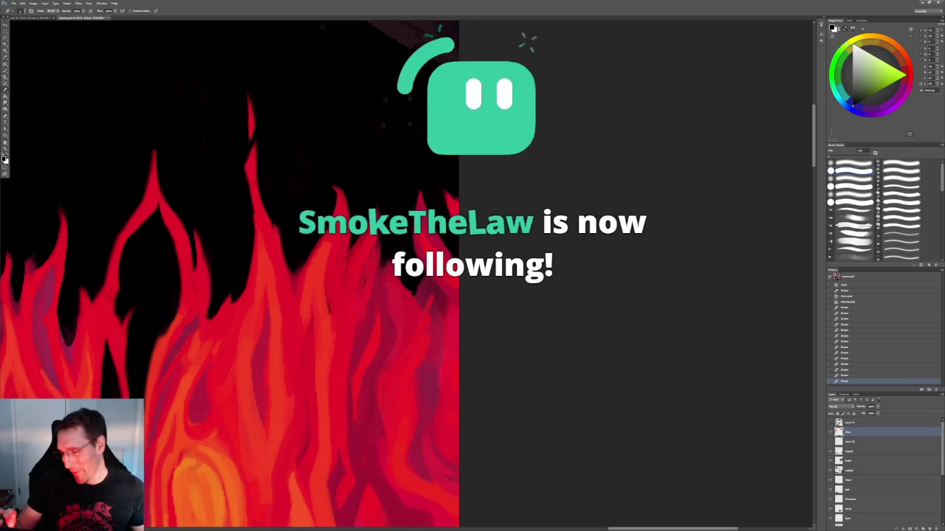
- Touch up the right-side flame edges and pan to bring more flames into view
click(393, 262)
click(384, 288)
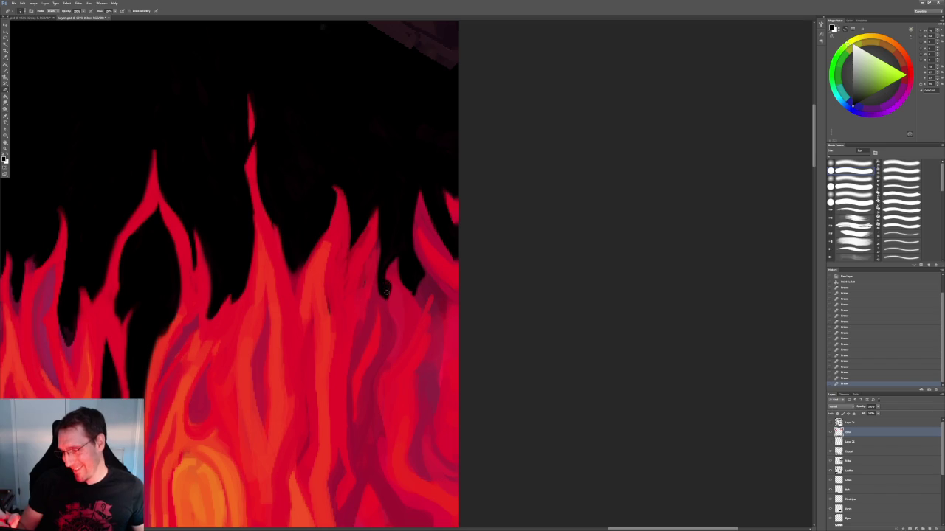
drag(380, 249, 378, 274)
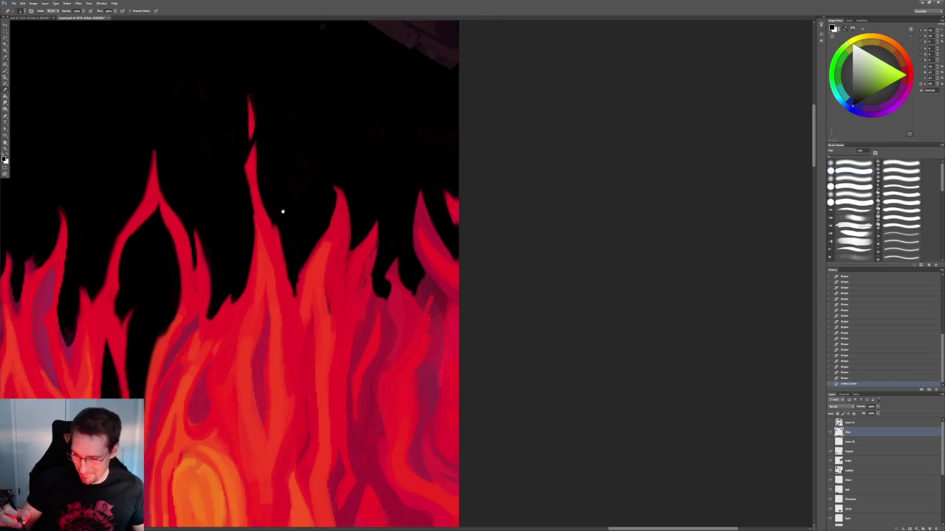
drag(282, 212, 421, 131)
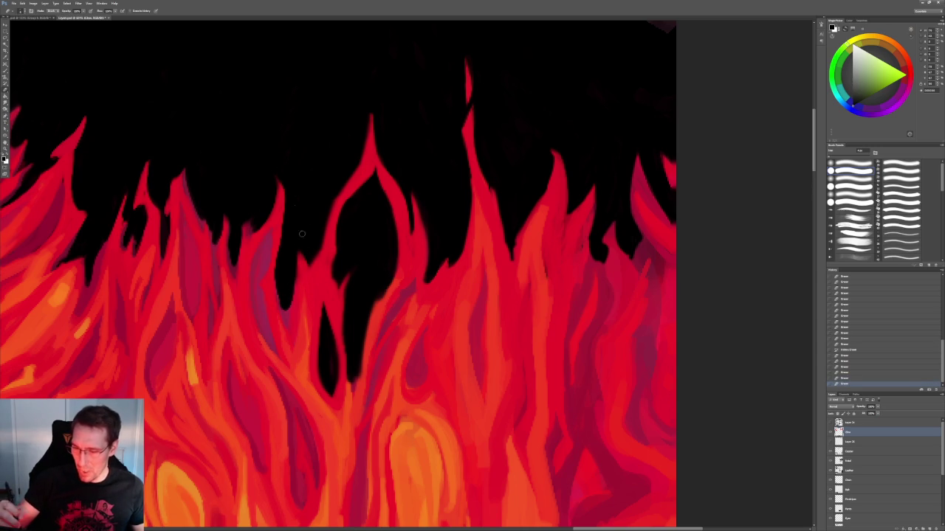
- Pan across the flame band and touch up flame tips and edges with small strokes
drag(302, 234, 409, 300)
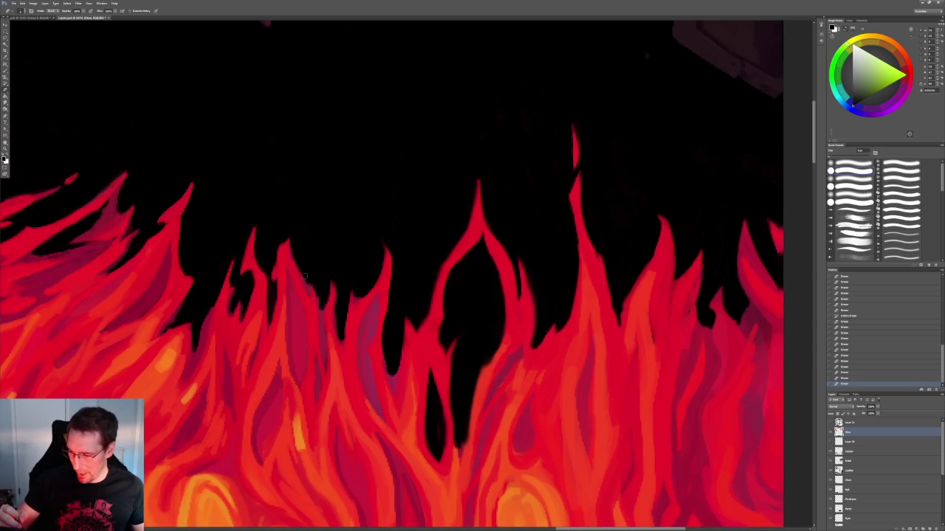
drag(290, 197, 404, 191)
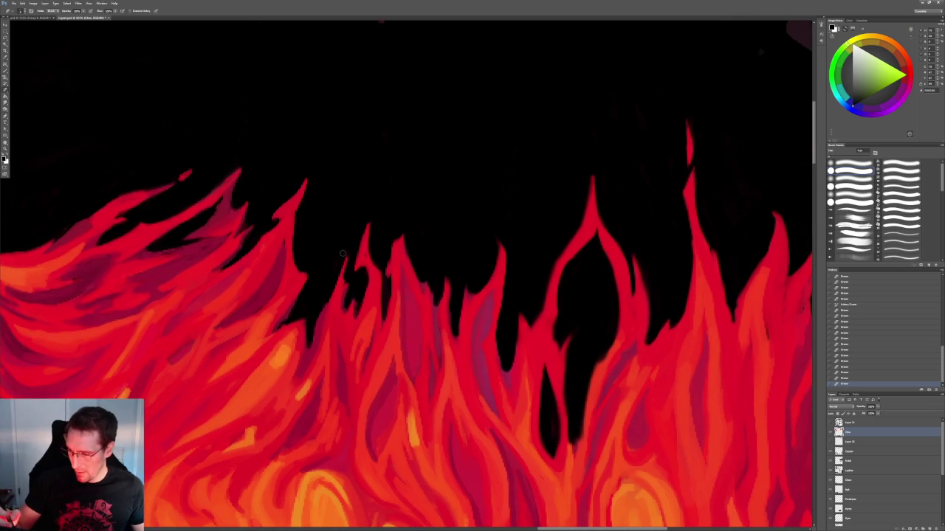
drag(339, 158, 354, 168)
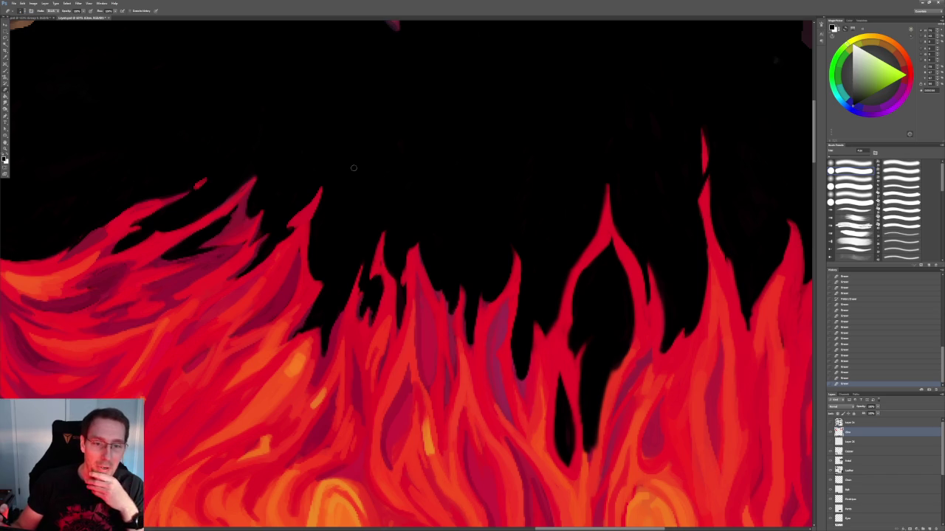
mouse_move(323, 227)
mouse_down()
mouse_move(416, 207)
mouse_move(470, 228)
mouse_move(466, 238)
mouse_move(555, 195)
mouse_move(550, 240)
mouse_up()
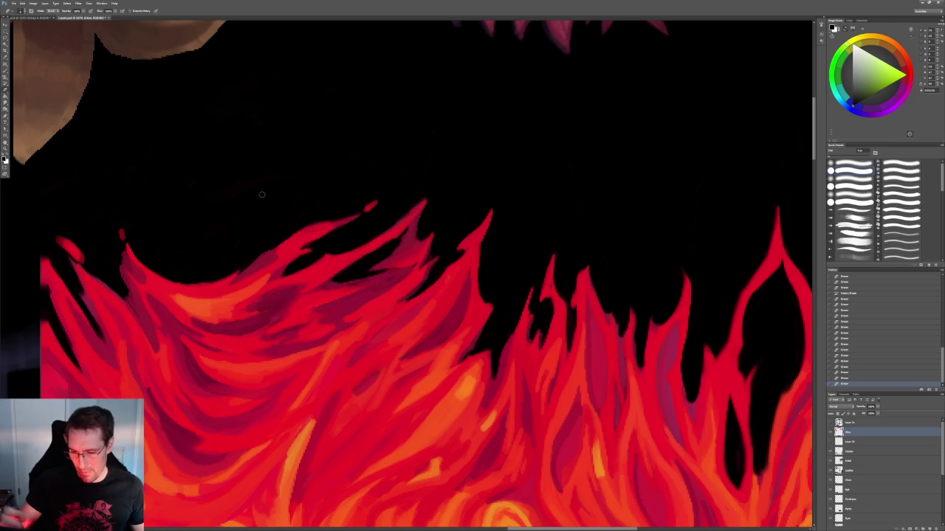
drag(219, 224, 125, 244)
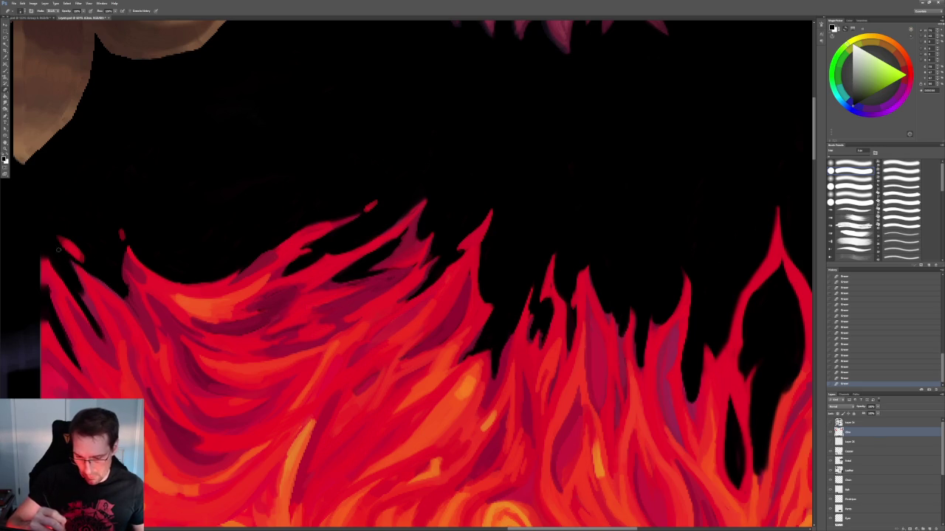
mouse_move(683, 294)
mouse_down()
mouse_move(572, 276)
mouse_move(418, 205)
mouse_up()
mouse_move(713, 320)
mouse_down()
mouse_move(479, 316)
mouse_move(487, 333)
mouse_up()
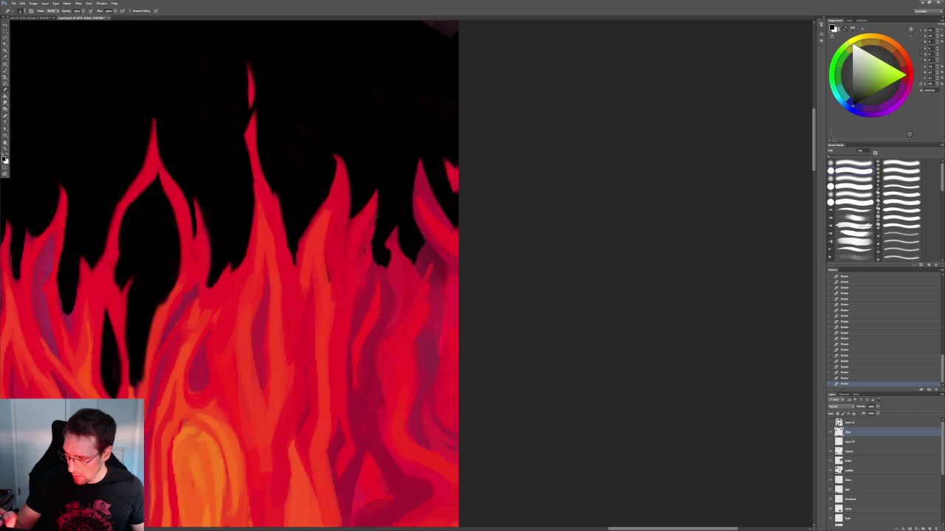
mouse_move(375, 220)
mouse_down()
mouse_move(377, 229)
mouse_move(443, 222)
mouse_up()
- Zoom out to the whole texture sheet, then back in on the flame strip
key(z)
drag(542, 247, 501, 205)
click(501, 205)
mouse_move(450, 268)
mouse_down()
mouse_move(685, 207)
mouse_move(756, 207)
mouse_move(449, 301)
mouse_up()
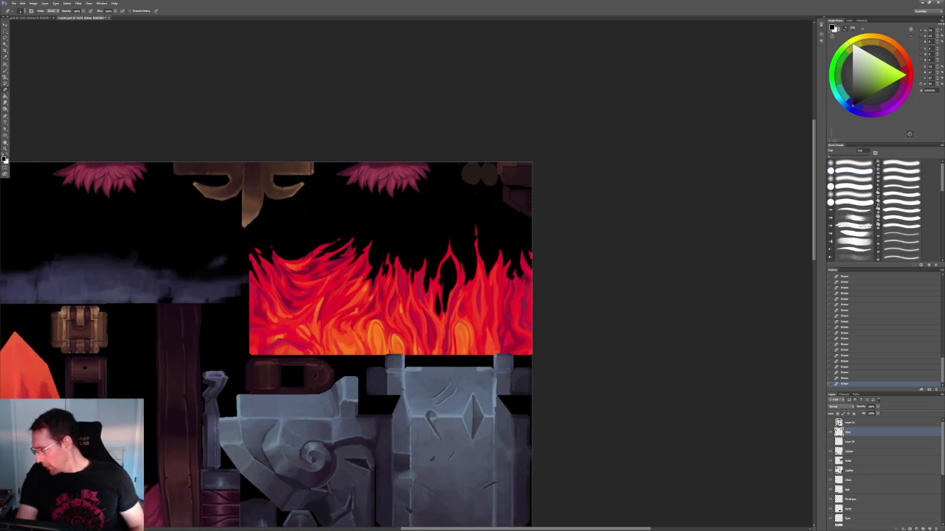
scroll(885, 465, down, 3)
- Delete the black Layer 17, show the blue-grey body layer, and return to 3DCoat
click(856, 512)
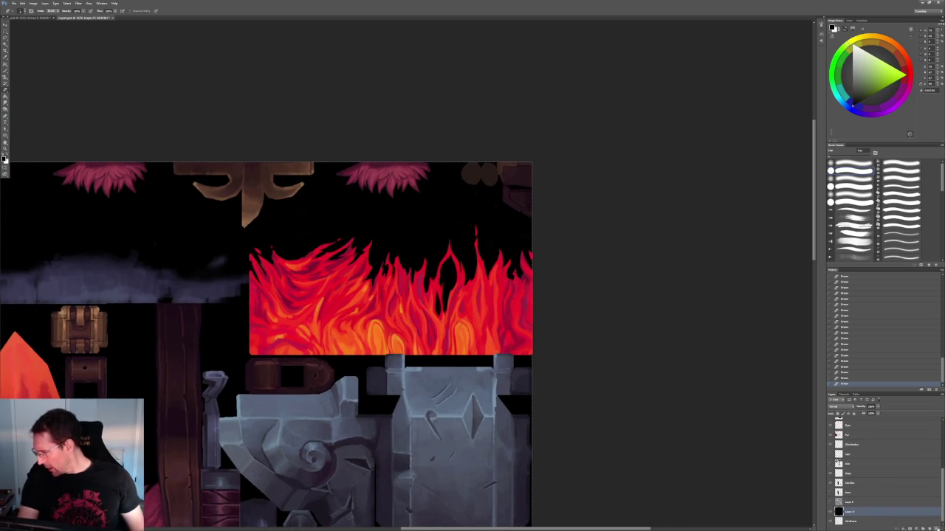
key(Delete)
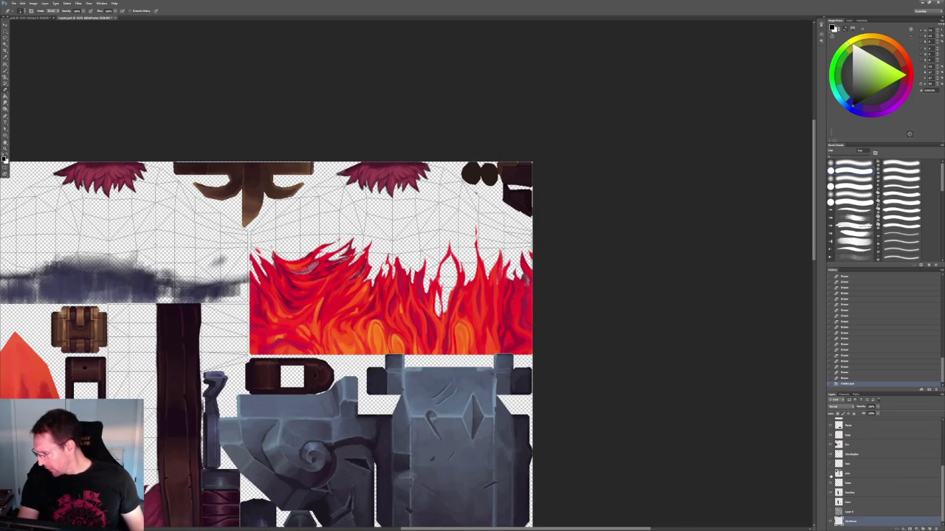
click(830, 476)
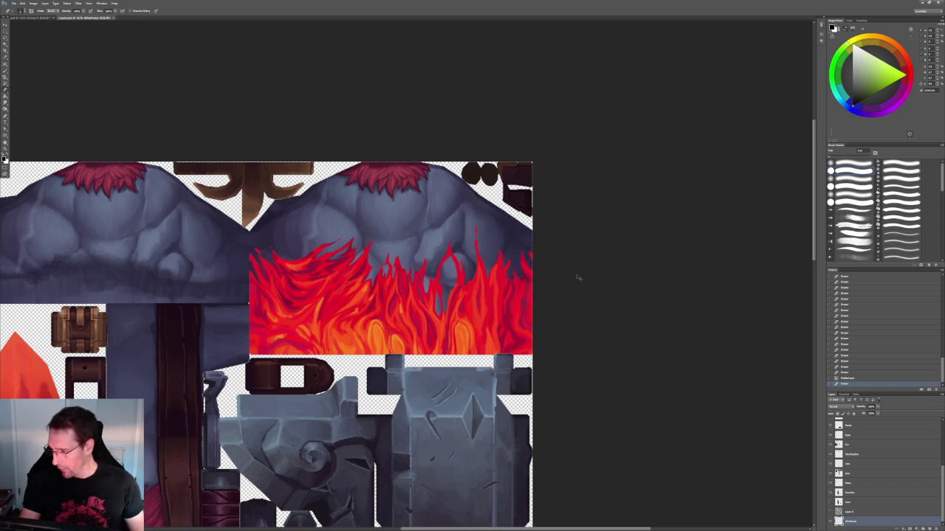
click(921, 4)
drag(365, 322, 326, 385)
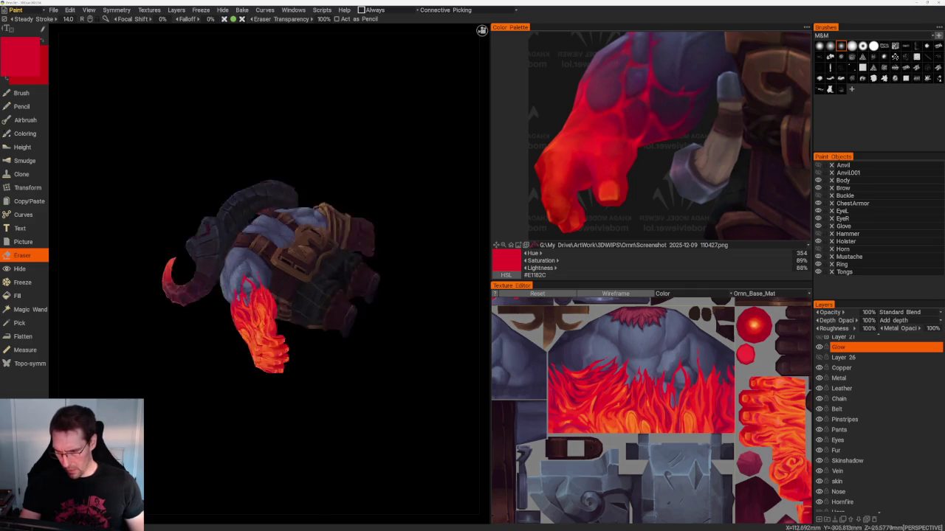
- Check the trimmed red-orange forearm flames from front and three-quarter views, then select the Hornfire layer
mouse_move(235, 414)
mouse_down()
mouse_move(194, 386)
mouse_move(333, 392)
mouse_move(311, 346)
mouse_up()
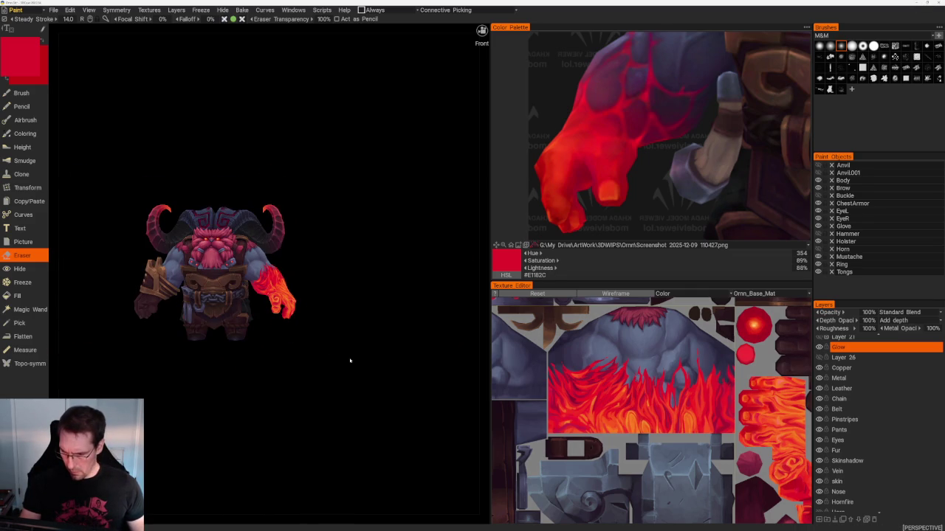
scroll(347, 369, up, 2)
scroll(344, 384, up, 2)
scroll(339, 394, up, 2)
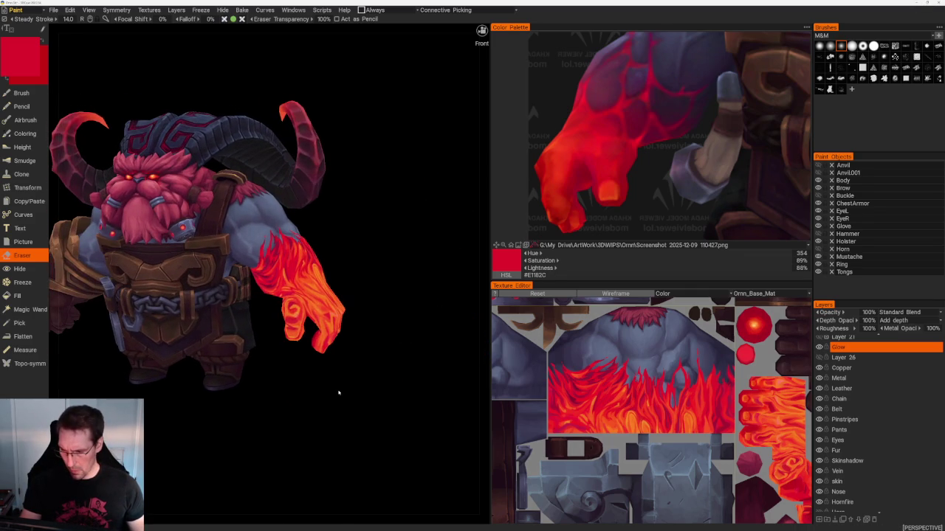
mouse_move(379, 404)
mouse_down()
mouse_move(354, 401)
mouse_move(358, 414)
mouse_up()
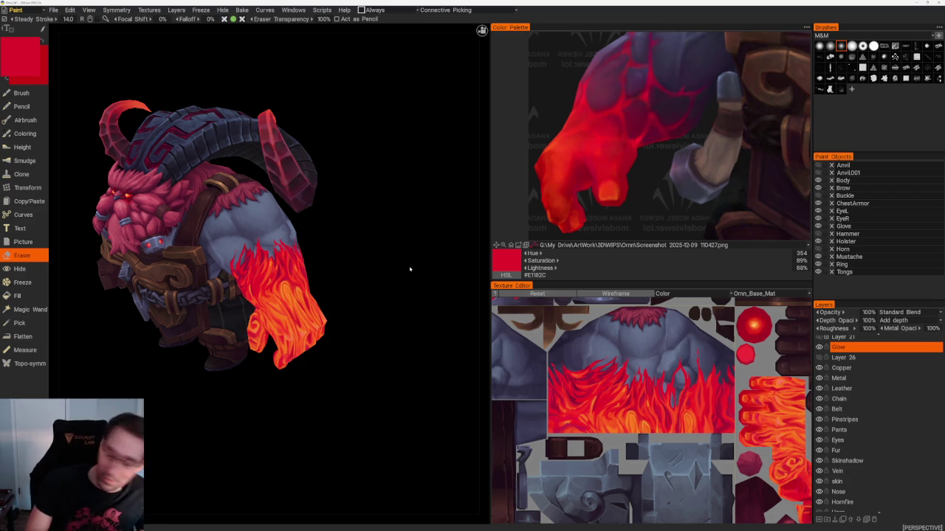
middle_drag(411, 203, 395, 230)
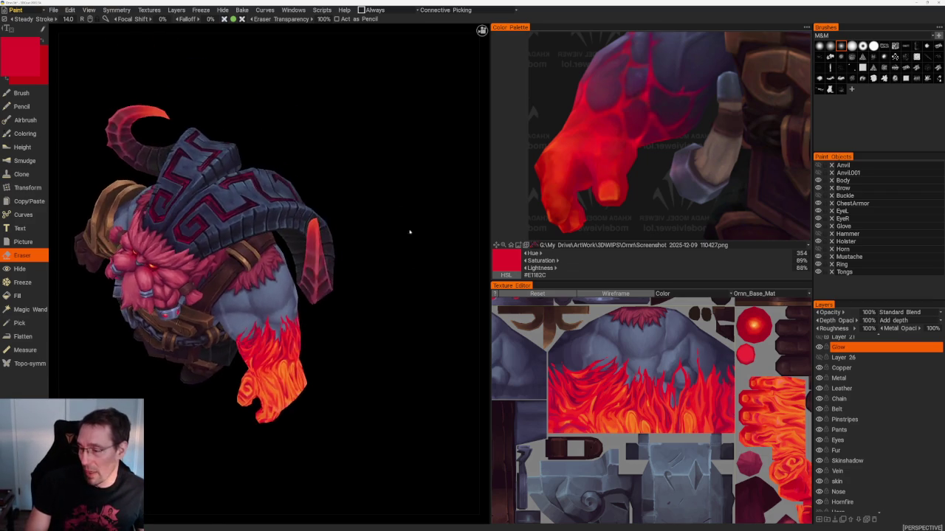
scroll(398, 228, up, 3)
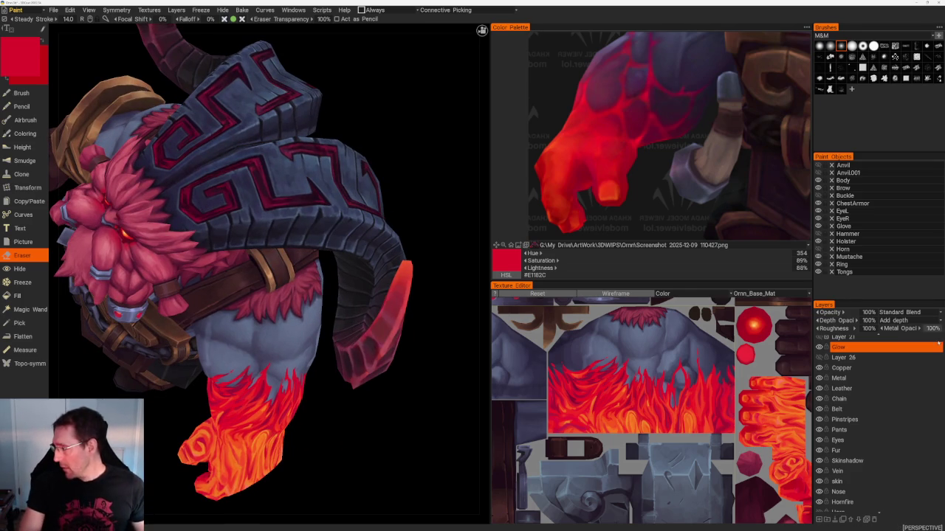
scroll(909, 467, down, 1)
click(908, 488)
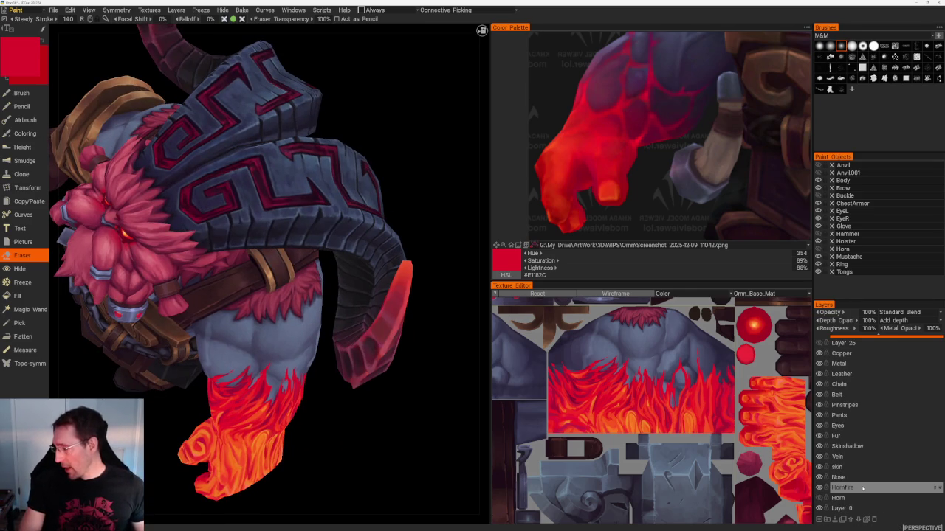
- Zoom in on the hood and switch to the Brush tool
scroll(428, 332, up, 2)
scroll(443, 391, up, 2)
scroll(443, 399, up, 1)
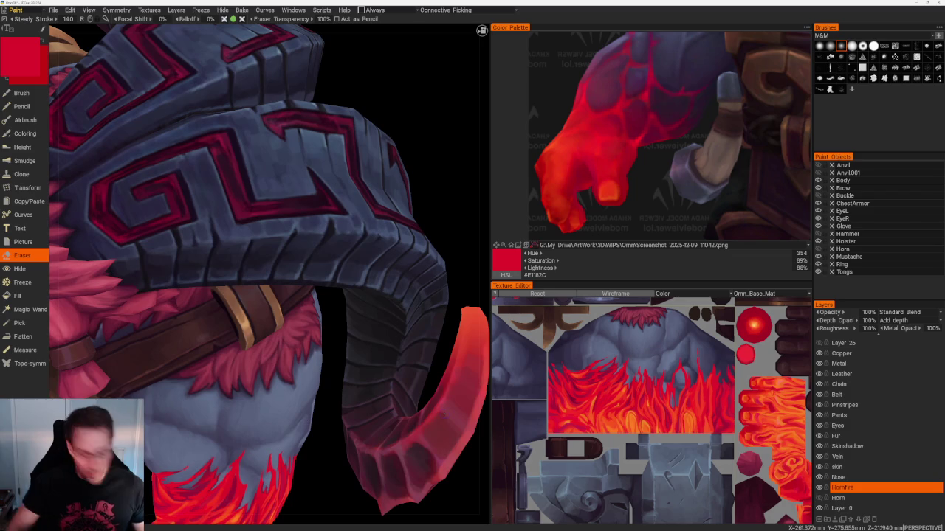
key(e)
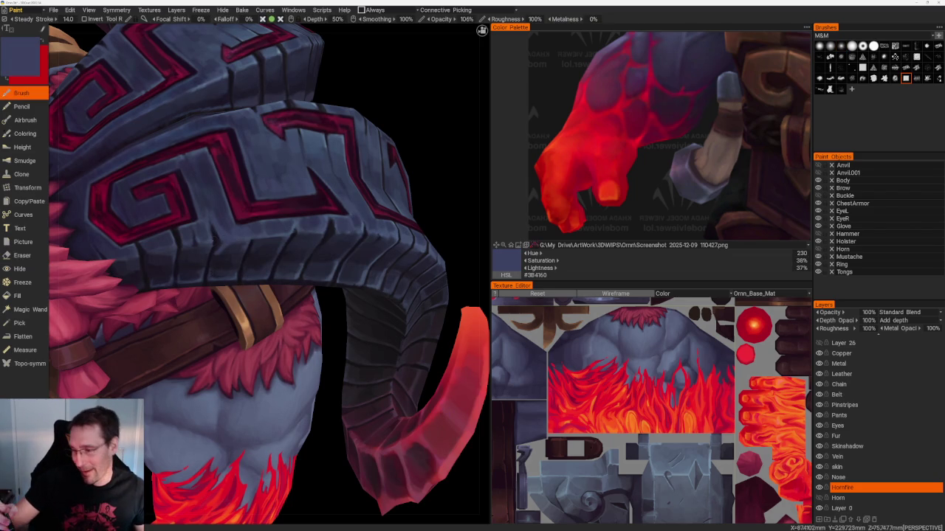
- Sample near-black and blue-grey tones from the hood, ending on slate blue-grey #3B415F, with the whole character in view
key(v)
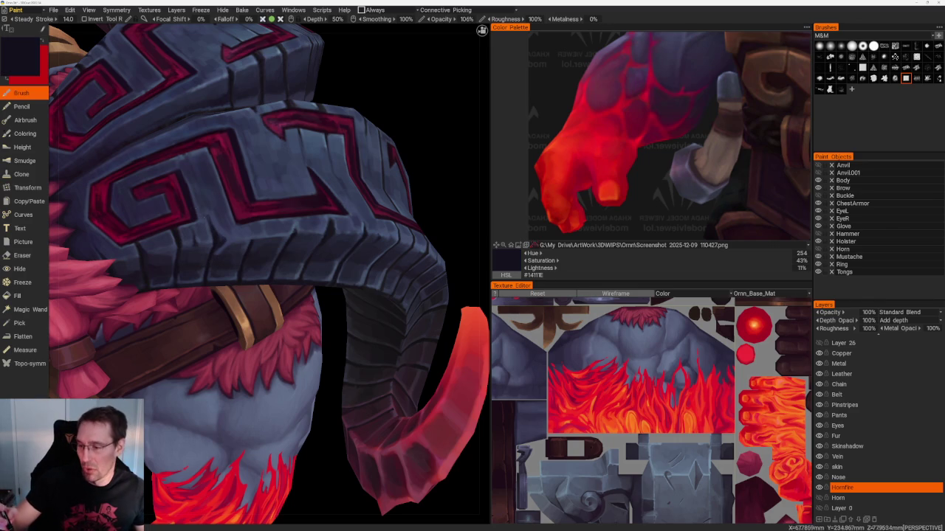
key(v)
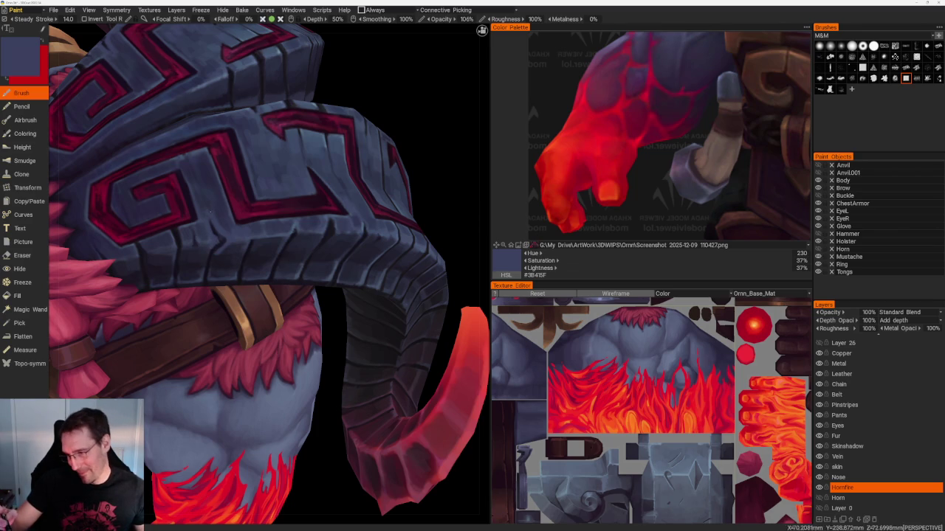
scroll(250, 275, up, 3)
key(v)
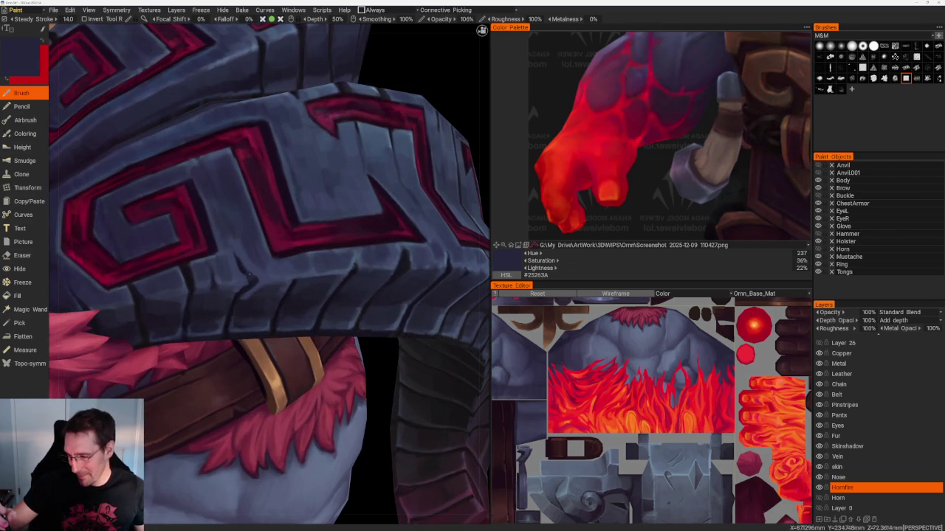
key(v)
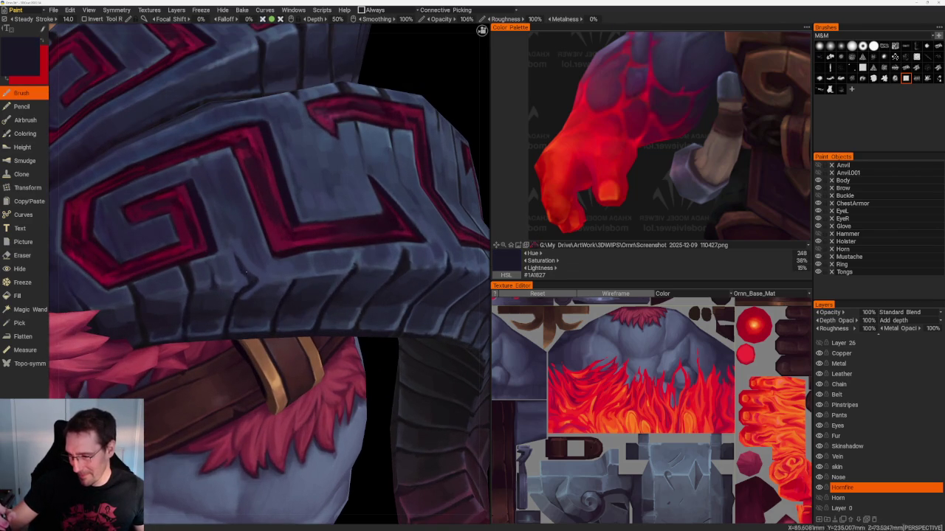
key(v)
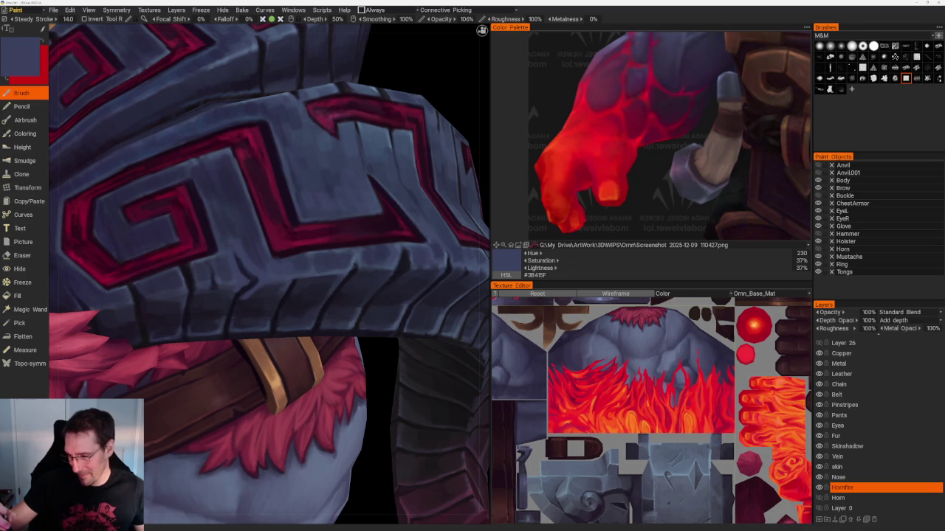
scroll(185, 162, down, 10)
mouse_move(185, 163)
mouse_down()
mouse_move(327, 178)
mouse_move(327, 230)
mouse_up()
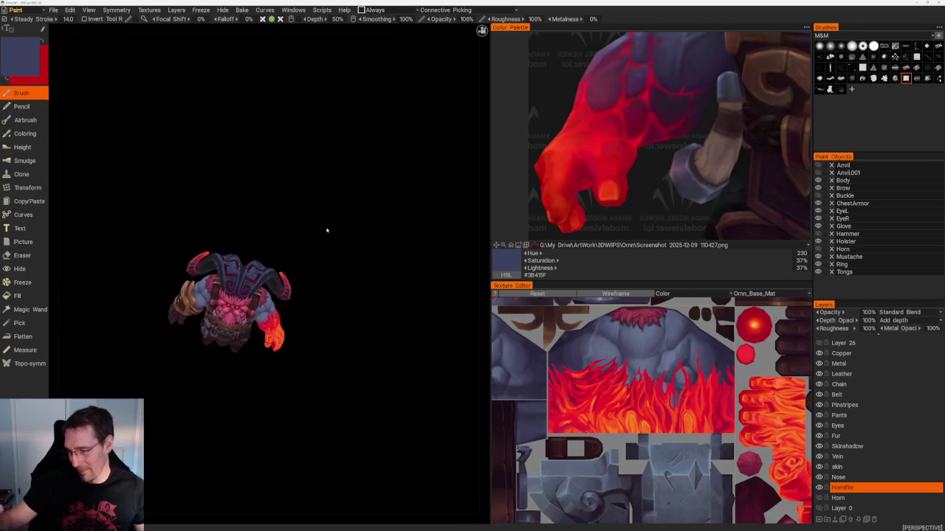
- Frame the horn at a three-quarter view and sample near-black and dark blue-grey tones
right_drag(327, 230, 400, 381)
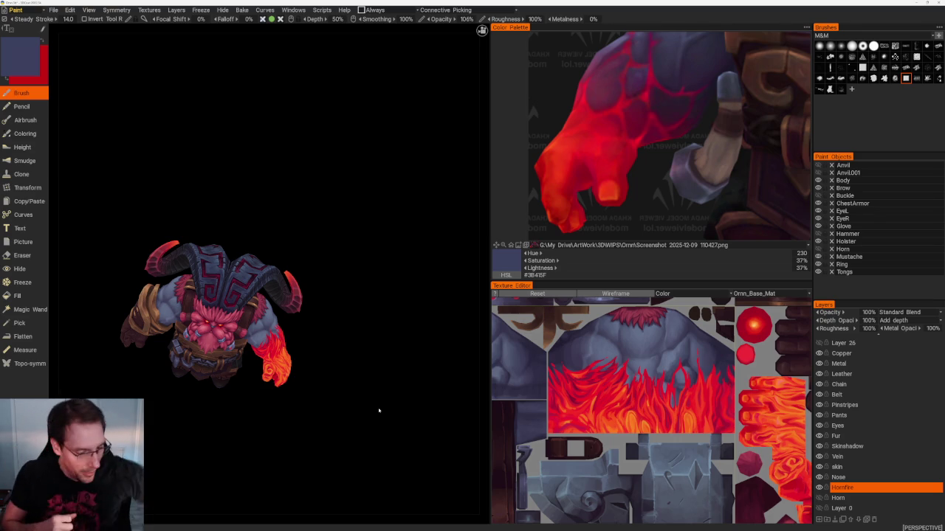
mouse_move(378, 410)
mouse_down()
mouse_move(342, 228)
mouse_move(331, 247)
mouse_up()
scroll(332, 247, up, 3)
scroll(381, 313, up, 3)
scroll(381, 312, up, 1)
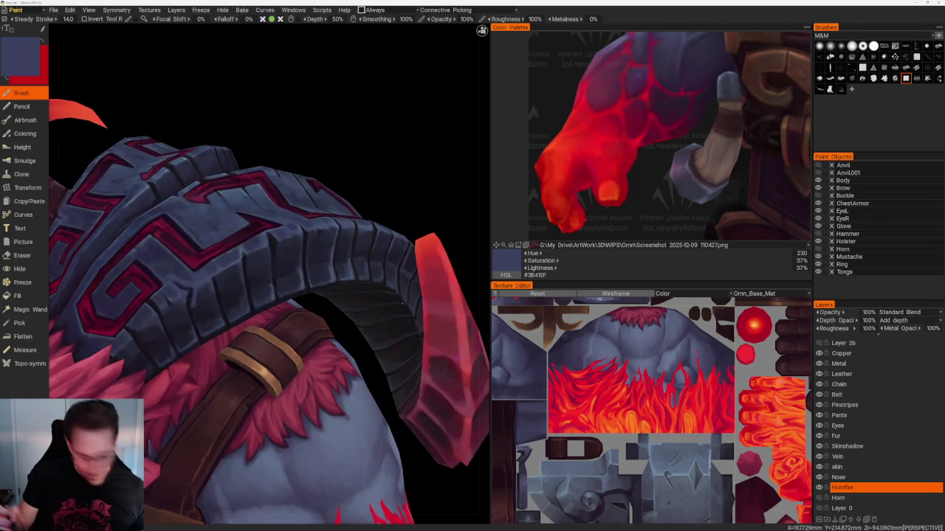
key(v)
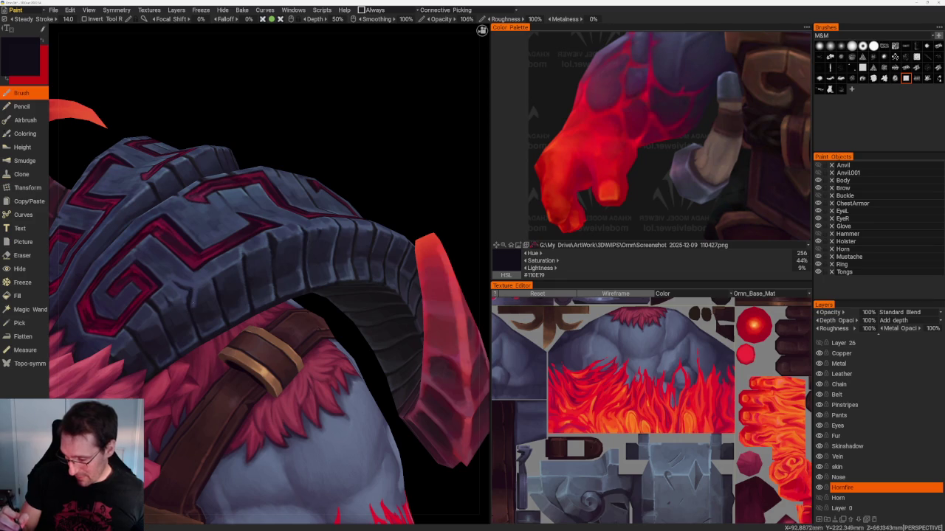
key(v)
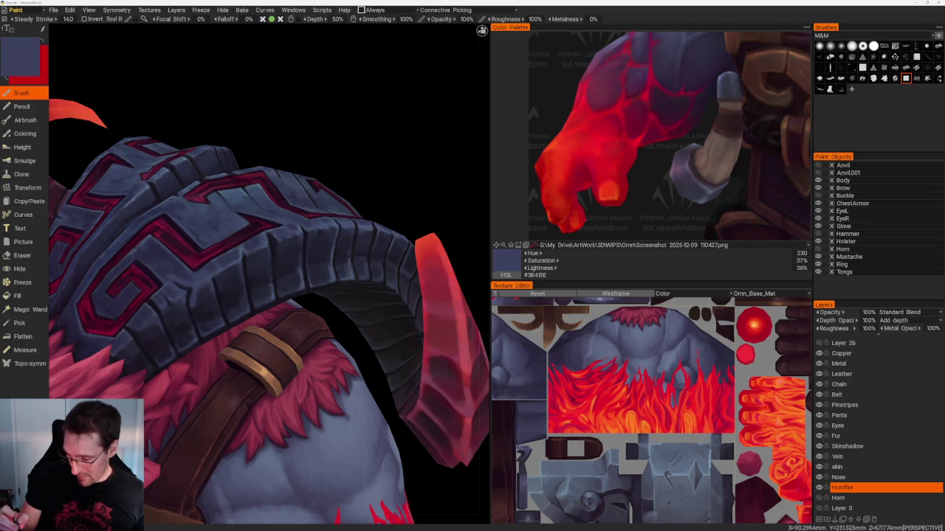
key(v)
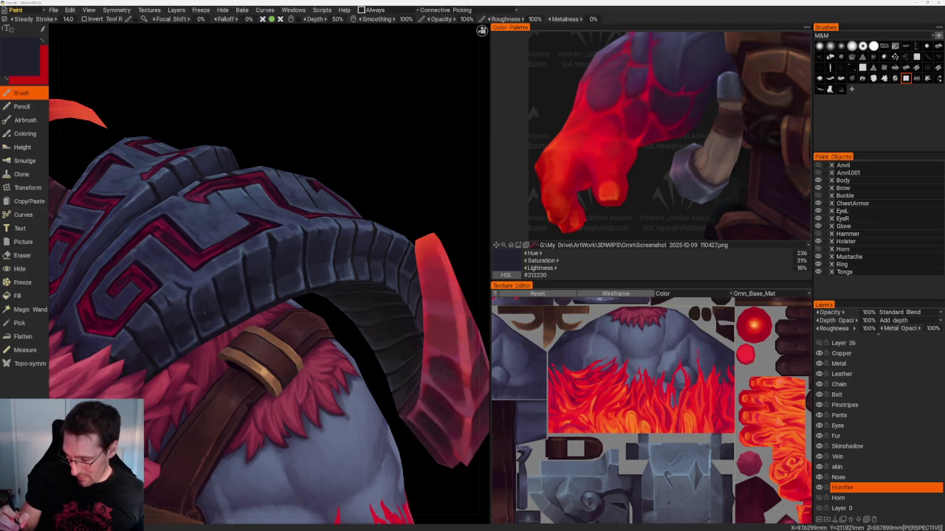
key(v)
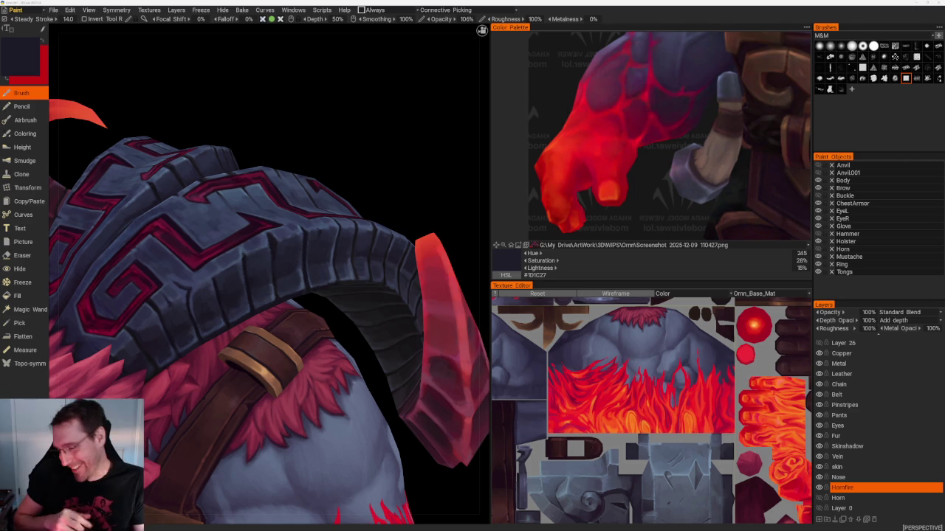
- Shade the horn ridges near the shoulder, finishing on dark navy #26293A
drag(388, 158, 366, 168)
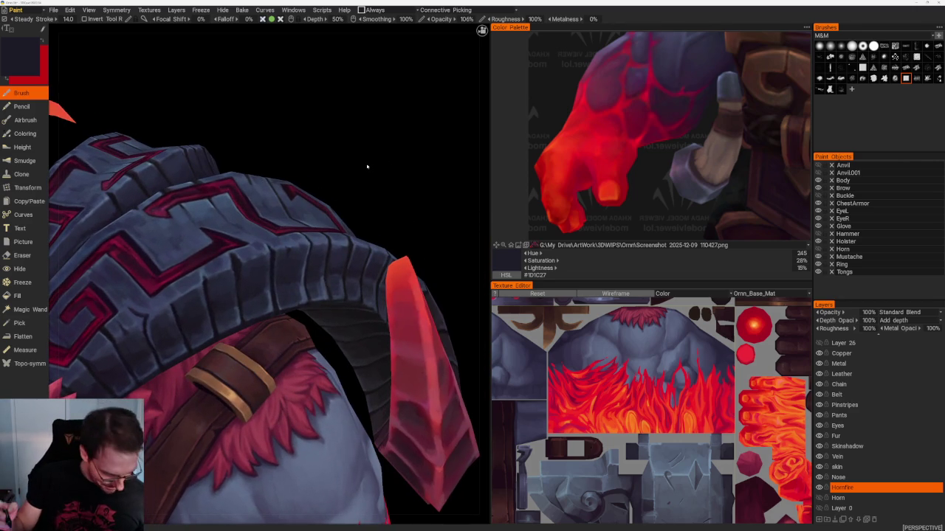
key(v)
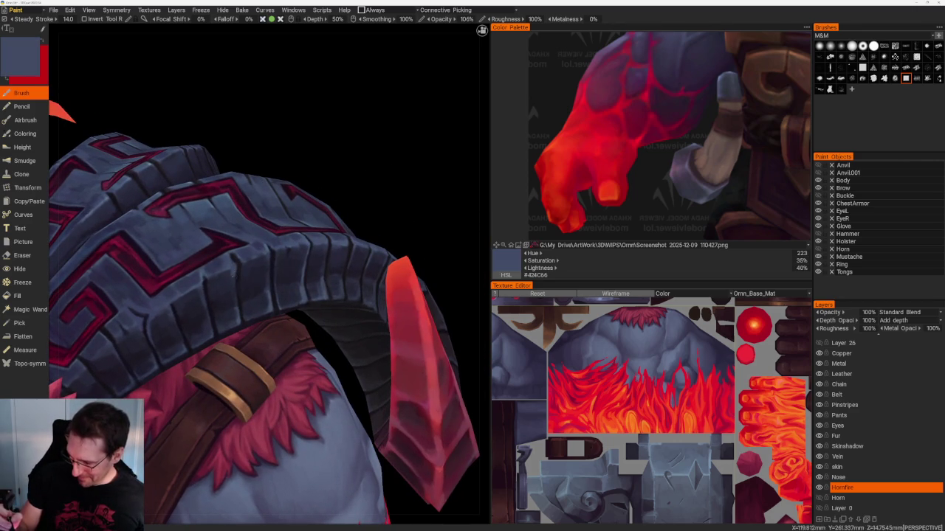
key(v)
scroll(369, 190, down, 10)
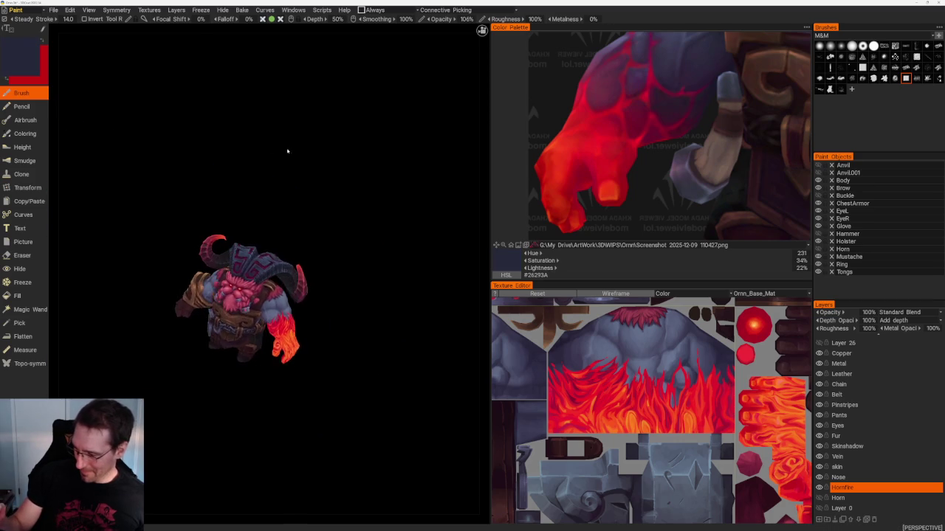
- Sample lighter and darker blue-grey tones and deepen the horn ridge shadows
scroll(289, 149, up, 12)
key(v)
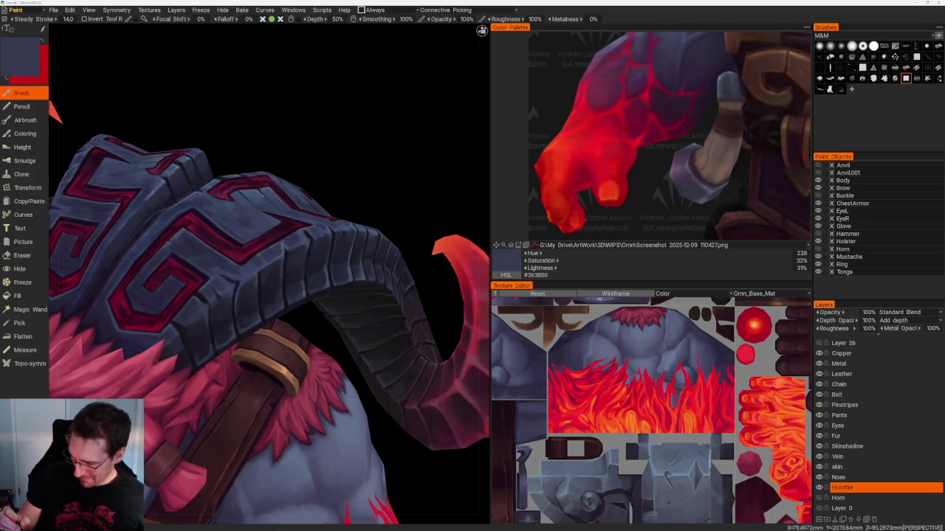
key(v)
key(v)
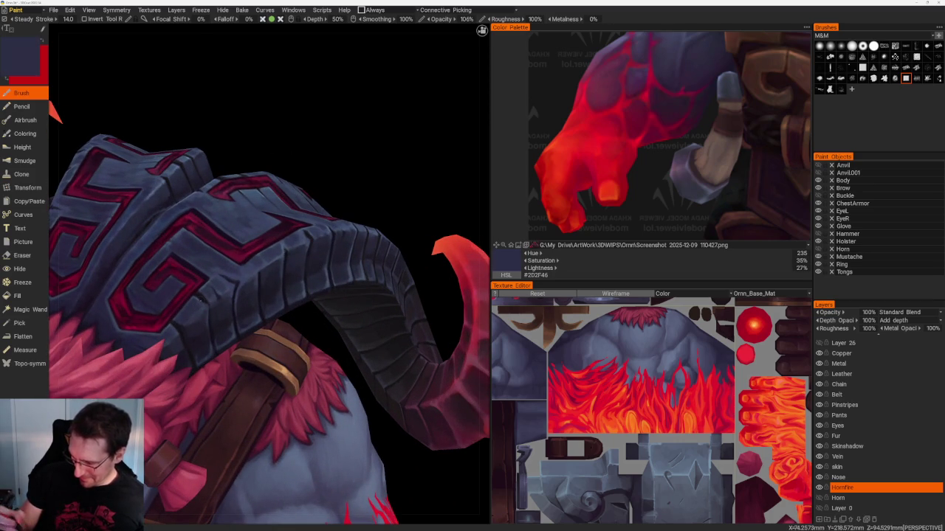
key(v)
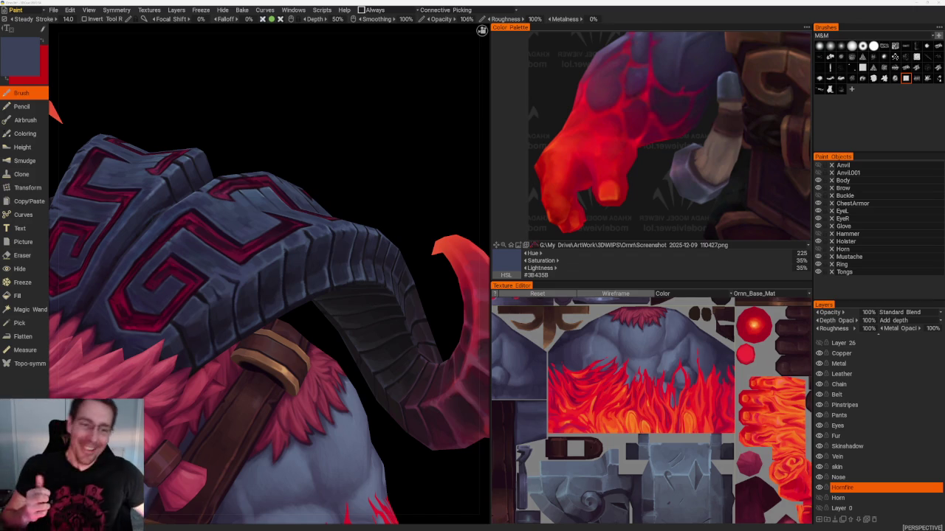
drag(317, 148, 324, 173)
key(v)
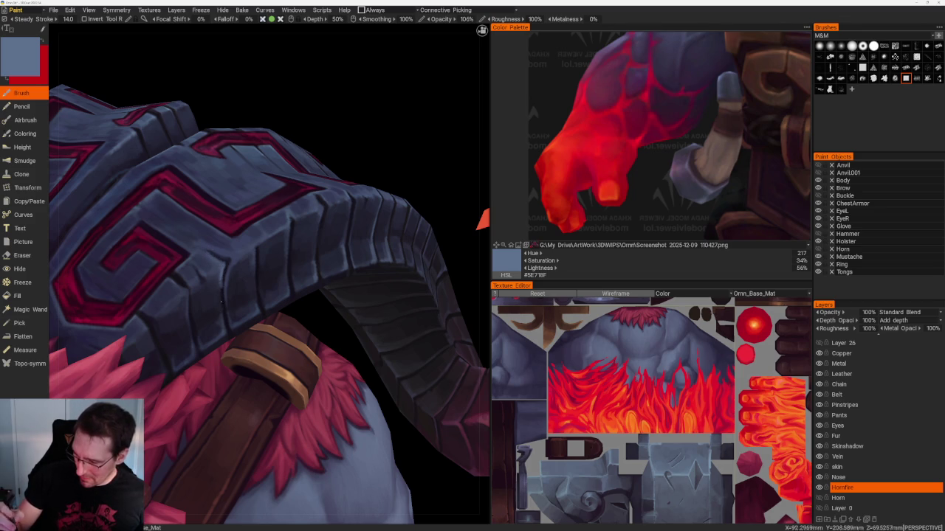
scroll(397, 184, down, 10)
- Paint near-black shadows into the shoulder armour seams, ending on mid slate blue #3E4868
drag(261, 101, 260, 185)
scroll(259, 185, up, 5)
scroll(260, 186, up, 5)
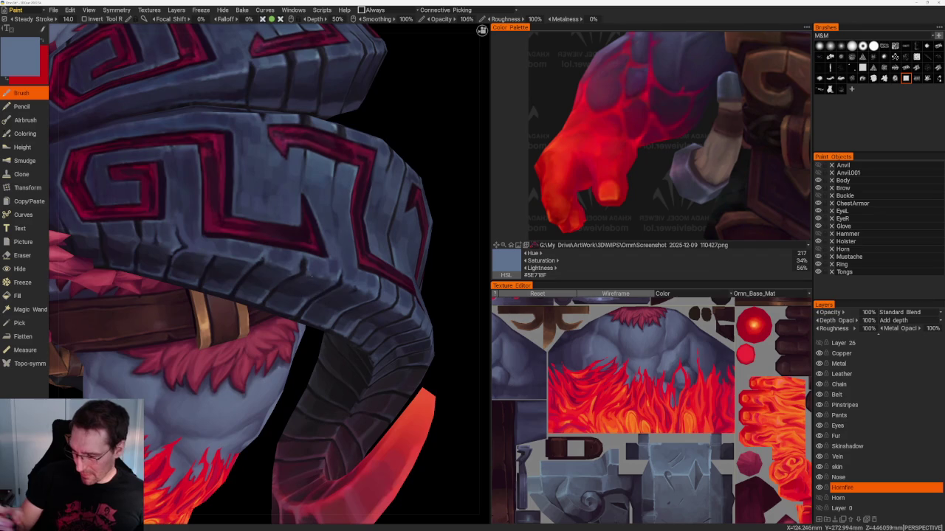
key(v)
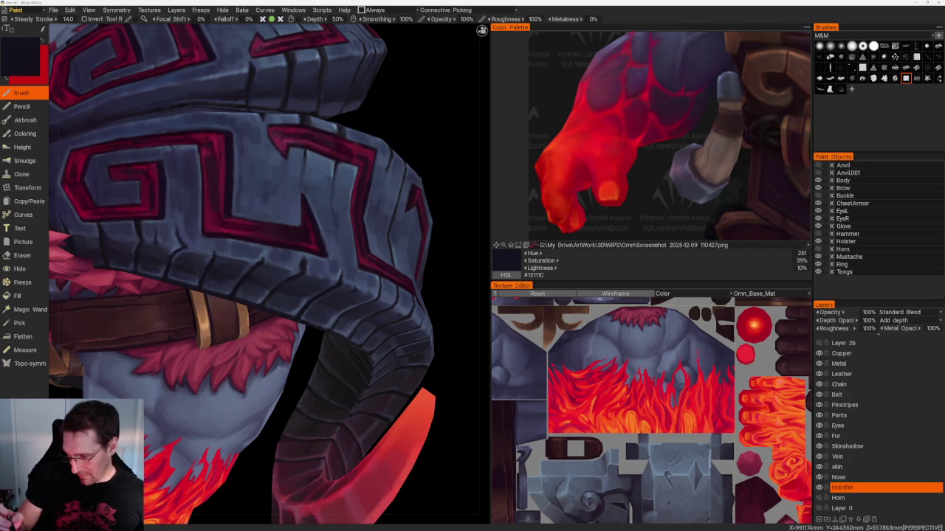
middle_drag(424, 282, 406, 276)
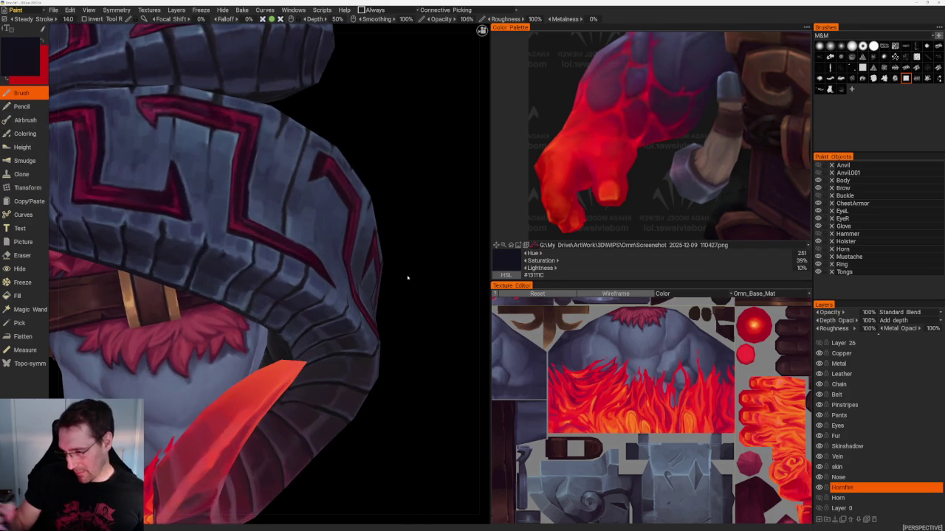
key(v)
key(v)
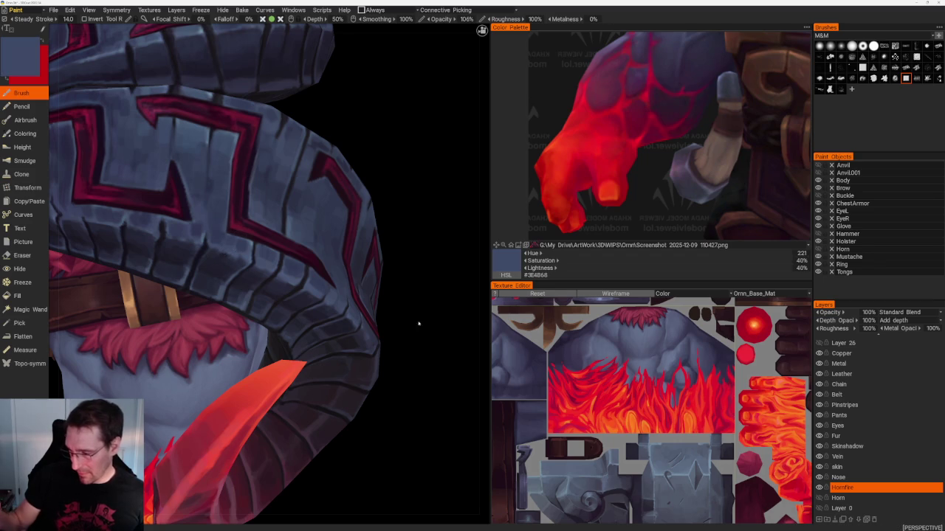
scroll(418, 323, down, 10)
mouse_move(302, 196)
middle_down()
mouse_move(332, 176)
mouse_move(367, 190)
mouse_move(364, 200)
middle_up()
scroll(377, 222, up, 3)
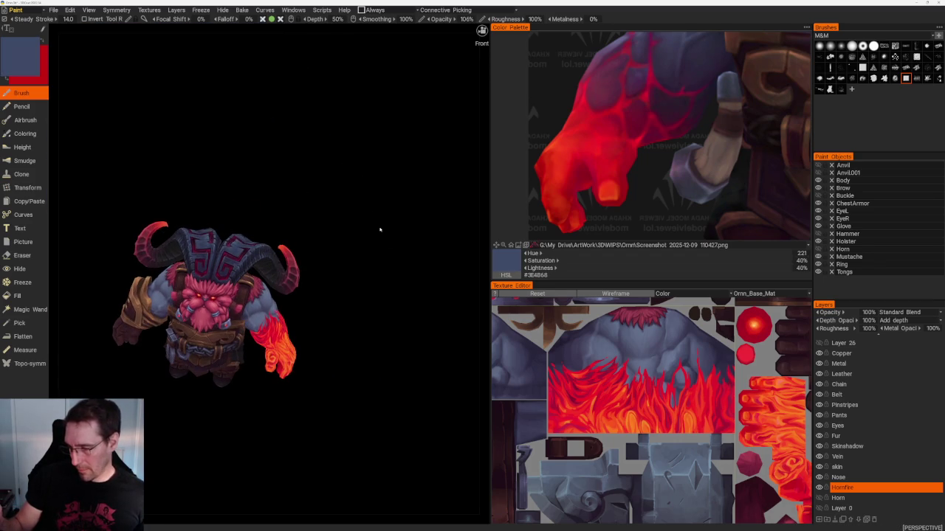
- Pick a very dark horn colour and frame the flame-painted arm and belt
scroll(380, 230, up, 3)
scroll(394, 297, up, 4)
scroll(231, 238, up, 2)
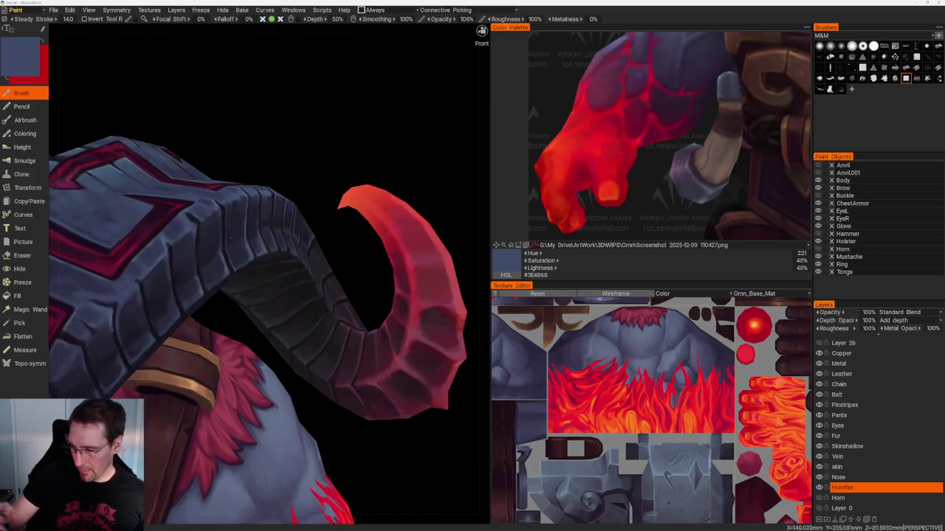
key(v)
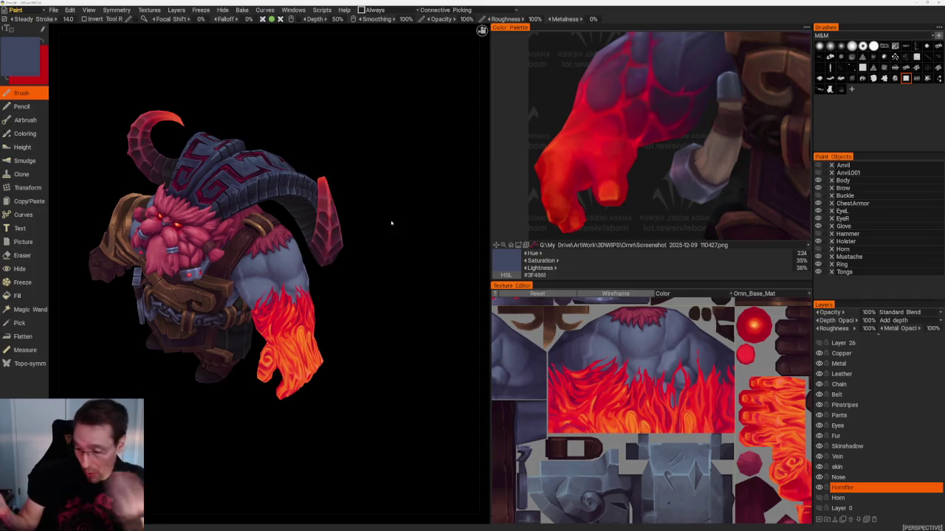
mouse_move(391, 223)
mouse_down()
mouse_move(382, 185)
mouse_move(367, 185)
mouse_move(411, 261)
mouse_up()
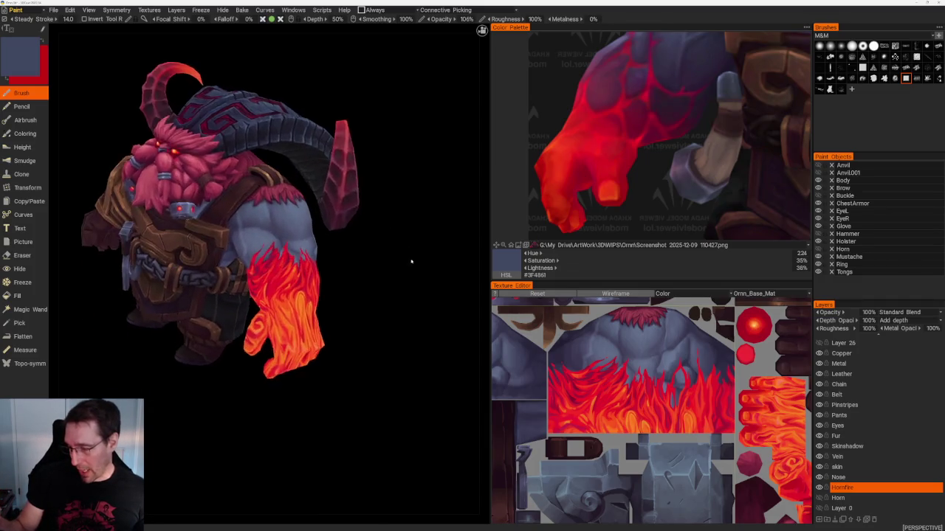
scroll(411, 261, up, 5)
drag(428, 296, 426, 204)
scroll(428, 249, down, 5)
scroll(369, 281, up, 5)
scroll(299, 353, up, 2)
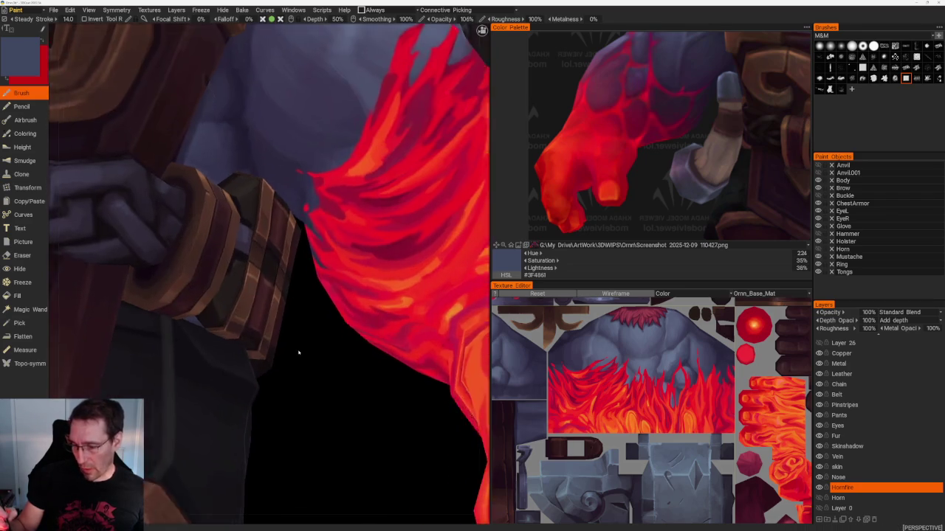
drag(299, 353, 288, 344)
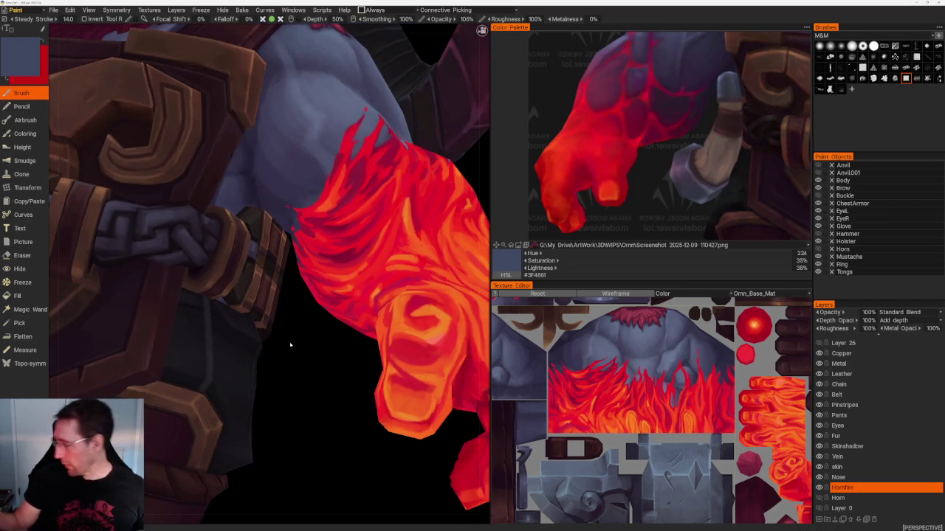
- On the Chain layer, shade the chain link gaps with near-black and dark purple tones
click(842, 384)
scroll(296, 266, up, 3)
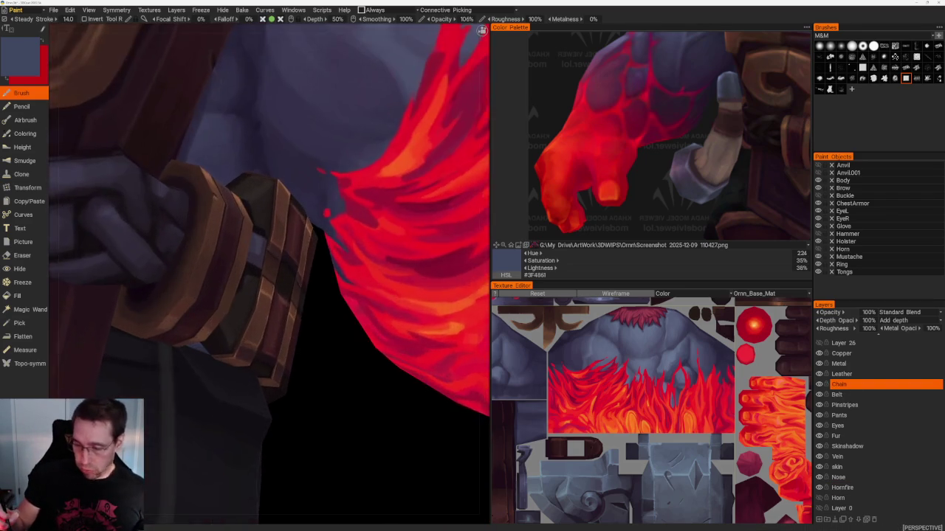
drag(295, 347, 301, 356)
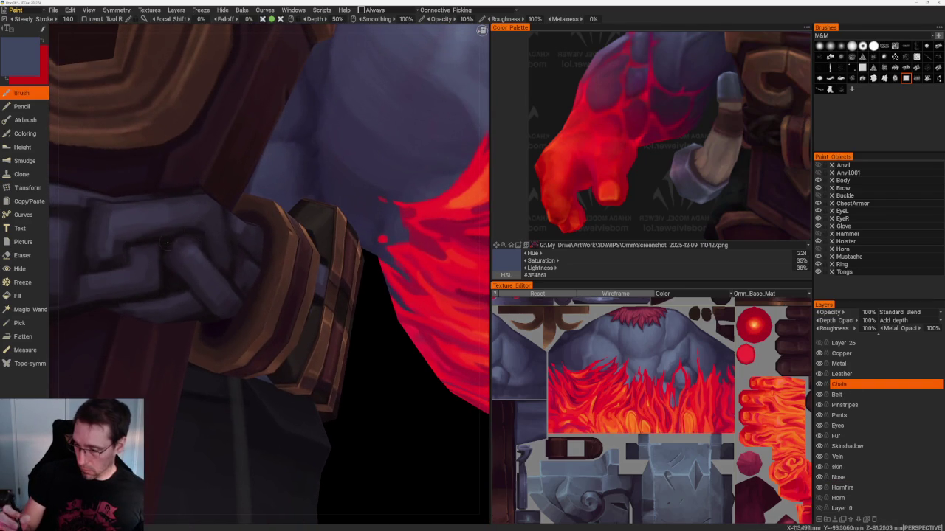
key(v)
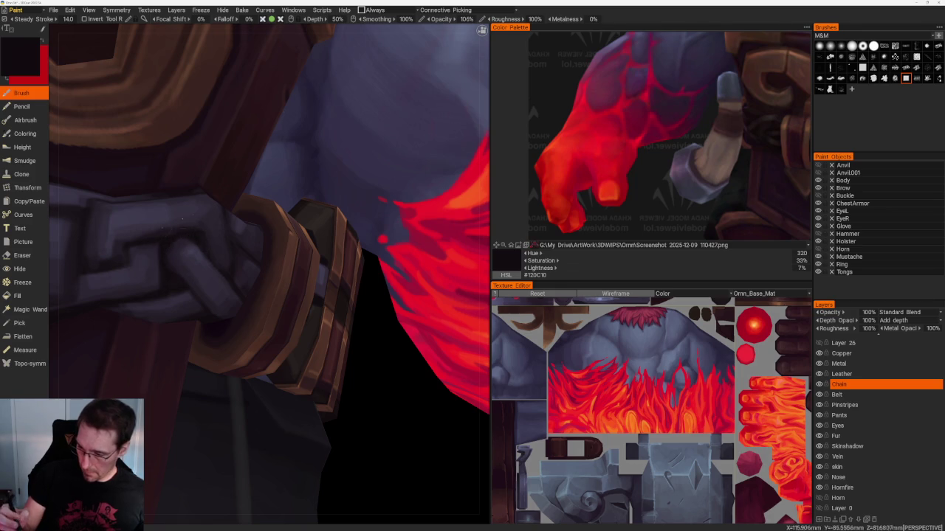
key(v)
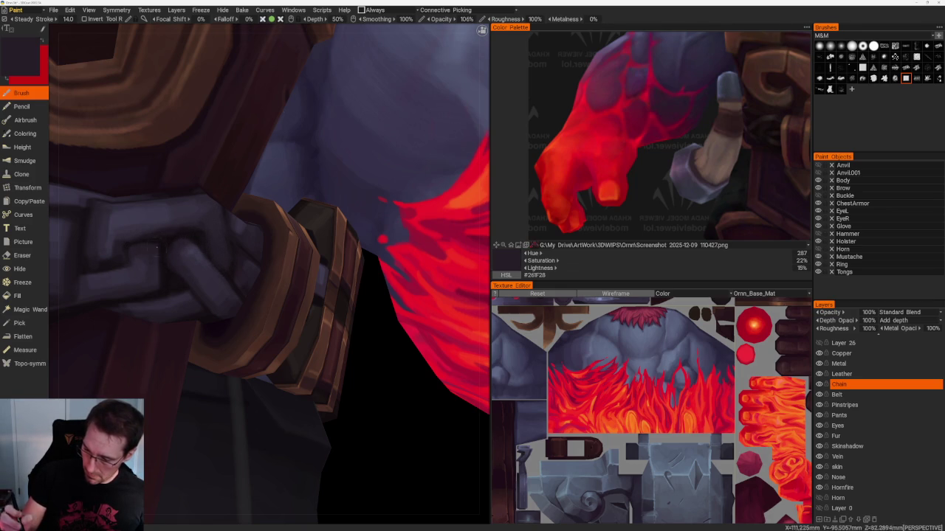
key(v)
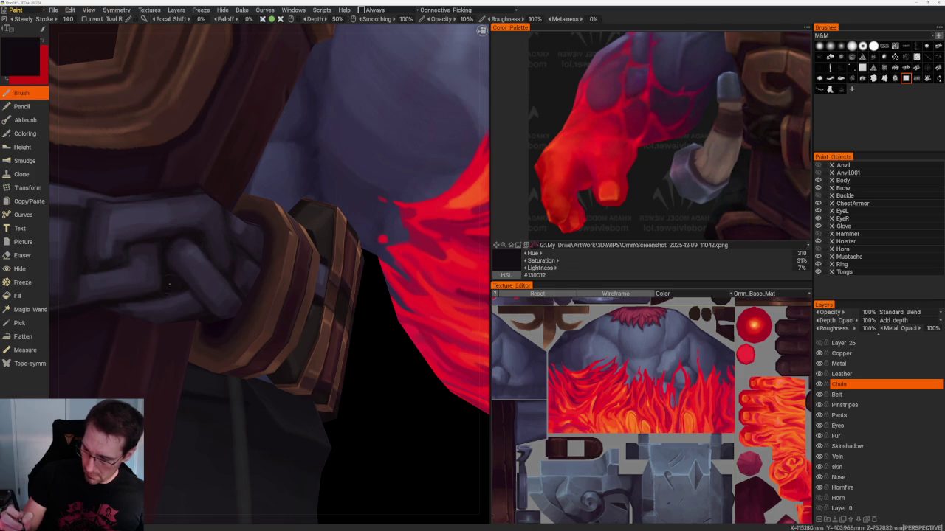
middle_drag(288, 295, 290, 296)
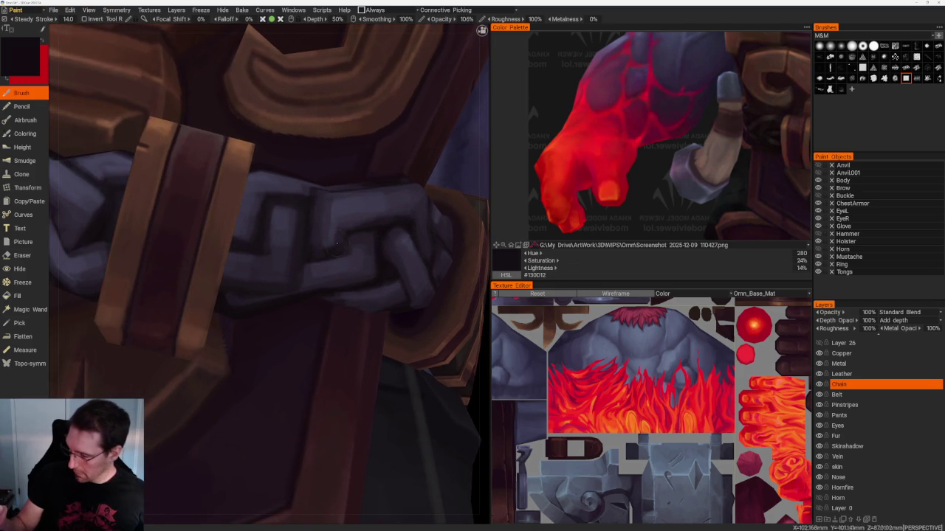
key(v)
key(v)
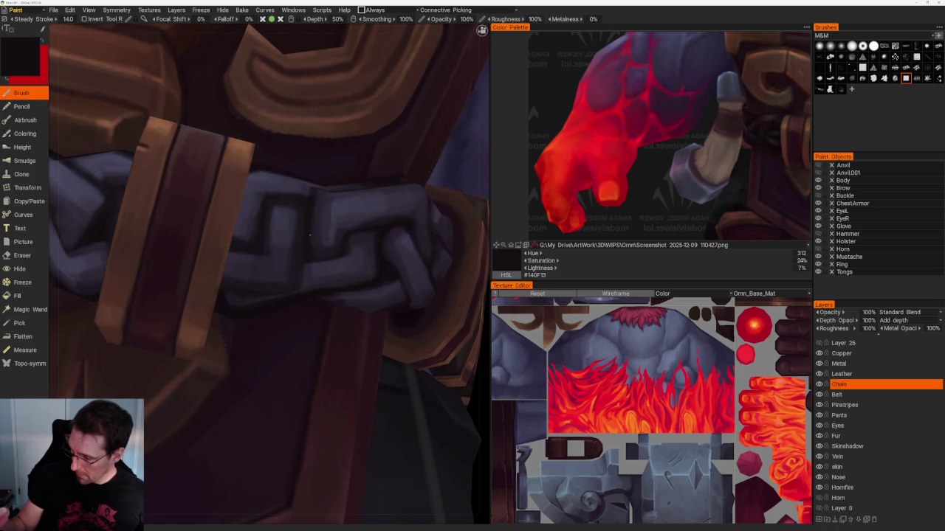
- Reframe the chain and add purple-grey and darker shadow tones to its links
scroll(309, 218, down, 3)
scroll(259, 184, down, 5)
middle_drag(226, 156, 264, 183)
scroll(263, 182, up, 5)
scroll(281, 218, up, 4)
scroll(299, 255, up, 3)
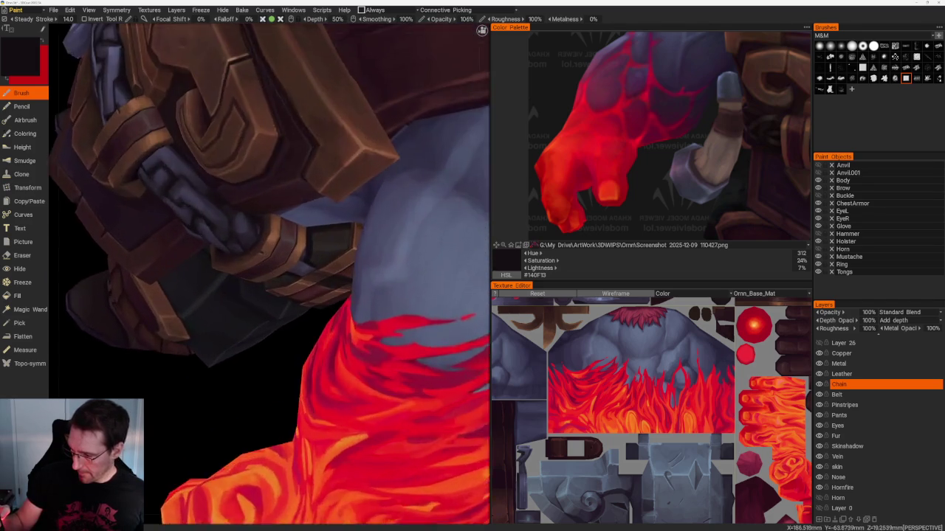
scroll(323, 323, up, 3)
key(v)
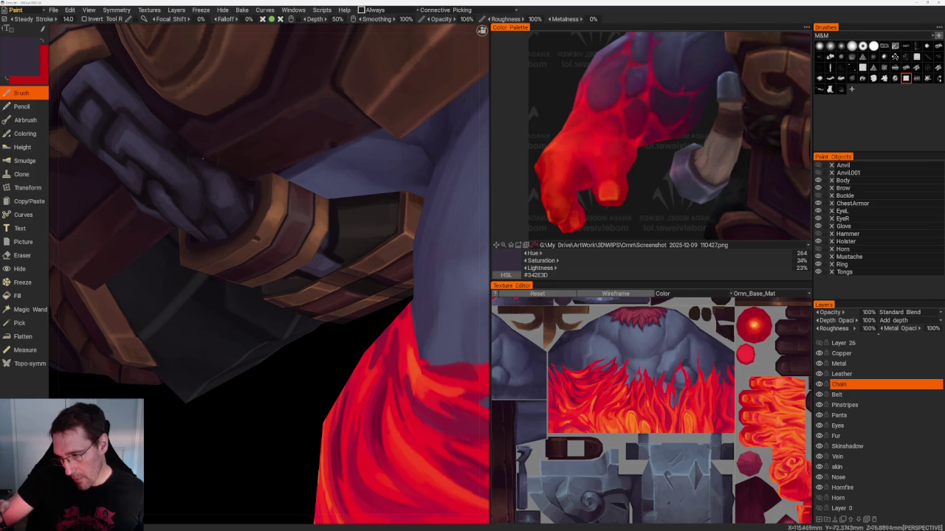
key(v)
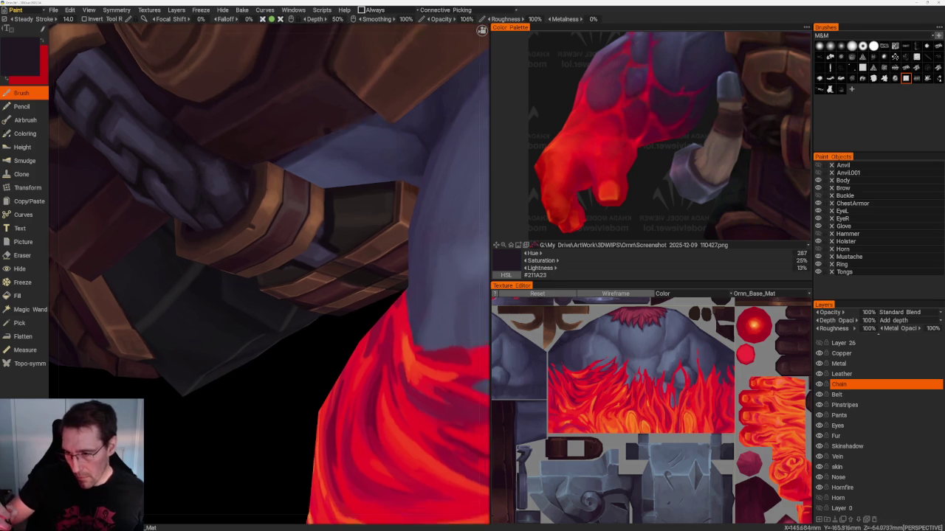
- Shade the chain beside the copper bands, finishing on near-black plum #1F1922
middle_drag(255, 225, 232, 203)
key(v)
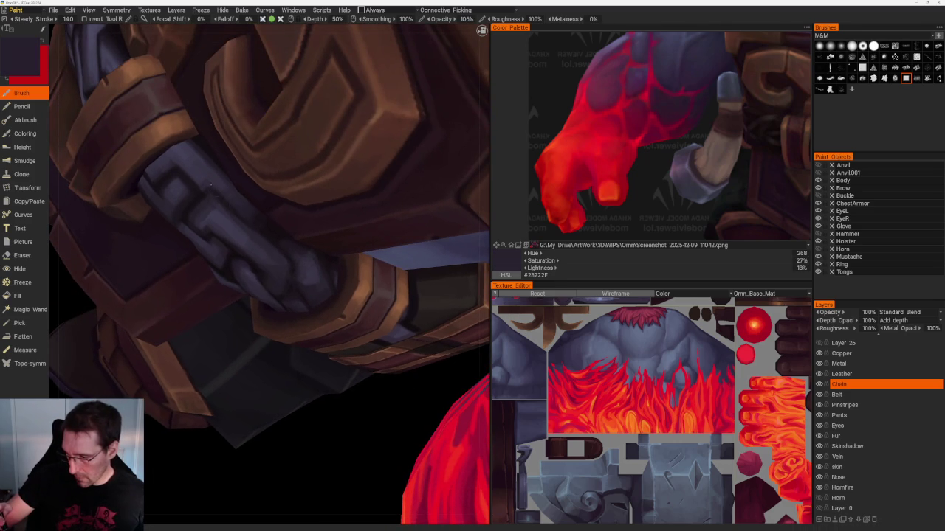
key(v)
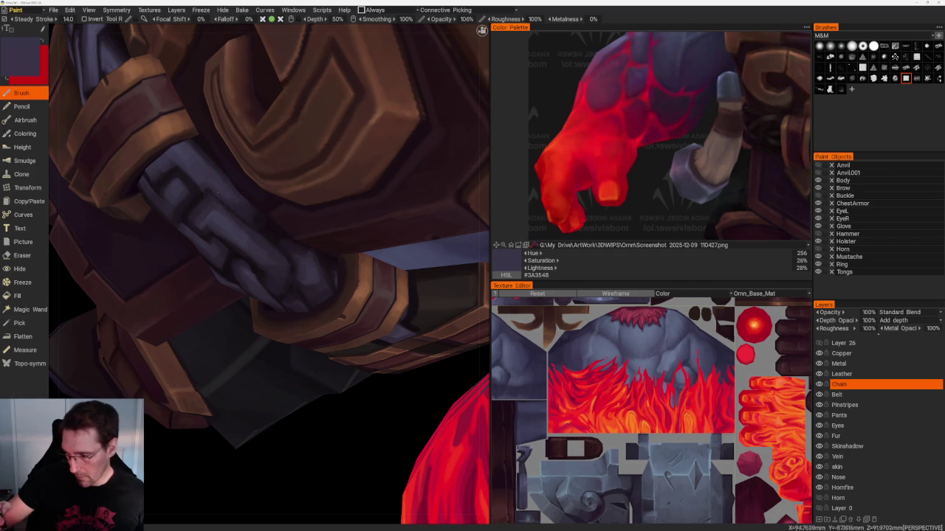
key(v)
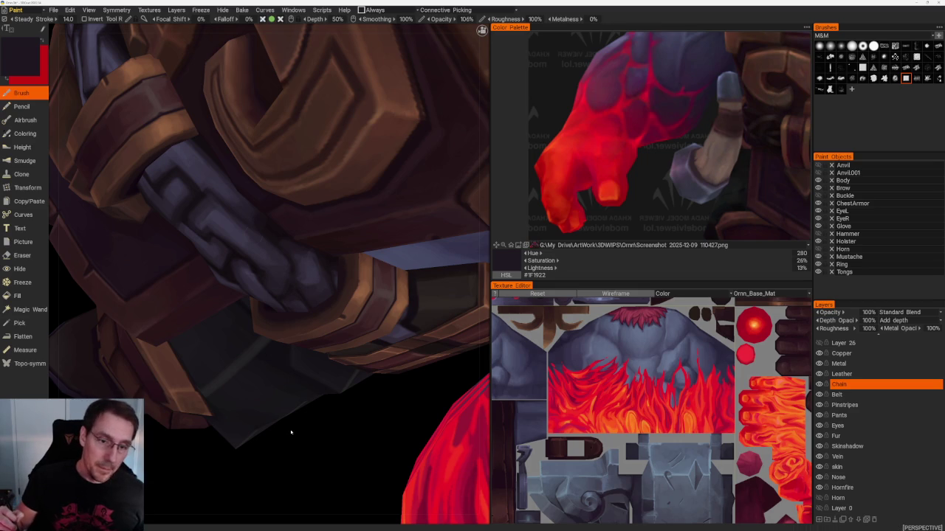
scroll(253, 235, down, 5)
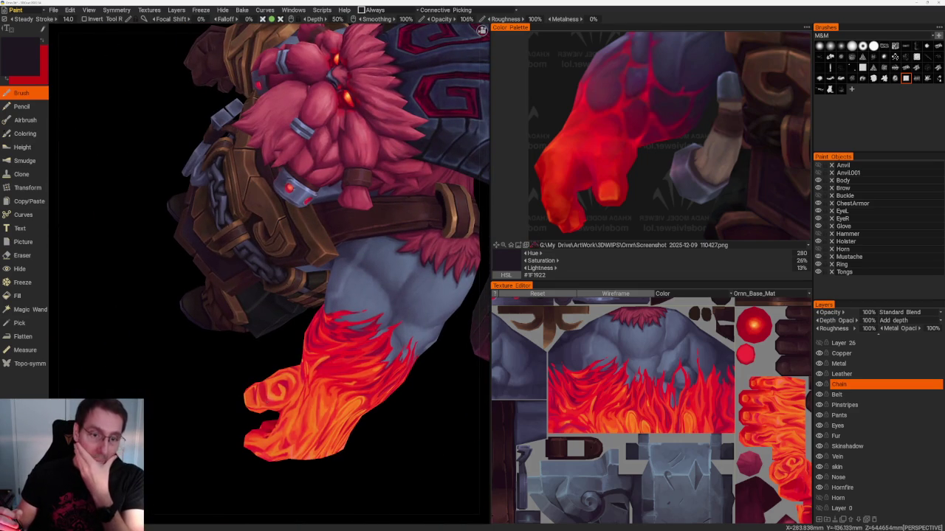
- Frame the belt beside the flame-painted limb and sample a muted purple for the straps
mouse_move(204, 392)
mouse_down()
mouse_move(244, 413)
mouse_move(244, 428)
mouse_move(235, 414)
mouse_move(455, 270)
mouse_move(327, 362)
mouse_move(194, 214)
mouse_up()
scroll(243, 429, up, 3)
scroll(331, 392, up, 2)
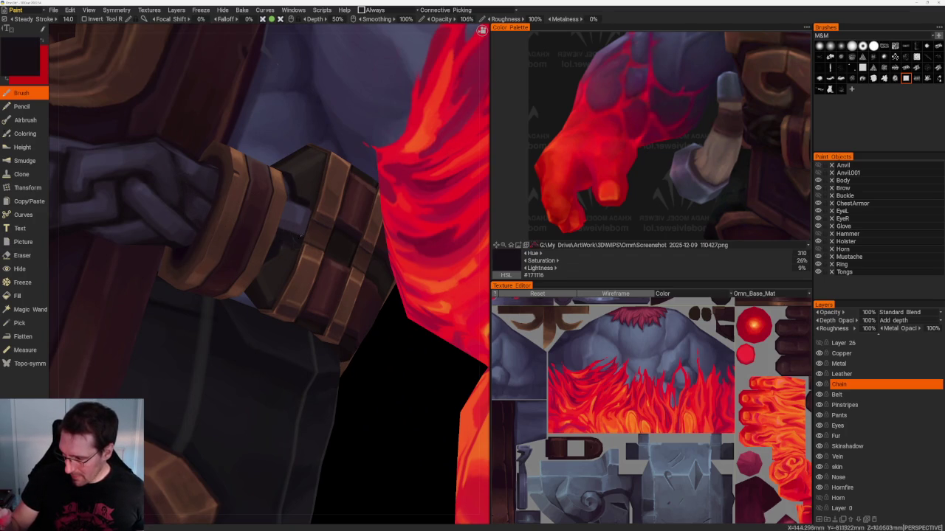
drag(295, 255, 267, 190)
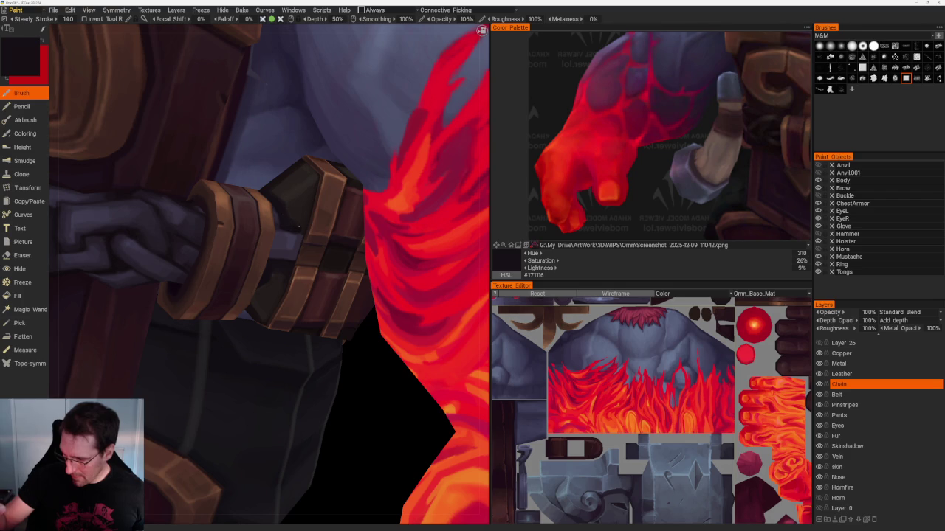
drag(359, 403, 347, 369)
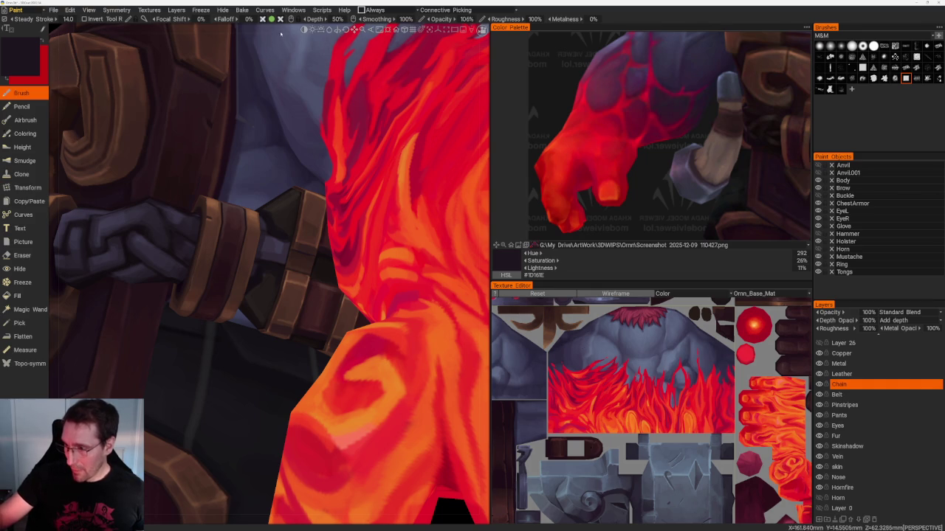
drag(273, 44, 260, 229)
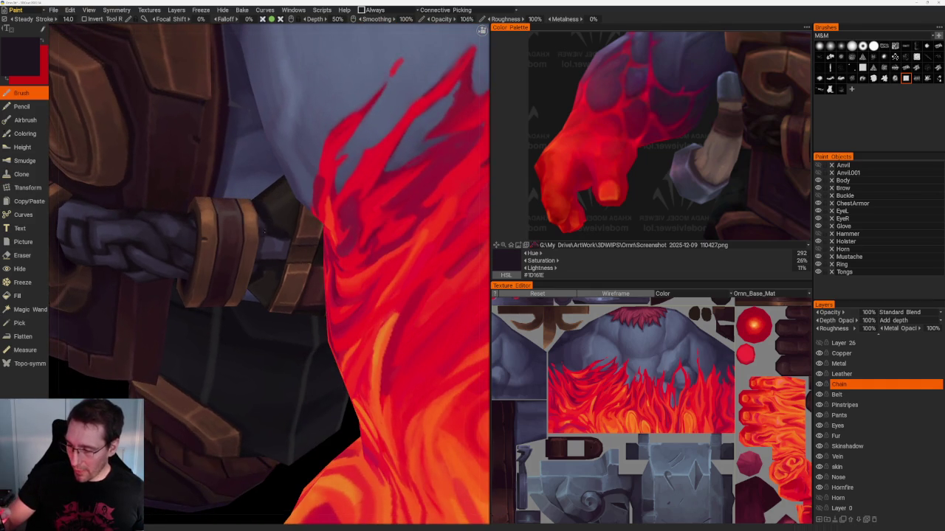
scroll(263, 233, up, 2)
scroll(275, 205, up, 2)
key(v)
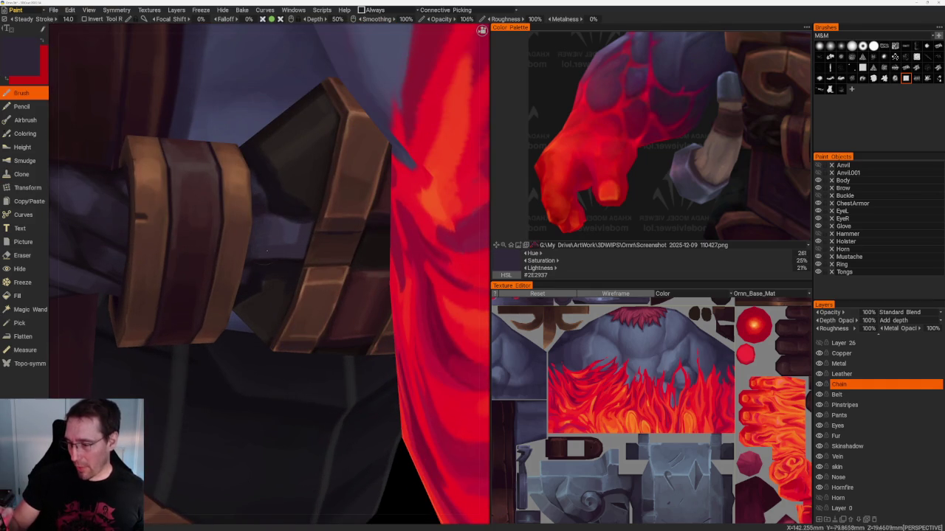
- Shade the leather buckles with darker and lighter purple tones sampled from the strap
drag(265, 266, 221, 221)
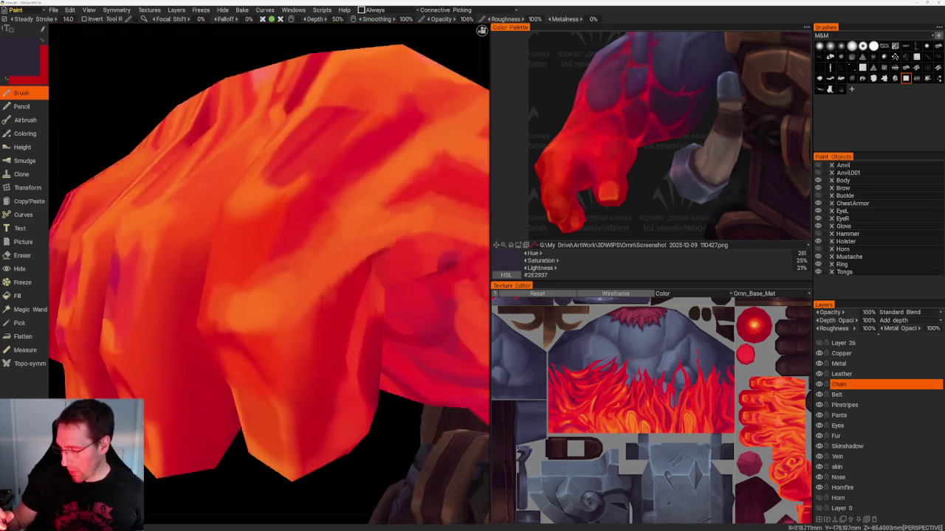
drag(325, 296, 330, 148)
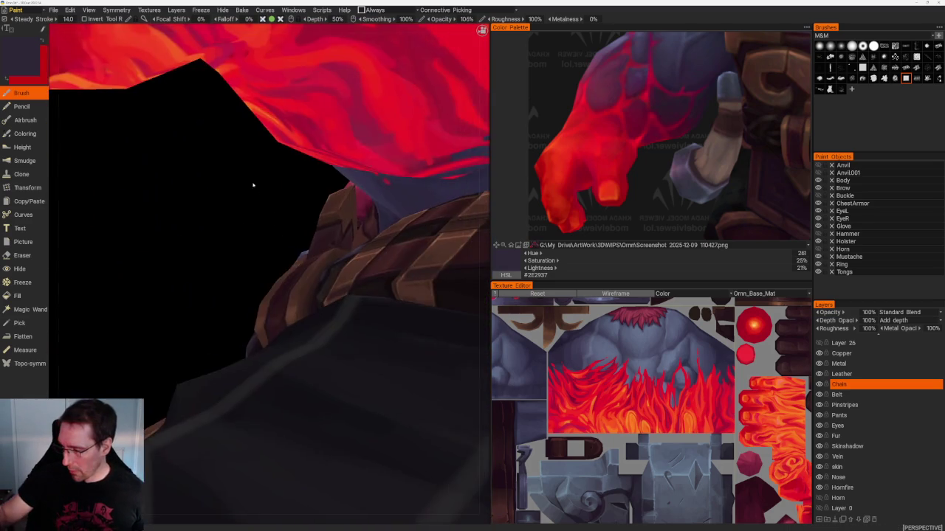
scroll(313, 209, up, 3)
scroll(313, 209, up, 3)
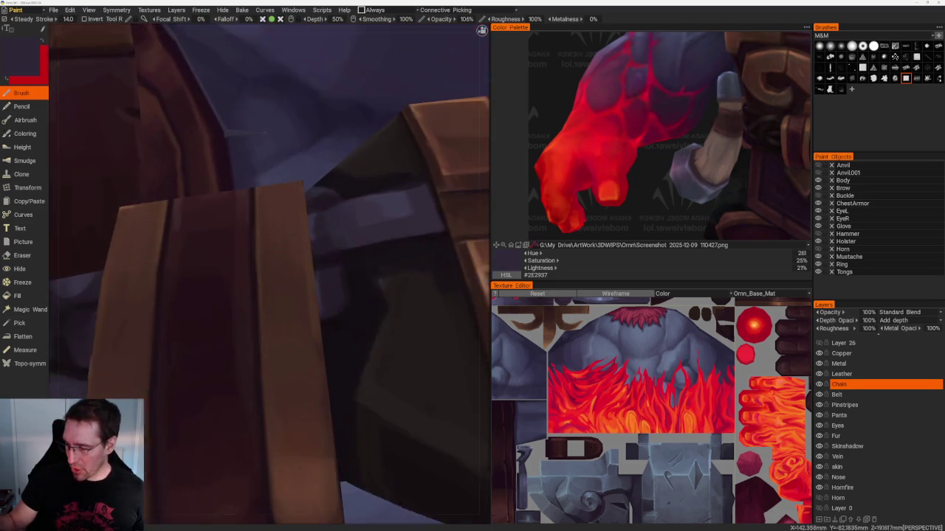
key(v)
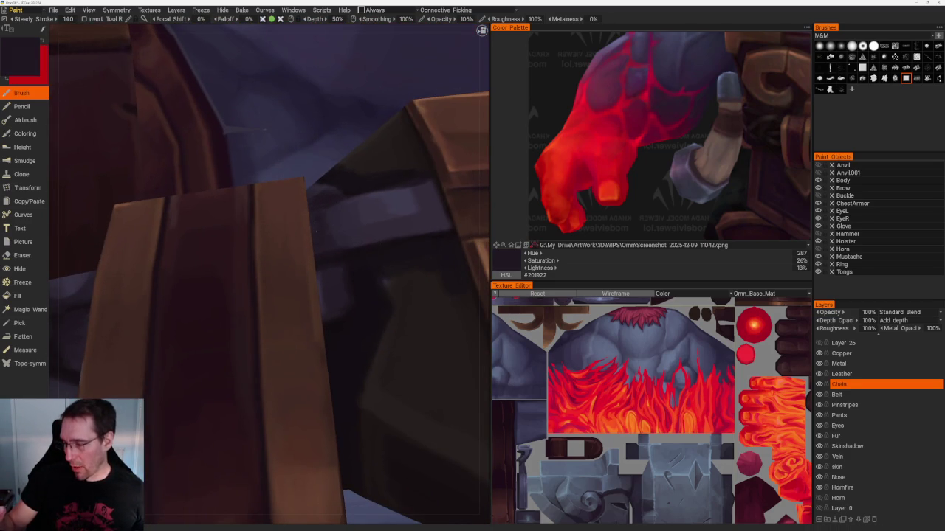
key(v)
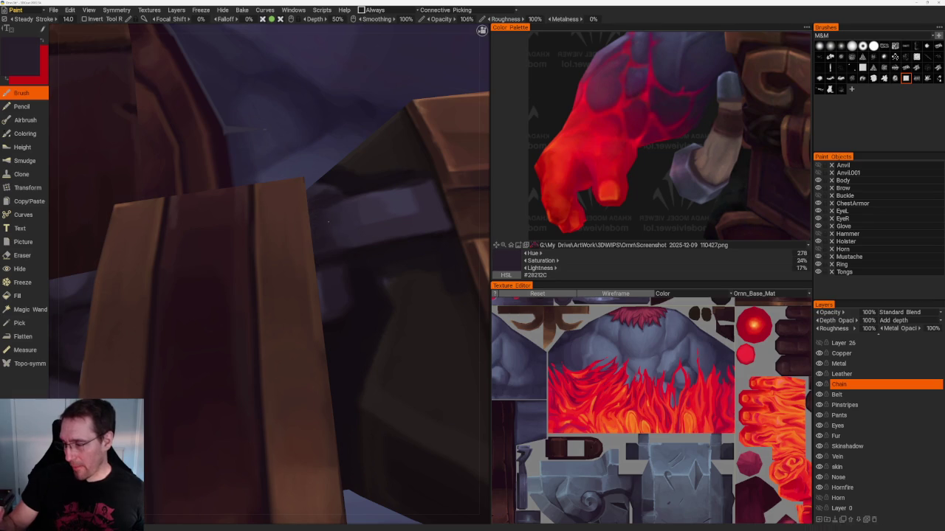
key(v)
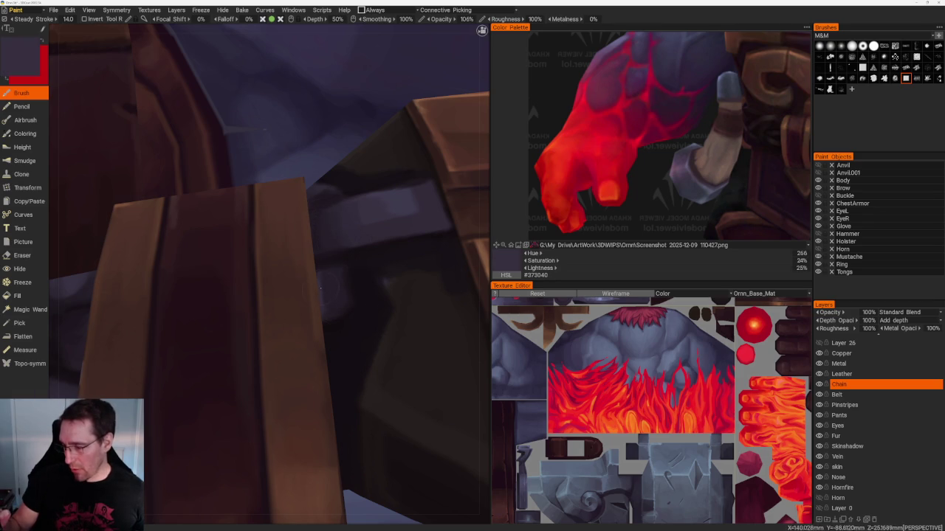
key(v)
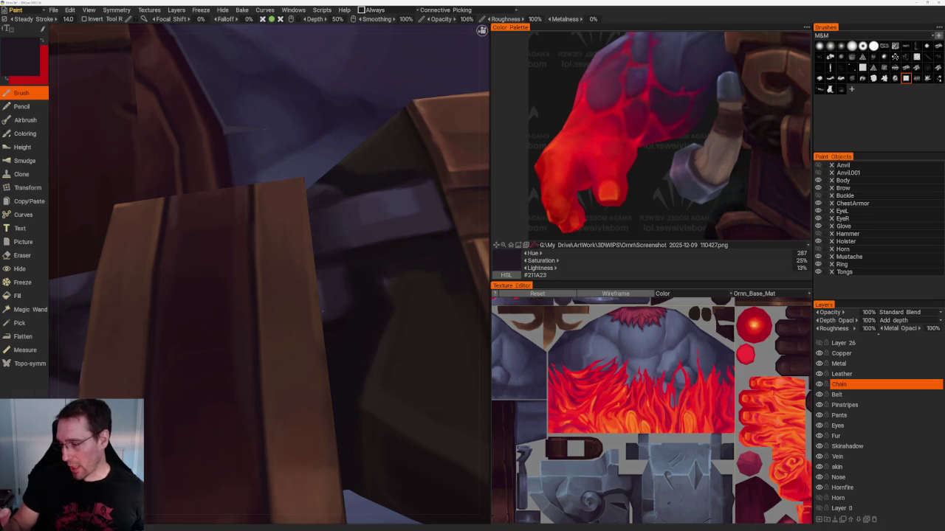
- Deepen the bracer and belt strap shadows, ending on near-black #130D11
middle_drag(482, 222, 406, 264)
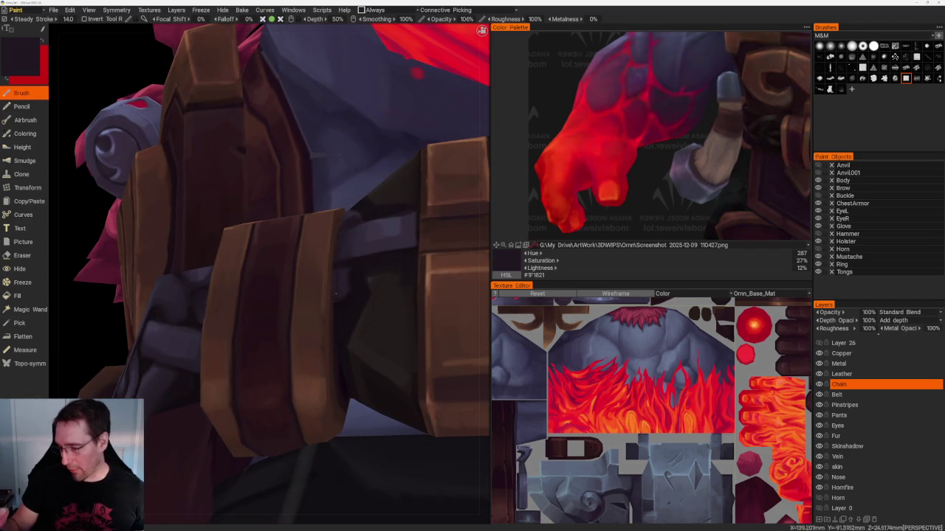
middle_drag(336, 294, 206, 382)
key(v)
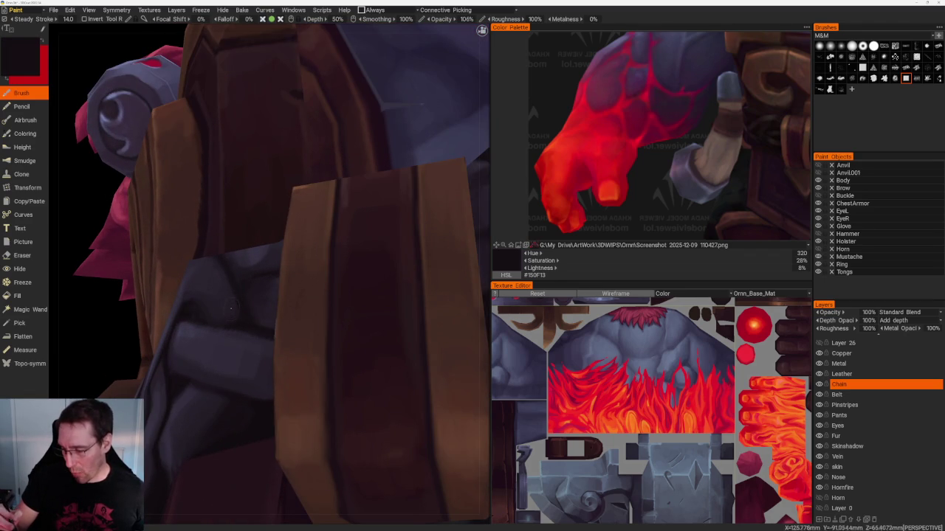
key(v)
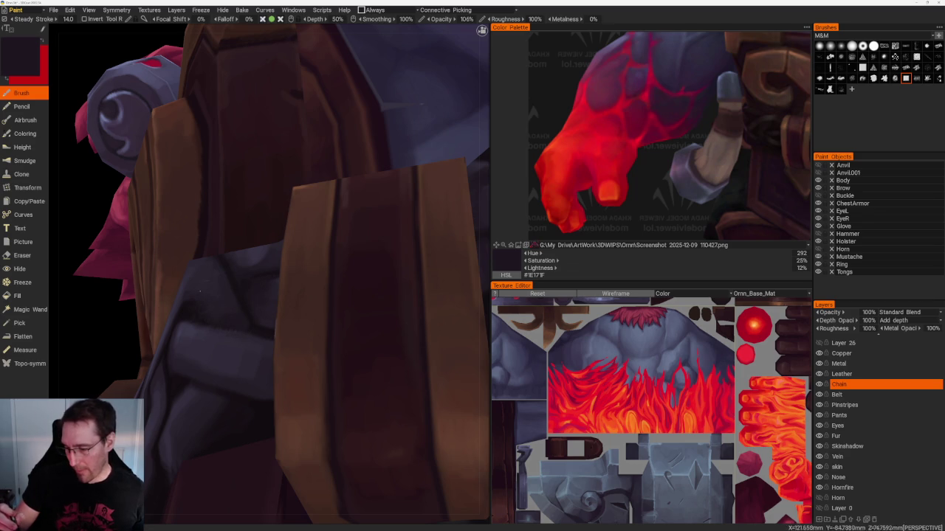
key(v)
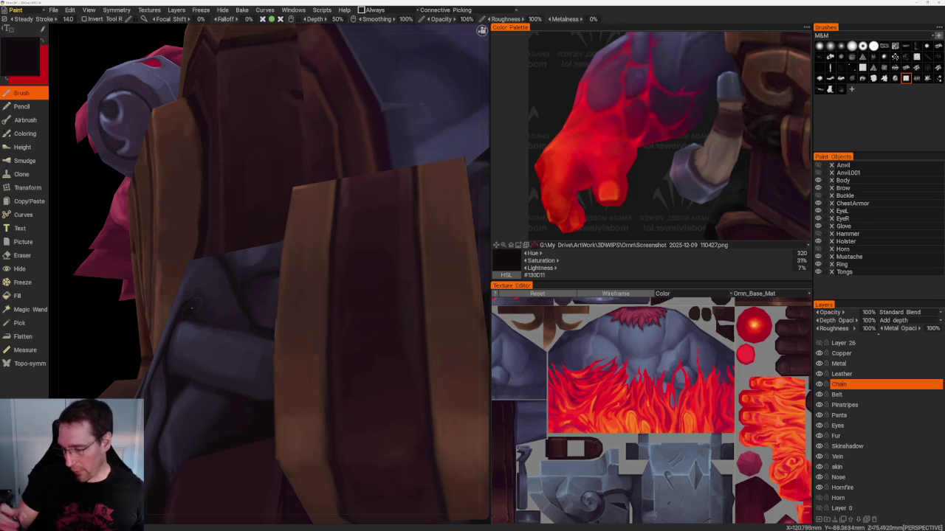
scroll(199, 300, down, 5)
scroll(212, 386, down, 2)
mouse_move(212, 386)
mouse_down()
mouse_move(293, 379)
mouse_move(376, 305)
mouse_move(400, 239)
mouse_up()
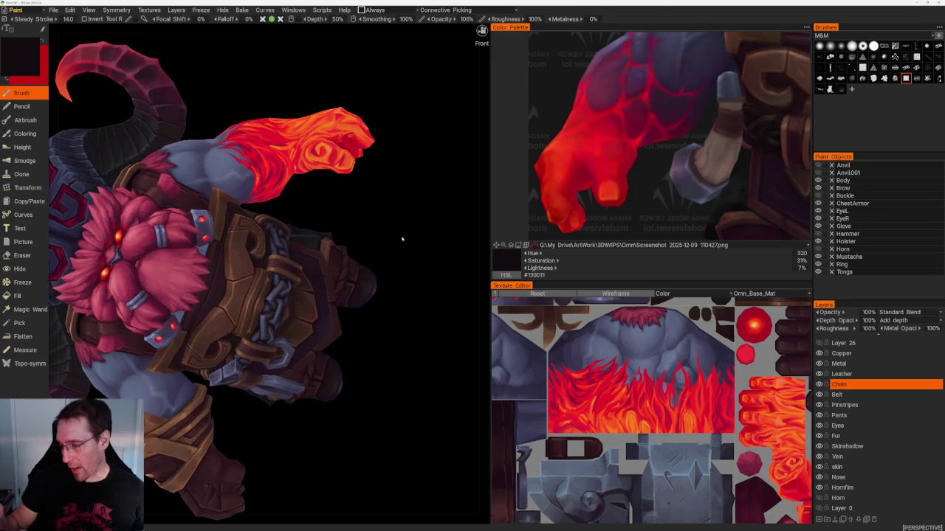
- Sample purple-grey and darker chain tones while orbiting around the belt and chain
scroll(407, 245, up, 3)
scroll(407, 244, up, 4)
scroll(425, 253, up, 3)
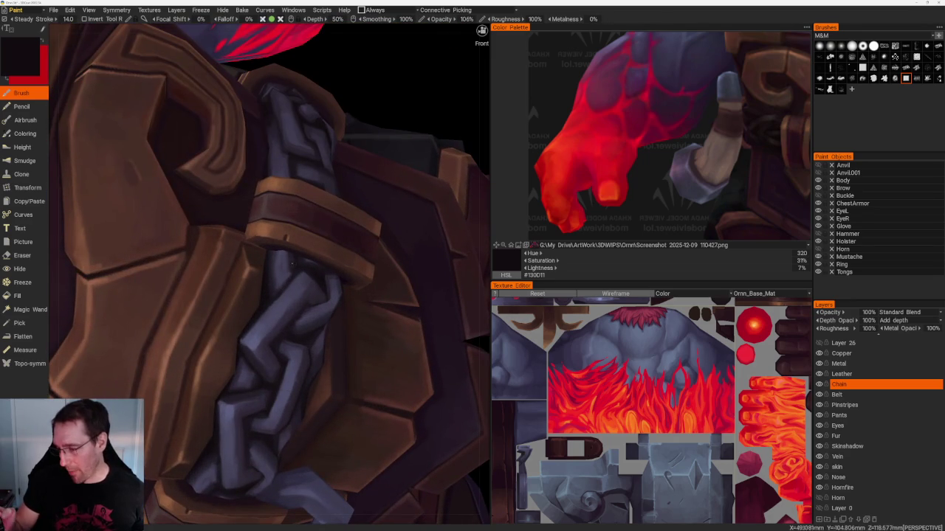
key(v)
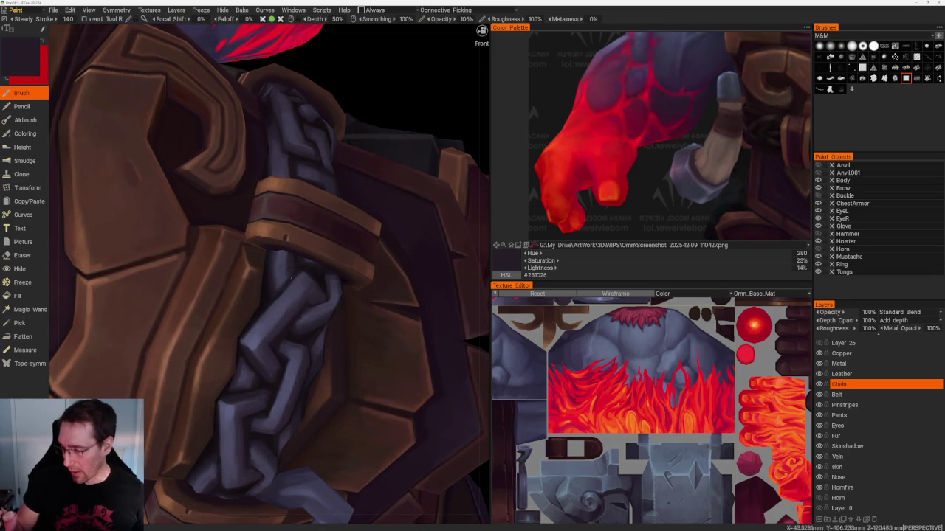
key(v)
middle_drag(294, 262, 375, 267)
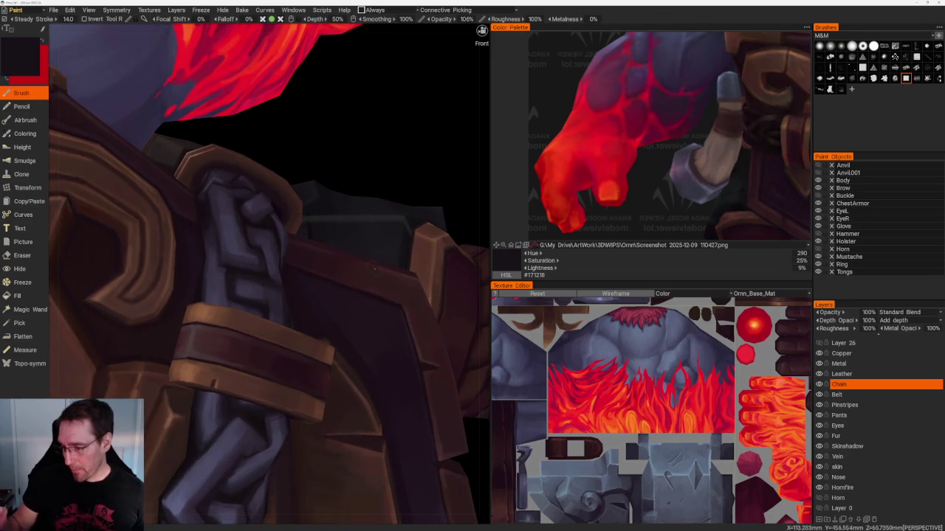
mouse_move(354, 148)
middle_down()
mouse_move(383, 146)
mouse_move(366, 152)
middle_up()
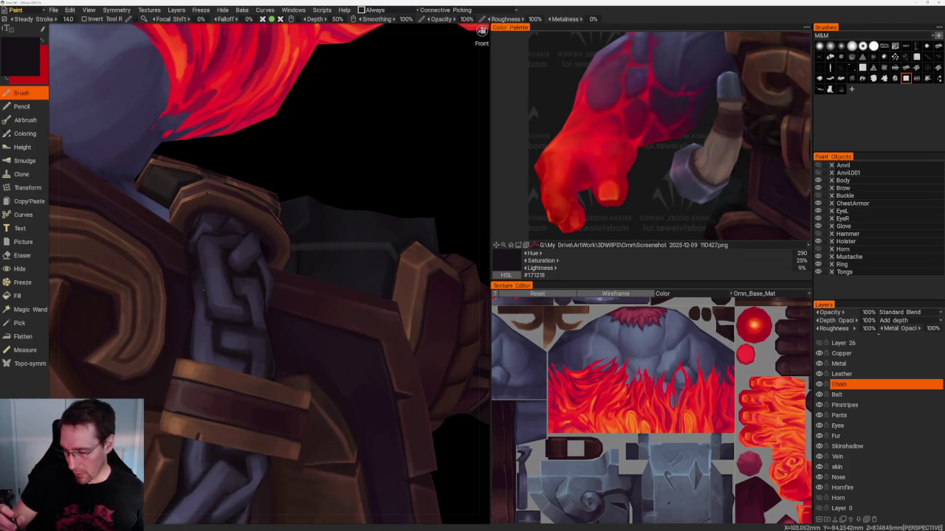
key(v)
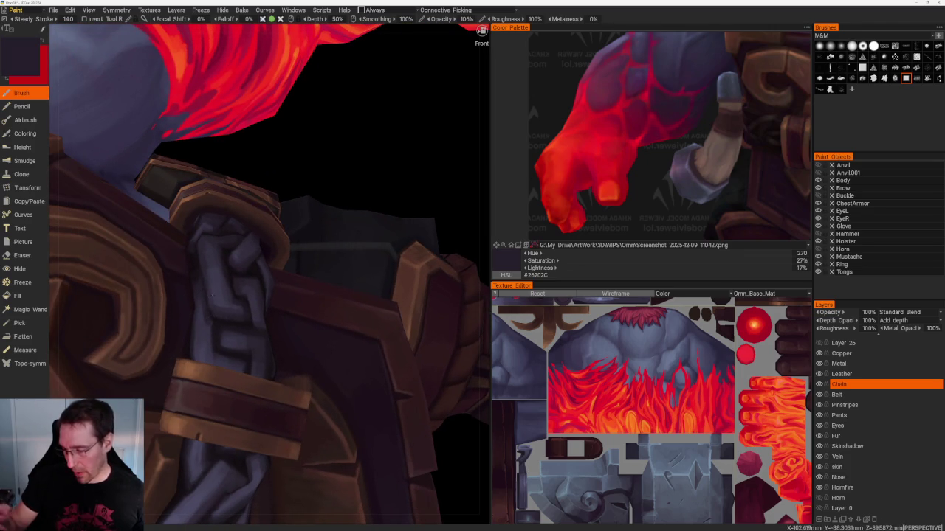
- Add final chain shading with very dark and lighter purple tones near the shoulder and strap
scroll(333, 222, down, 10)
scroll(391, 222, up, 10)
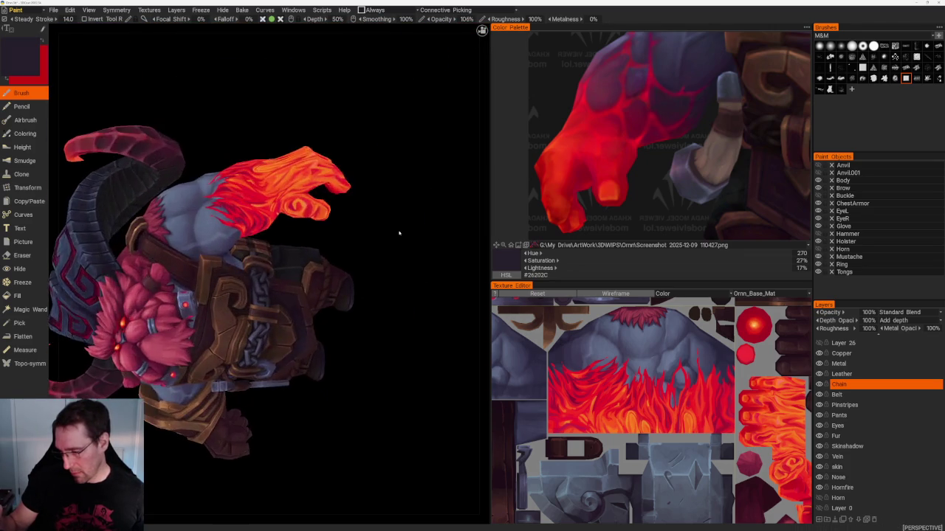
scroll(381, 217, up, 3)
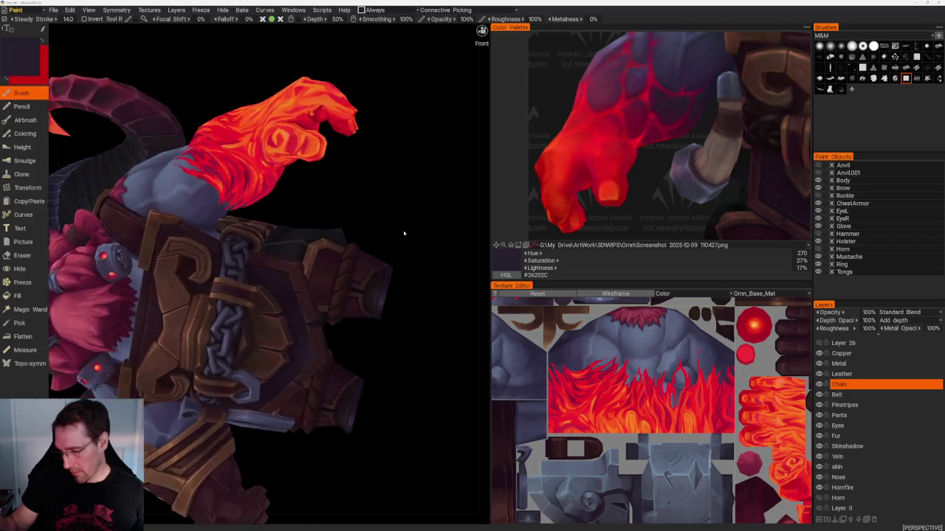
scroll(398, 222, up, 5)
scroll(398, 222, up, 3)
scroll(146, 256, up, 1)
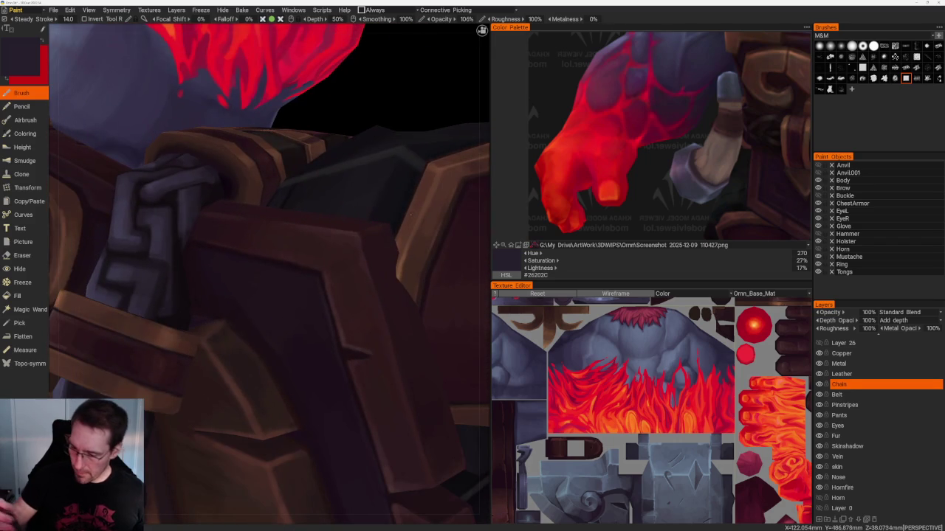
key(v)
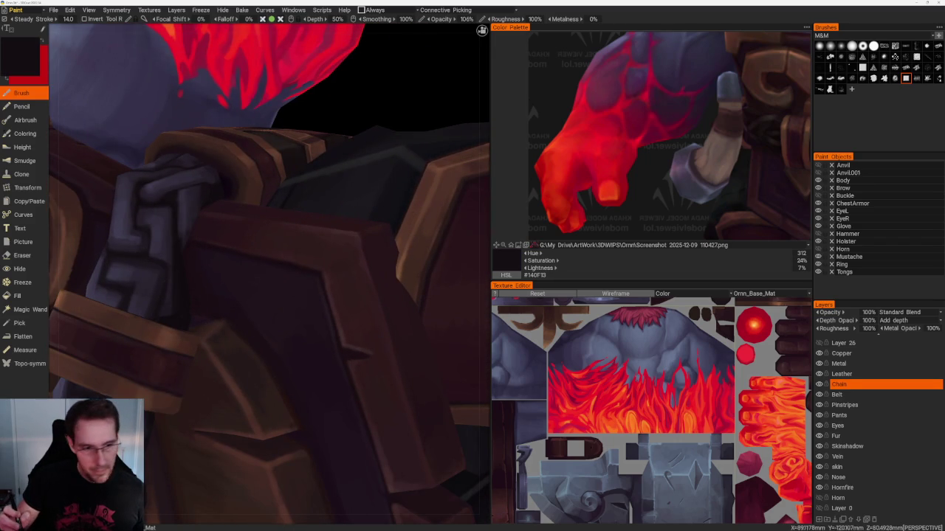
scroll(269, 253, up, 1)
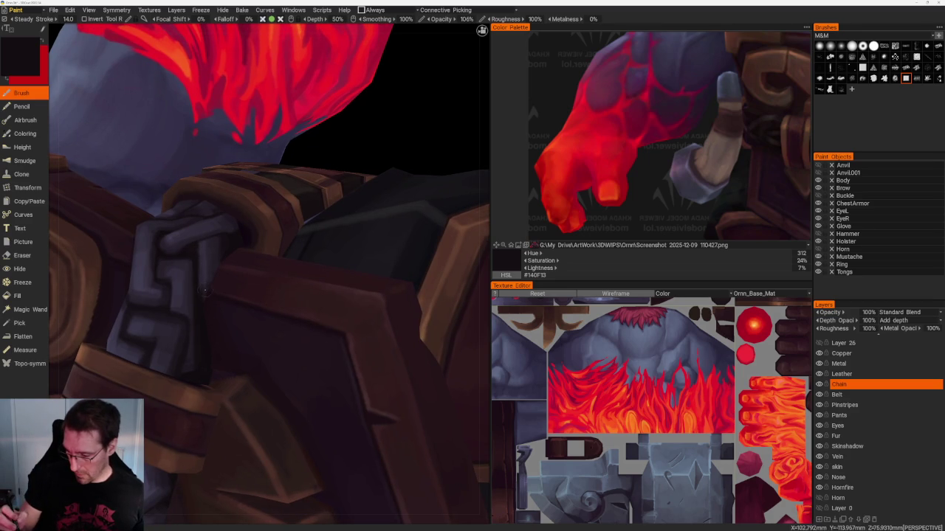
key(v)
key(v)
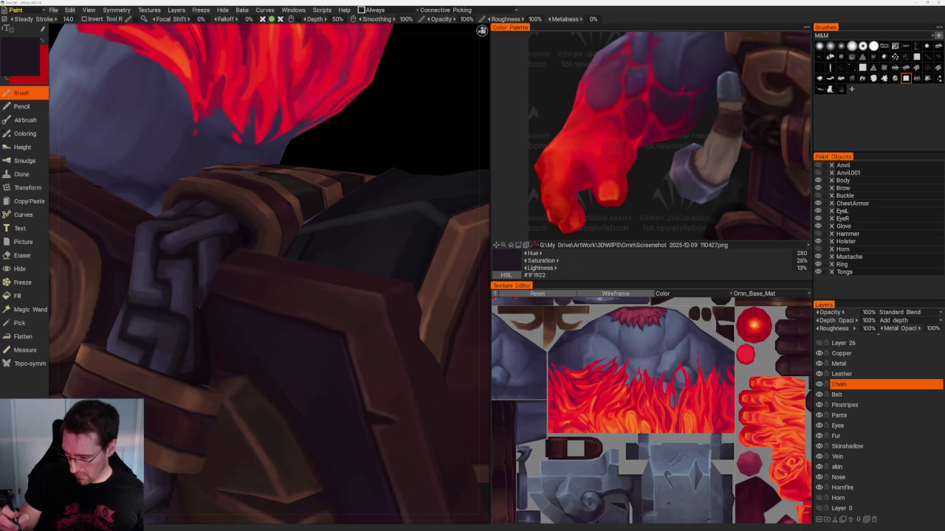
scroll(234, 273, down, 10)
drag(274, 116, 331, 185)
scroll(331, 185, up, 10)
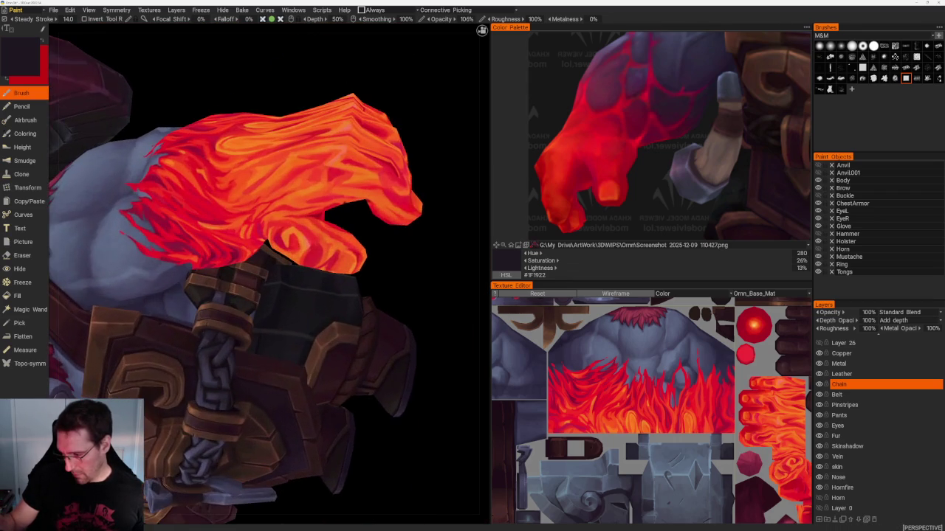
drag(384, 215, 415, 264)
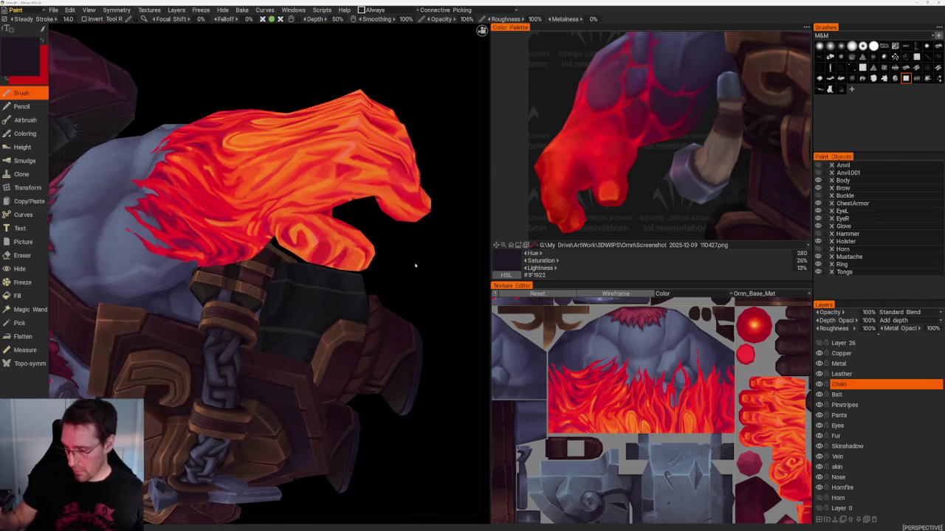
scroll(416, 263, up, 5)
scroll(402, 276, up, 3)
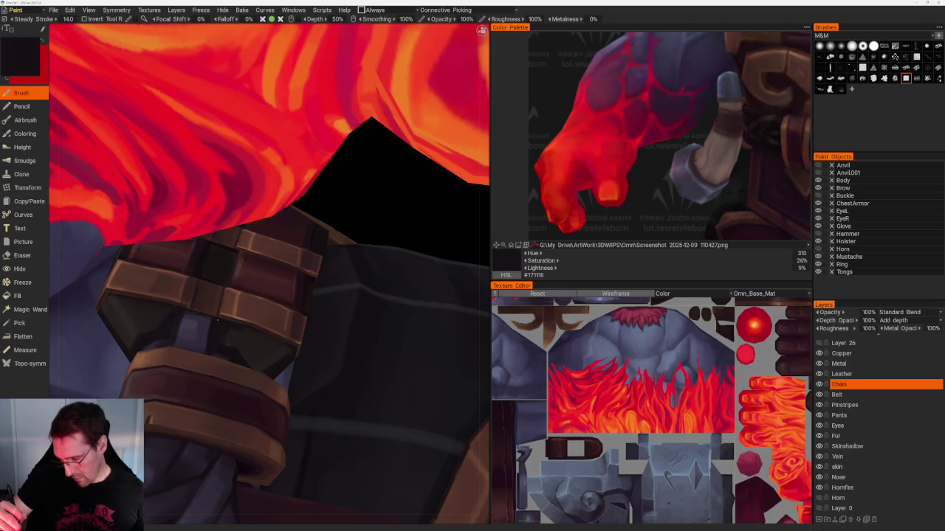
- Switch to the Eraser with E and review the whole flame-armed character
key(e)
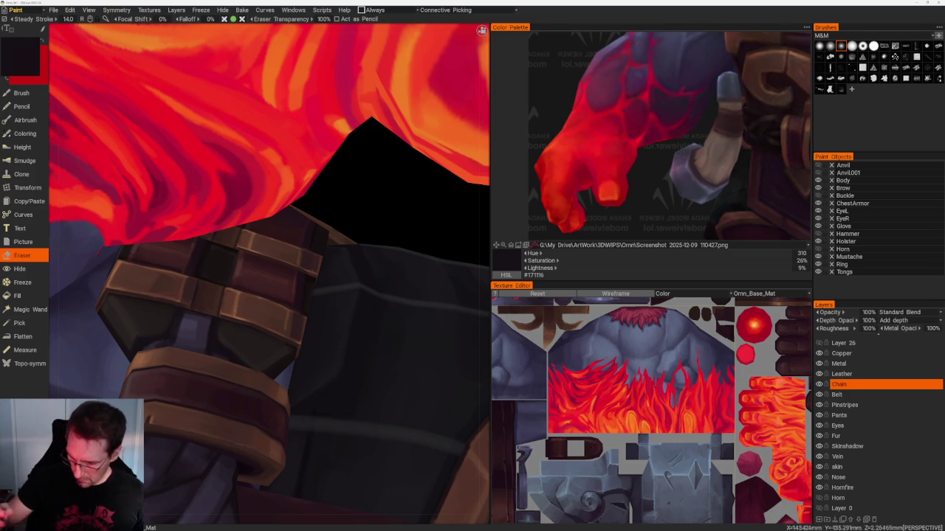
scroll(235, 341, down, 10)
mouse_move(235, 341)
mouse_down()
mouse_move(200, 391)
mouse_move(207, 407)
mouse_move(316, 420)
mouse_move(288, 403)
mouse_move(337, 379)
mouse_move(324, 349)
mouse_move(342, 403)
mouse_up()
scroll(199, 391, up, 8)
scroll(347, 394, up, 3)
scroll(342, 403, down, 3)
scroll(347, 403, down, 10)
mouse_move(274, 339)
mouse_down()
mouse_move(285, 362)
mouse_move(268, 364)
mouse_move(273, 379)
mouse_move(299, 419)
mouse_move(310, 392)
mouse_move(317, 401)
mouse_up()
scroll(299, 419, up, 3)
scroll(247, 340, down, 5)
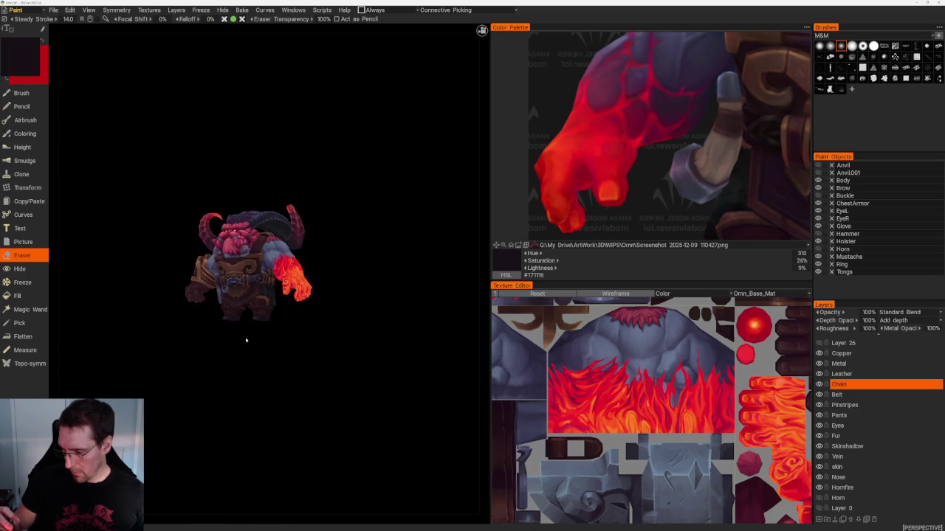
- Orbit to the rear of the character, zoom onto the flaming arm, and return to the Brush
mouse_move(239, 359)
mouse_down()
mouse_move(152, 347)
mouse_move(167, 354)
mouse_move(202, 430)
mouse_move(207, 379)
mouse_move(245, 390)
mouse_move(323, 377)
mouse_move(302, 381)
mouse_up()
scroll(211, 412, up, 3)
scroll(253, 333, down, 3)
mouse_move(253, 333)
mouse_down()
mouse_move(208, 360)
mouse_move(200, 394)
mouse_move(249, 470)
mouse_up()
scroll(270, 432, up, 3)
mouse_move(270, 432)
mouse_down()
mouse_move(278, 415)
mouse_move(263, 415)
mouse_move(297, 421)
mouse_move(270, 377)
mouse_move(276, 364)
mouse_move(340, 373)
mouse_move(228, 379)
mouse_up()
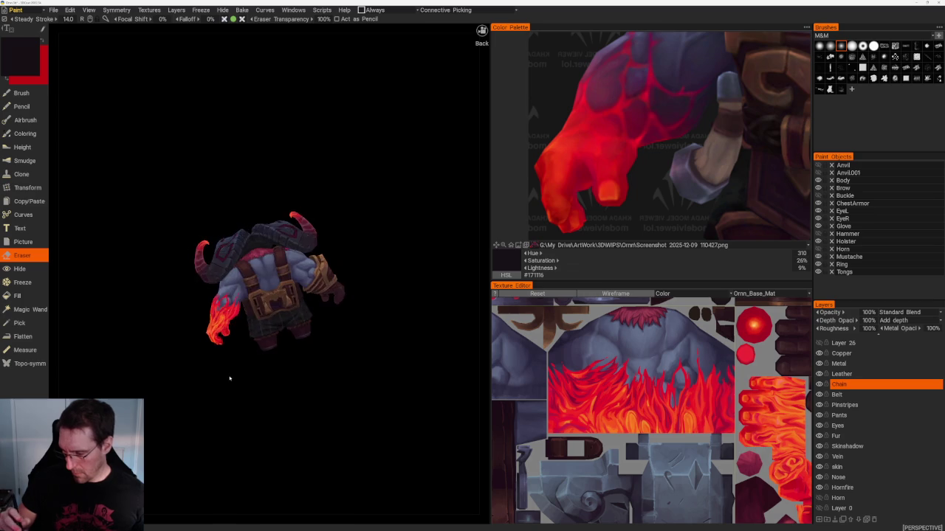
scroll(285, 438, up, 2)
scroll(238, 450, up, 2)
drag(239, 450, 222, 419)
scroll(223, 419, up, 1)
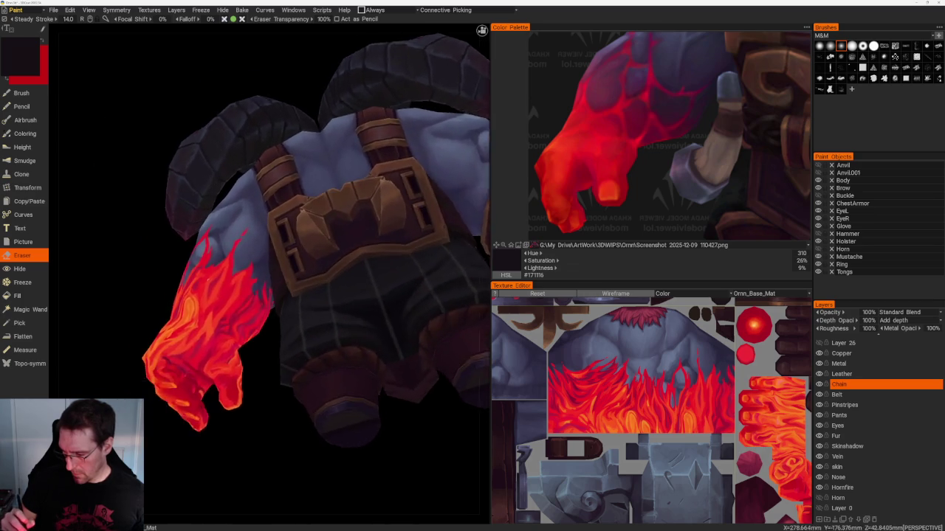
scroll(249, 416, up, 3)
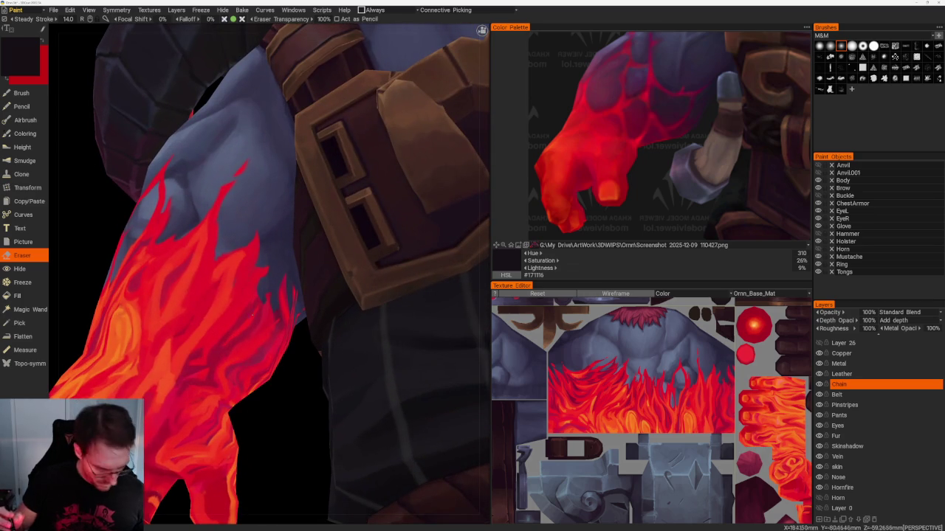
key(b)
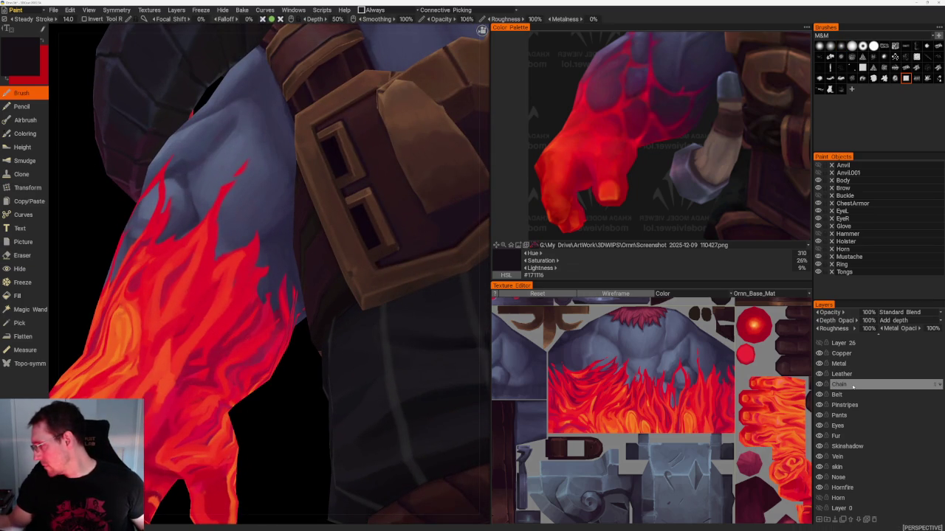
scroll(876, 417, up, 1)
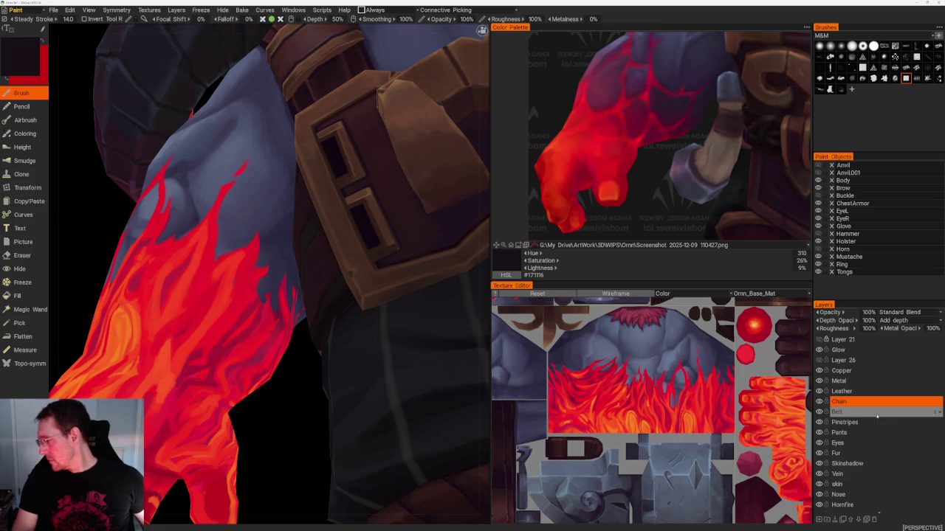
- Make the Glow layer active and return to the Brush after briefly switching to the Eraser
click(880, 351)
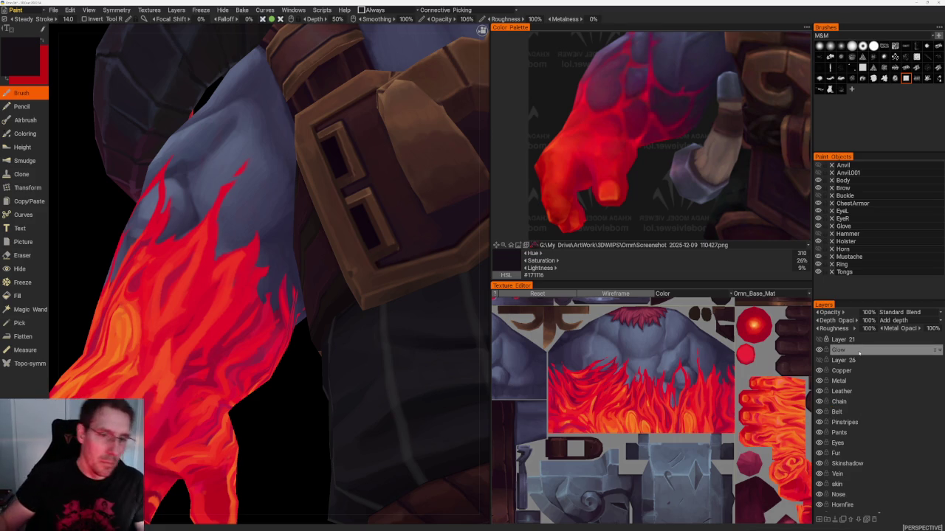
drag(262, 436, 271, 426)
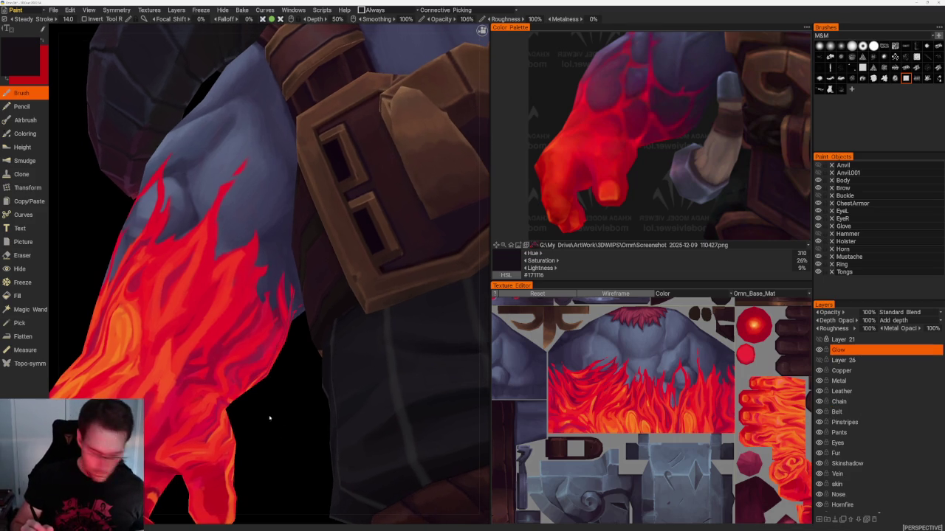
key(e)
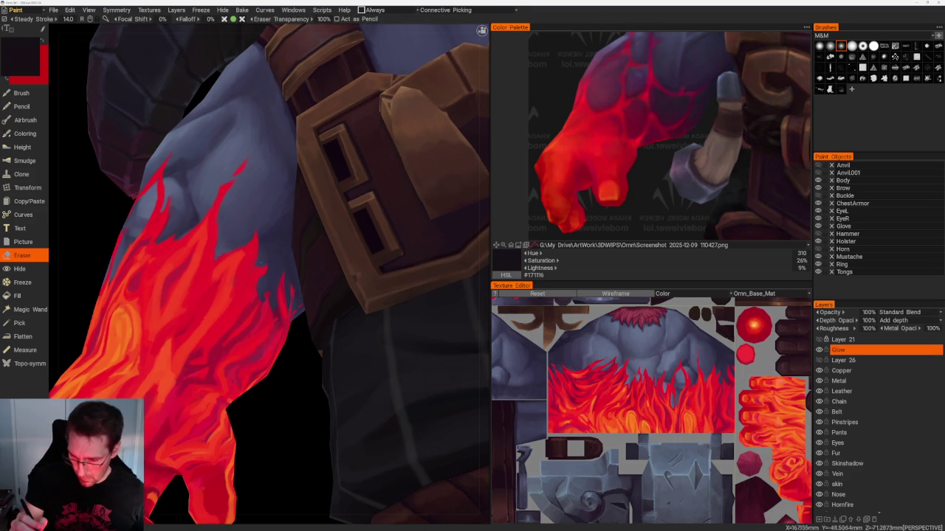
key(b)
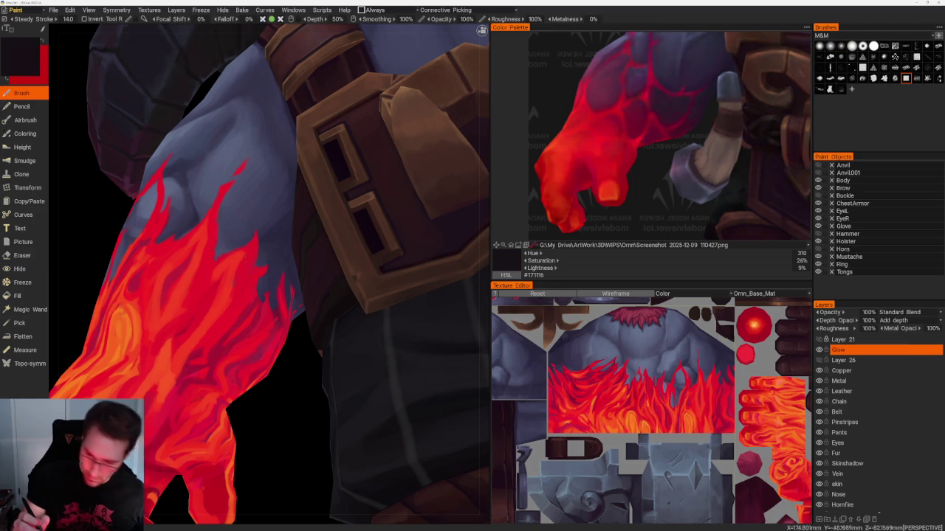
- Paint brighter red glow into the upper-arm flames, sampling various reds and ending on #E8182B
key(v)
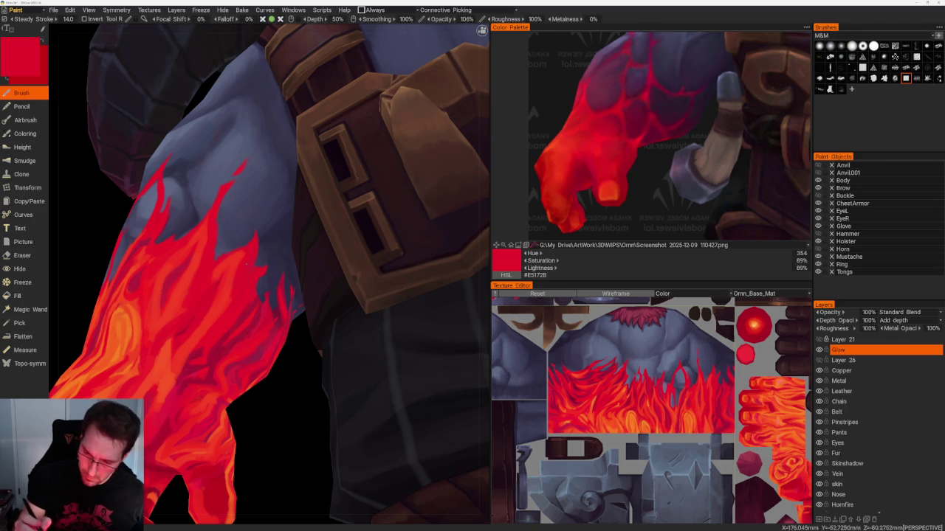
key(v)
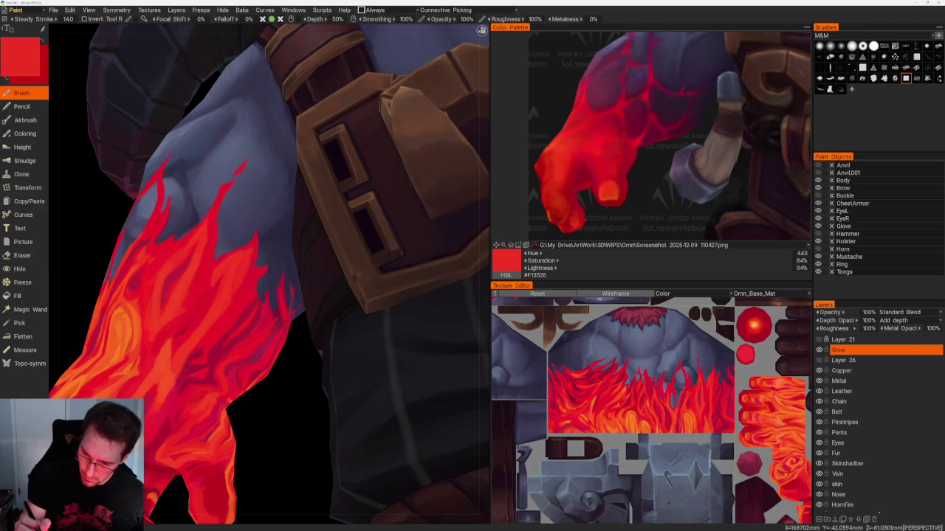
key(v)
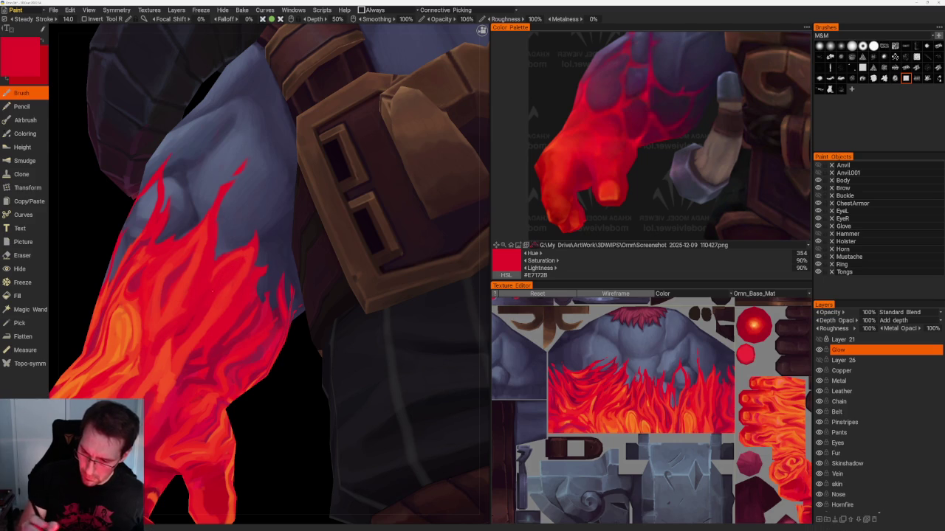
key(v)
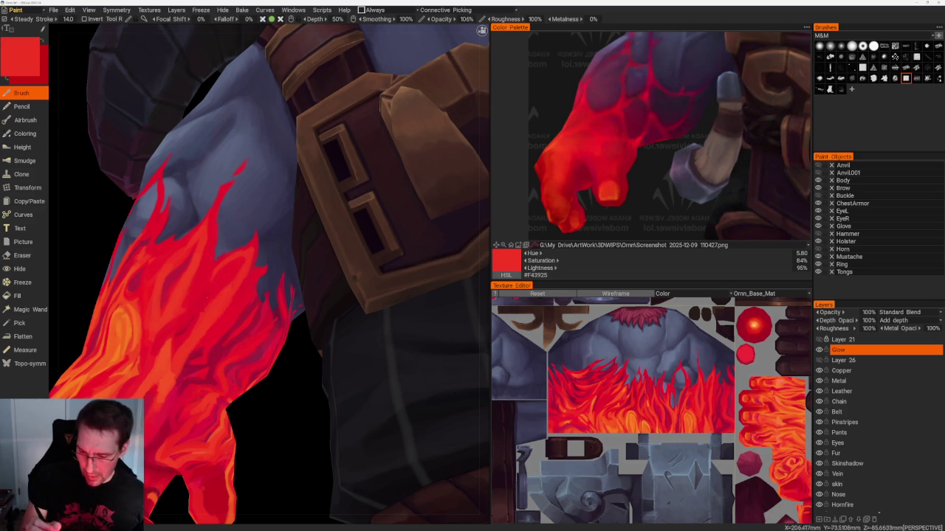
key(v)
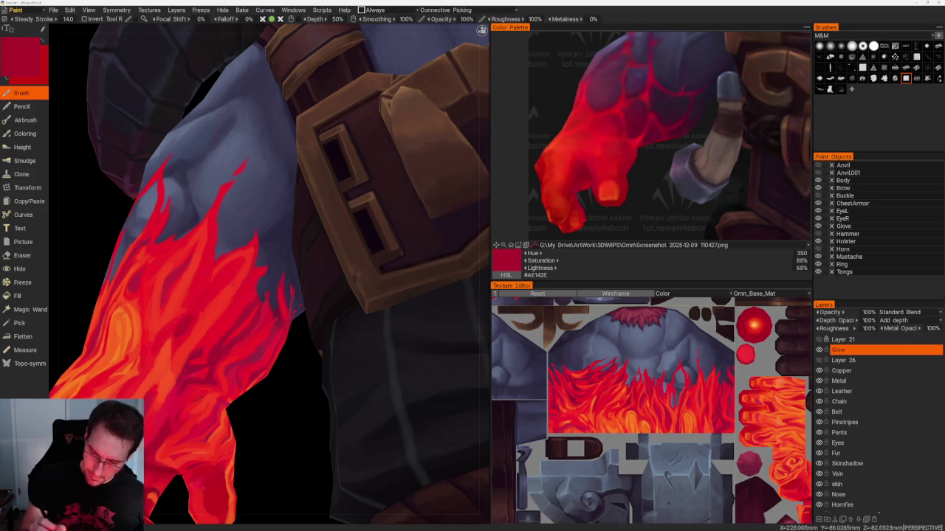
key(v)
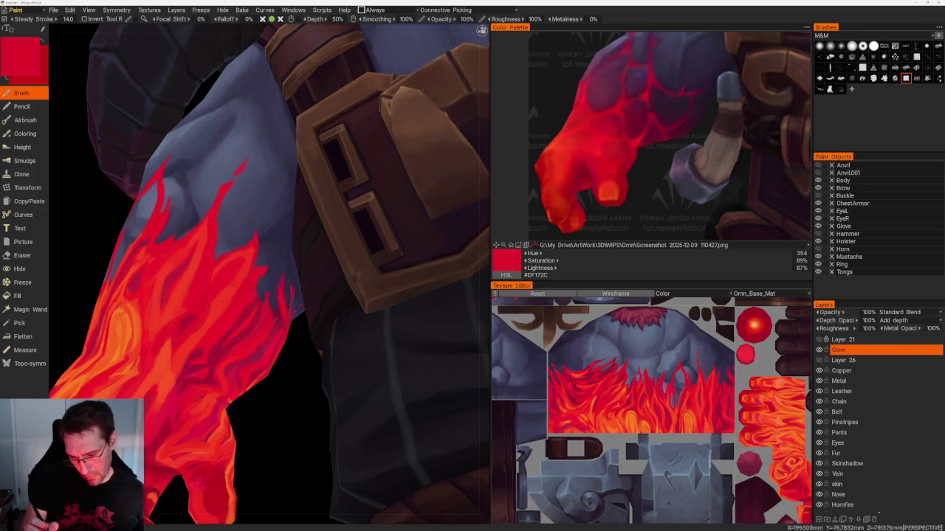
key(v)
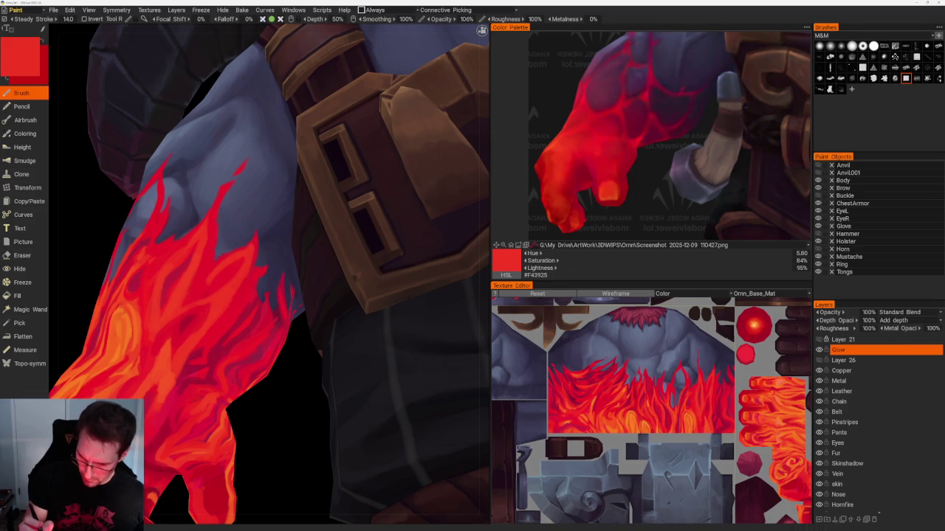
key(v)
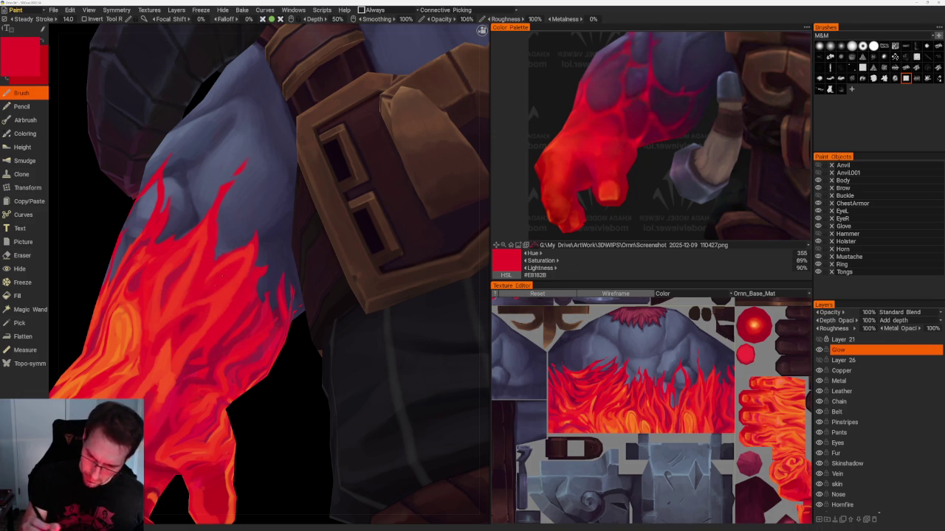
scroll(196, 209, down, 10)
mouse_move(196, 209)
mouse_down()
mouse_move(320, 110)
mouse_move(253, 147)
mouse_move(281, 124)
mouse_move(331, 204)
mouse_move(254, 123)
mouse_up()
scroll(362, 270, up, 5)
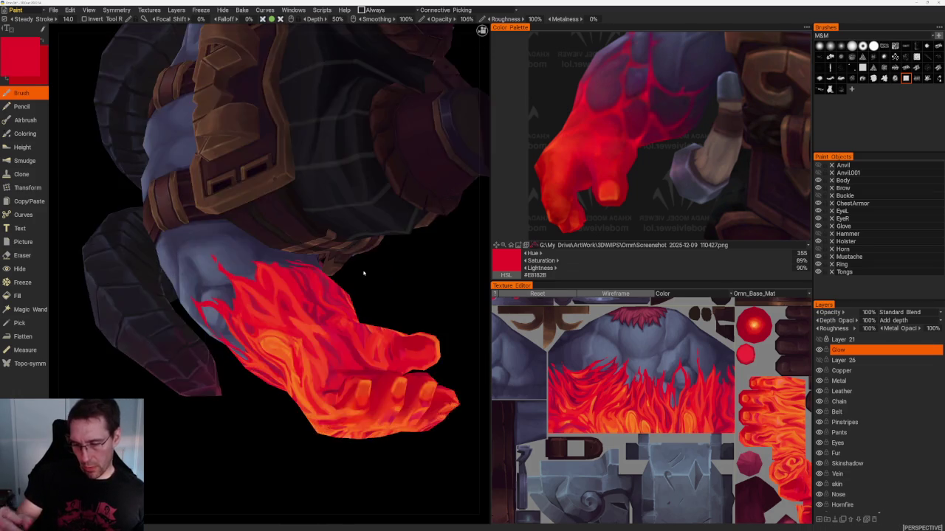
- Orbit beneath the forearm and paint alternating dark crimson and bright red streaks, ending on #E0133A
scroll(393, 265, up, 3)
mouse_move(393, 266)
mouse_down()
mouse_move(379, 268)
mouse_move(386, 276)
mouse_move(375, 253)
mouse_up()
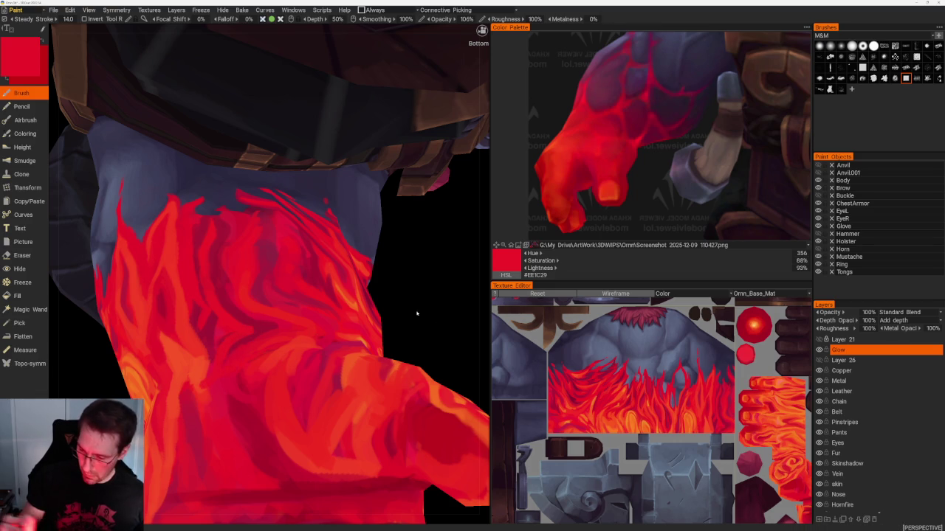
drag(416, 313, 460, 327)
drag(373, 298, 336, 343)
key(v)
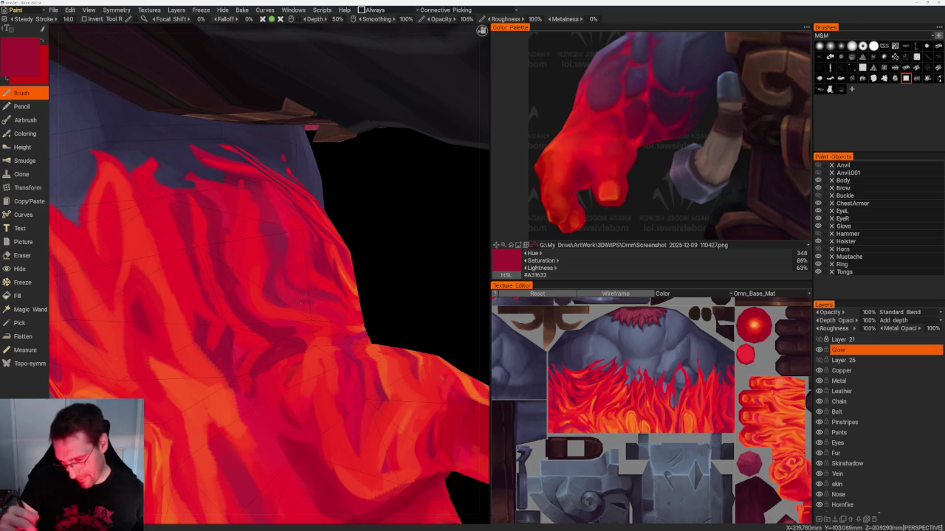
key(v)
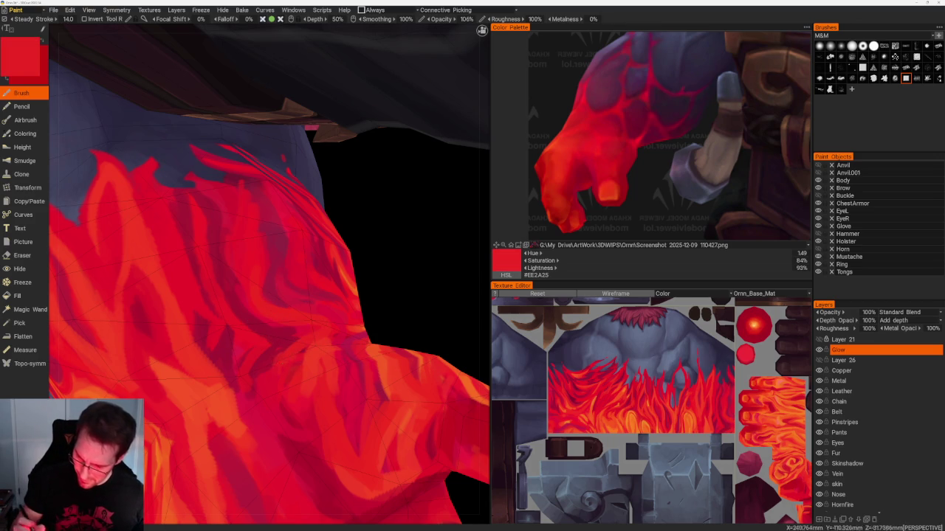
key(v)
key(v)
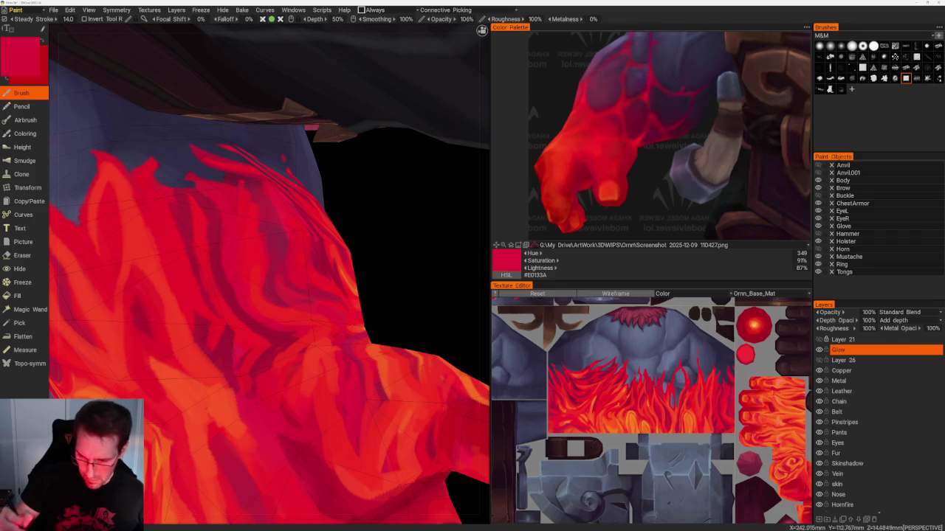
scroll(344, 257, down, 5)
drag(343, 258, 396, 300)
scroll(396, 300, up, 5)
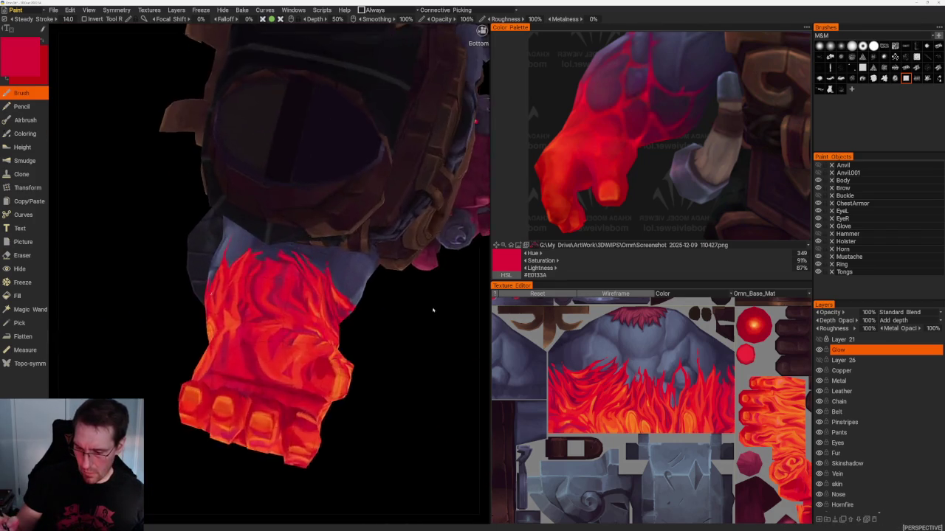
- Paint darker and brighter red flame strands on the forearm's inner side by the blue upper arm
scroll(432, 313, up, 5)
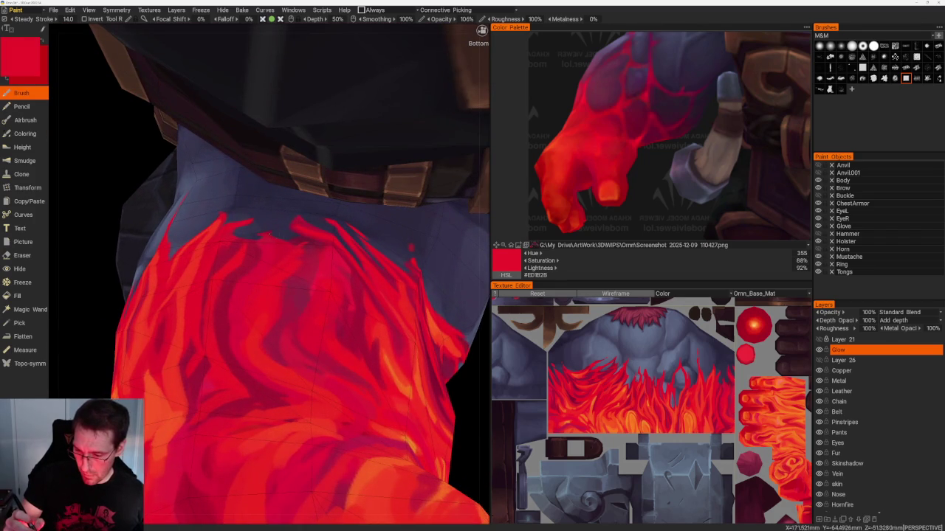
drag(279, 239, 277, 244)
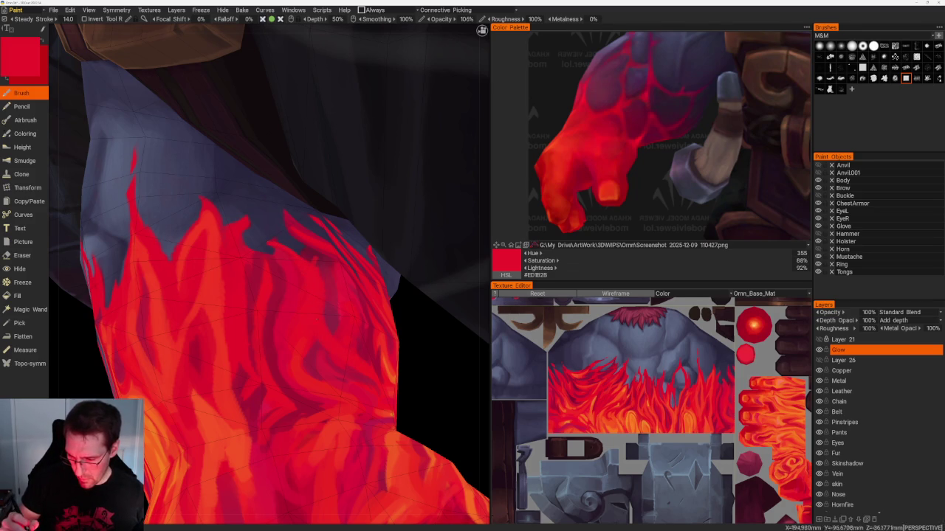
key(v)
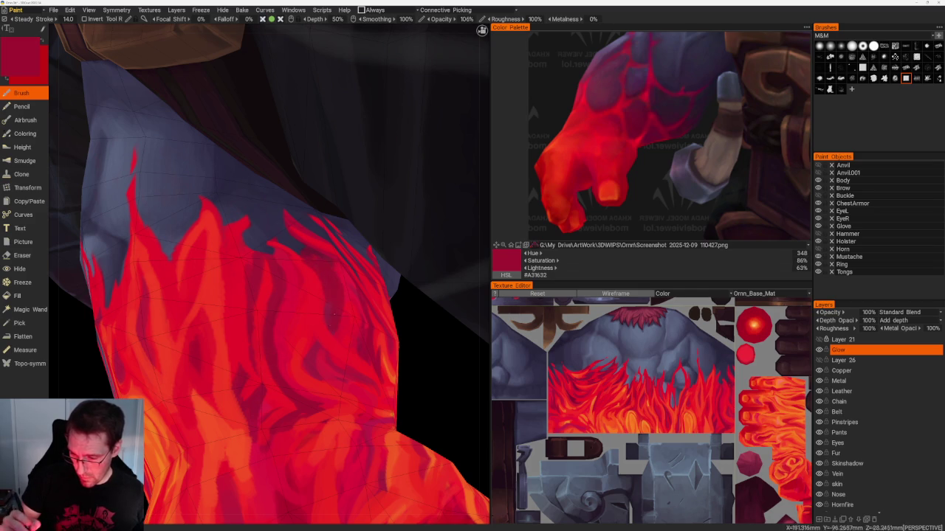
key(v)
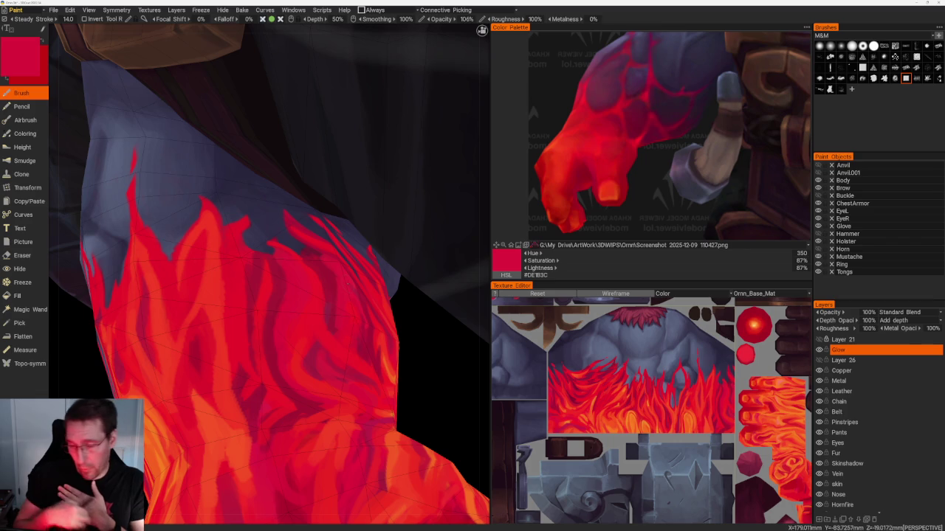
mouse_move(347, 283)
mouse_down()
mouse_move(419, 369)
mouse_move(425, 350)
mouse_up()
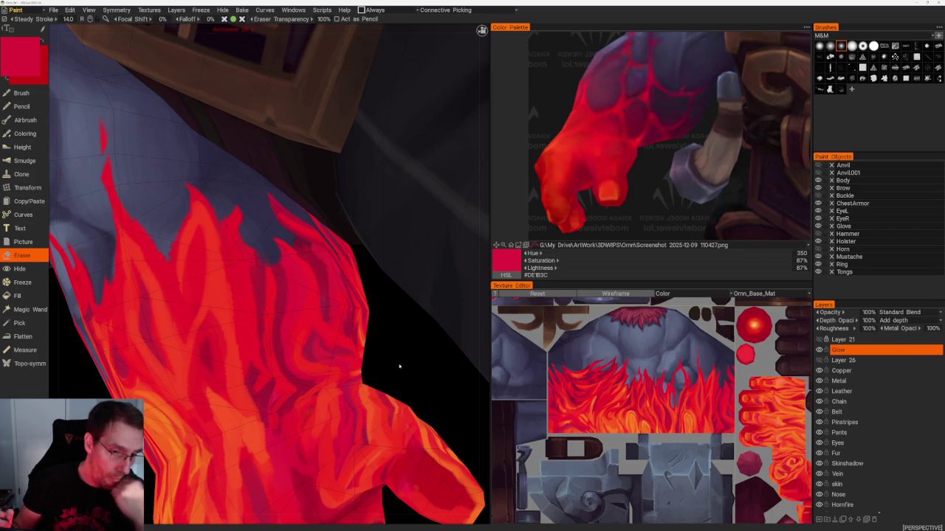
- Switch back to the Brush and refine upper forearm flames in deep and bright reds, ending on #E9172B
drag(400, 366, 413, 354)
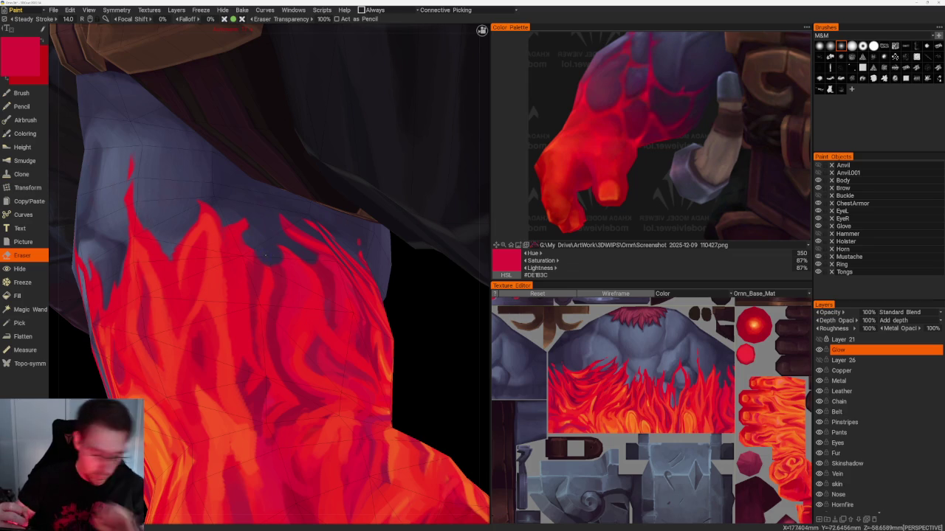
mouse_move(396, 347)
right_down()
mouse_move(430, 352)
mouse_move(427, 359)
right_up()
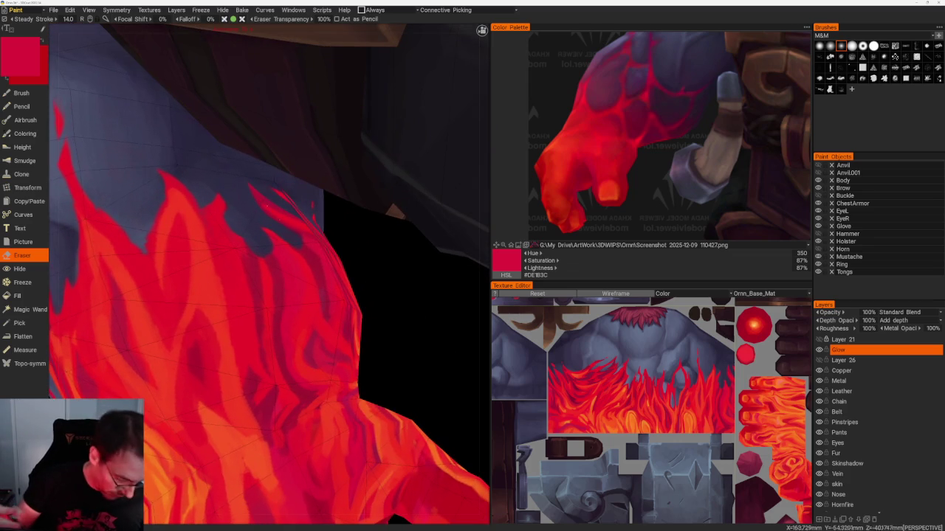
key(b)
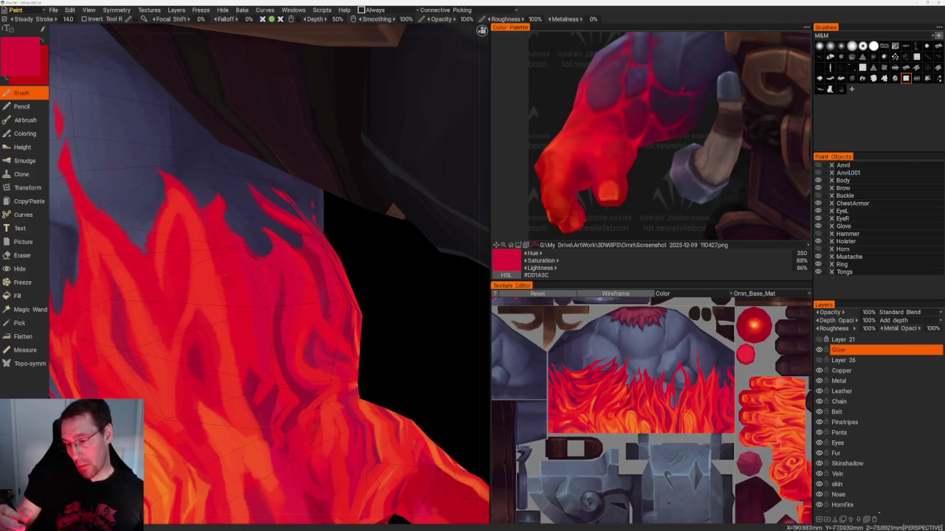
key(v)
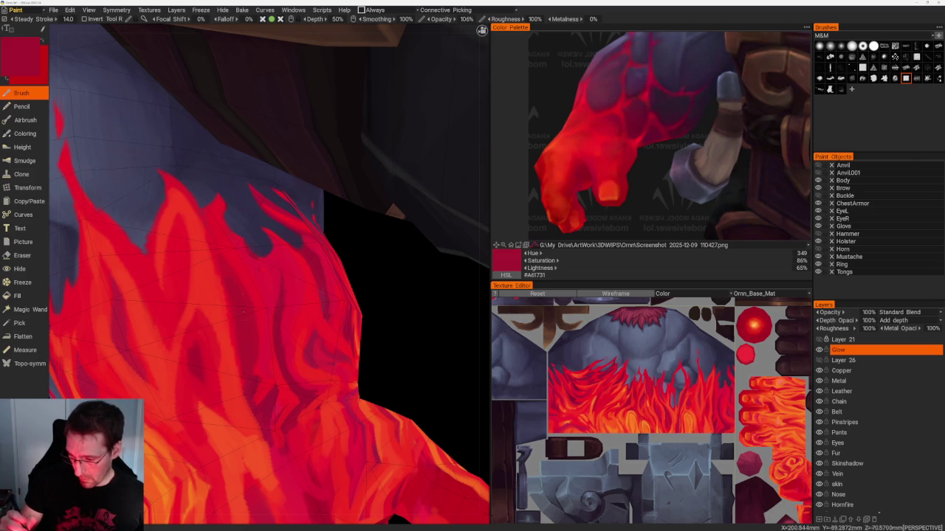
key(v)
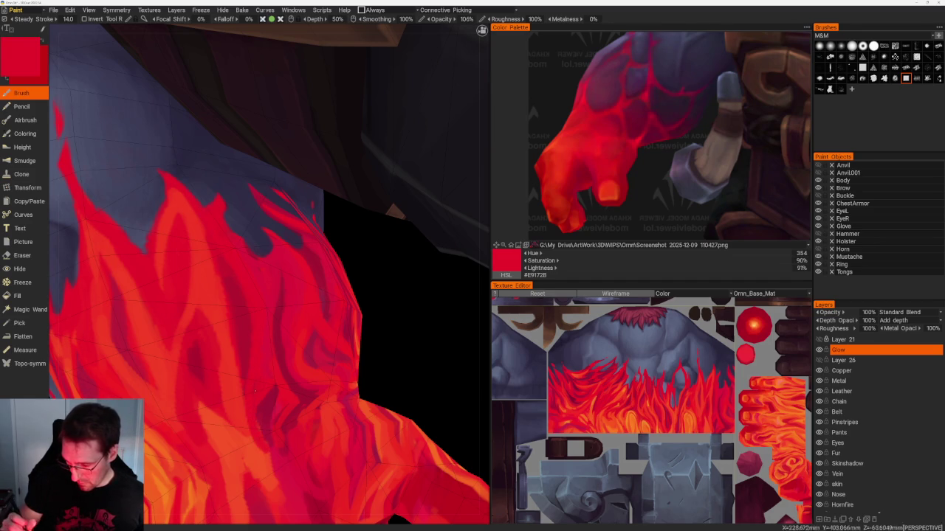
scroll(283, 381, down, 5)
- Paint warmer and deeper red flame strokes on the hand, viewing it from below
mouse_move(282, 382)
mouse_down()
mouse_move(292, 426)
mouse_move(348, 457)
mouse_move(360, 497)
mouse_move(320, 449)
mouse_move(337, 474)
mouse_move(320, 459)
mouse_move(329, 468)
mouse_move(359, 449)
mouse_up()
scroll(292, 426, up, 3)
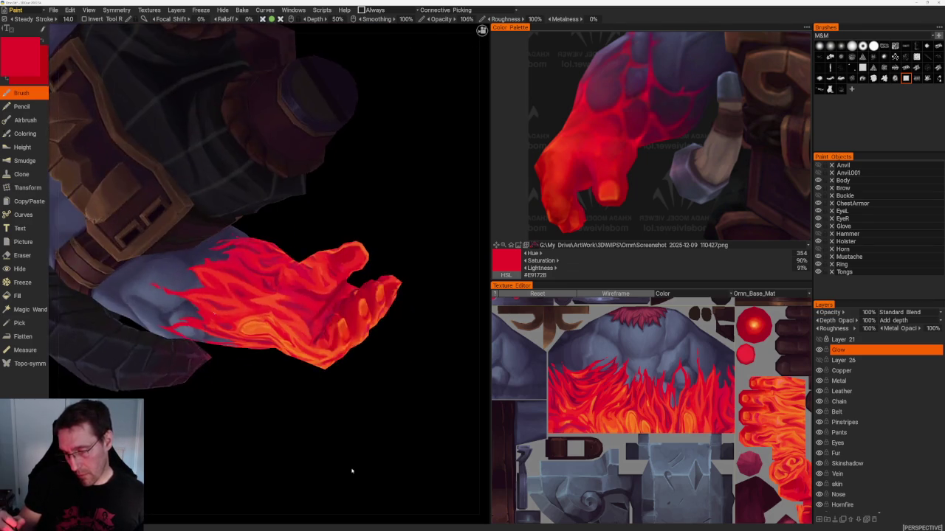
scroll(358, 449, up, 3)
key(v)
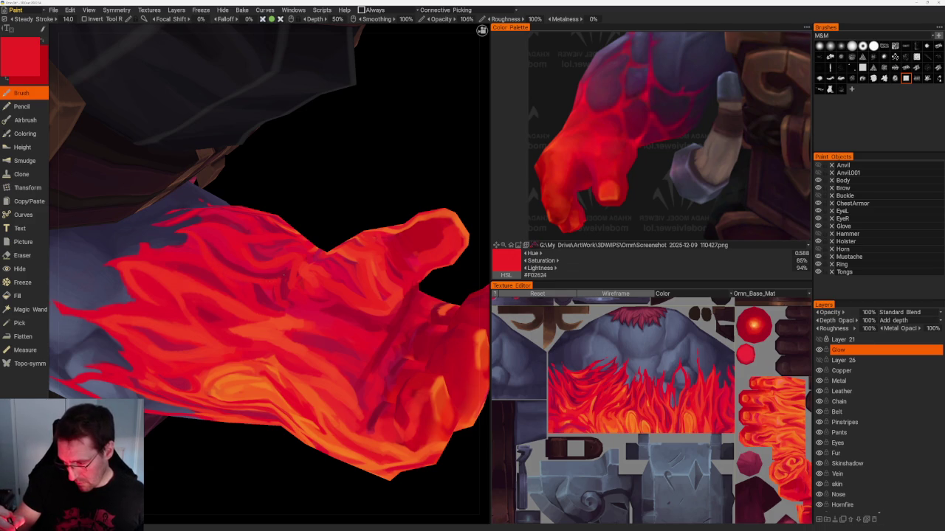
middle_drag(283, 274, 365, 184)
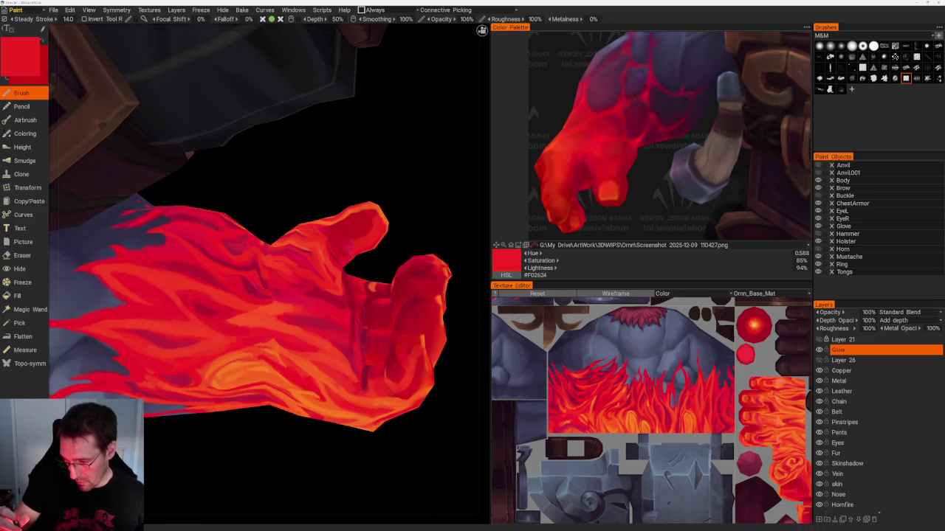
key(v)
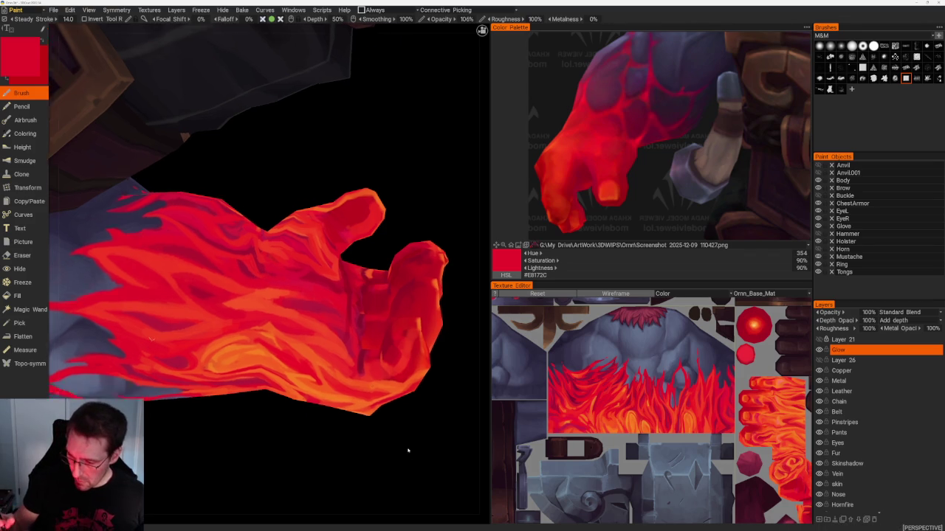
- Layer bright red and darker crimson flame strokes on the hand from new angles
scroll(390, 304, down, 10)
middle_drag(390, 303, 411, 331)
scroll(413, 375, up, 5)
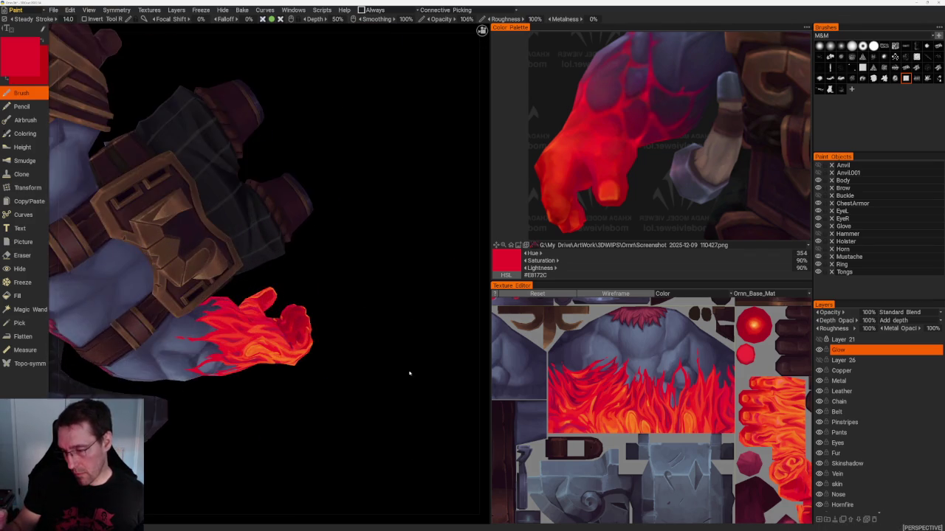
scroll(384, 378, up, 3)
scroll(384, 378, up, 2)
scroll(394, 382, up, 4)
key(v)
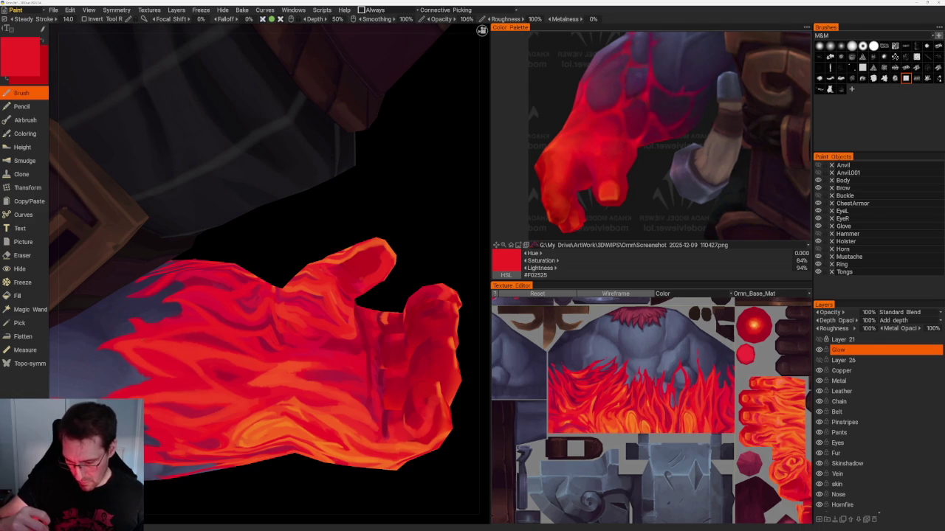
key(v)
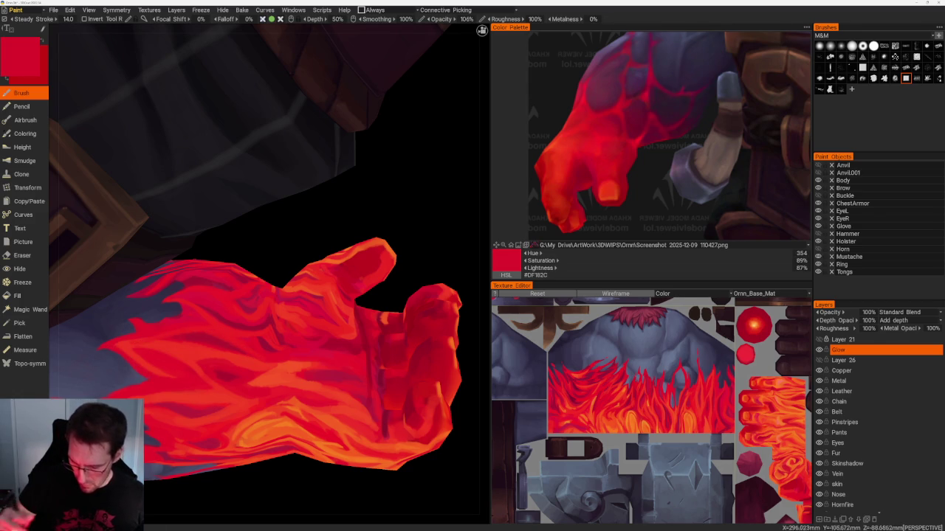
scroll(337, 376, down, 5)
drag(337, 376, 350, 359)
scroll(350, 359, up, 3)
scroll(396, 396, up, 3)
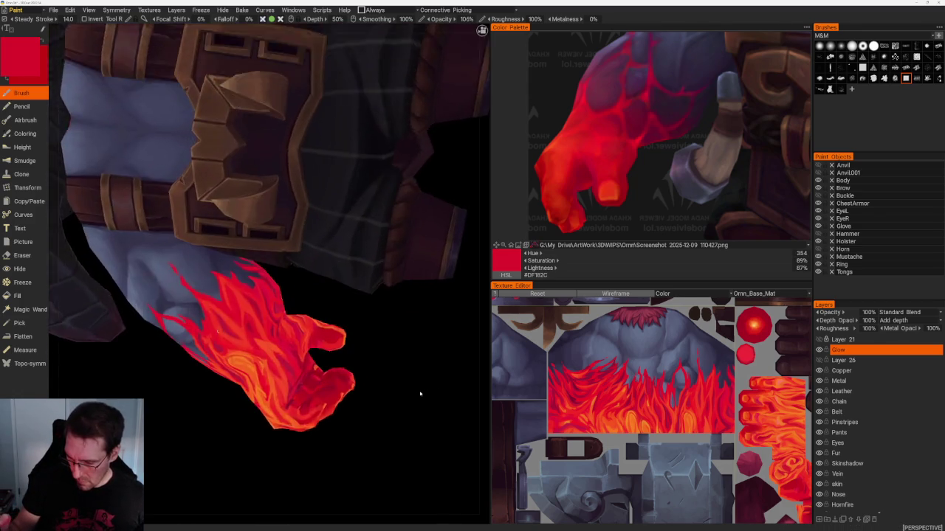
scroll(421, 392, up, 2)
key(v)
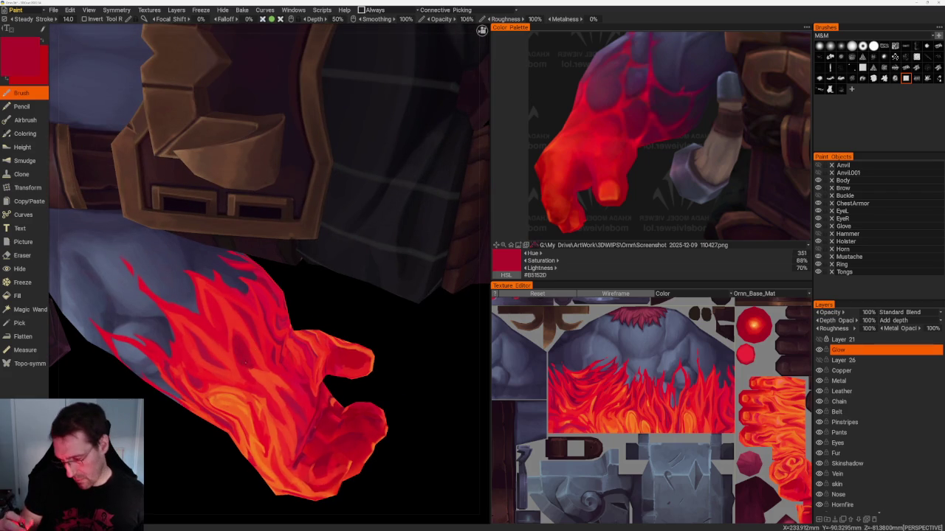
key(v)
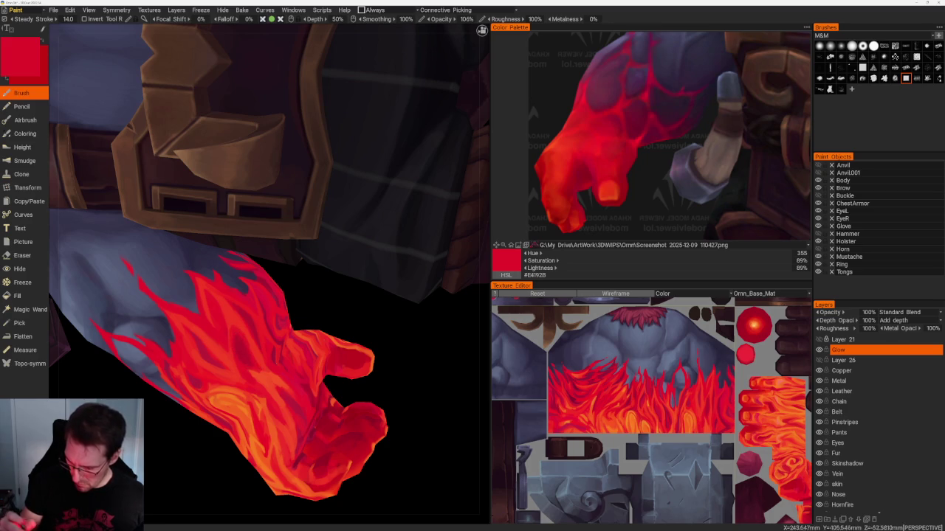
- Add orange highlights and alternating crimson and bright red strokes across the arm, ending on #EF232B
scroll(327, 270, down, 10)
mouse_move(327, 270)
mouse_down()
mouse_move(407, 288)
mouse_move(361, 232)
mouse_move(388, 253)
mouse_up()
scroll(453, 373, up, 3)
scroll(379, 394, up, 2)
scroll(380, 394, up, 4)
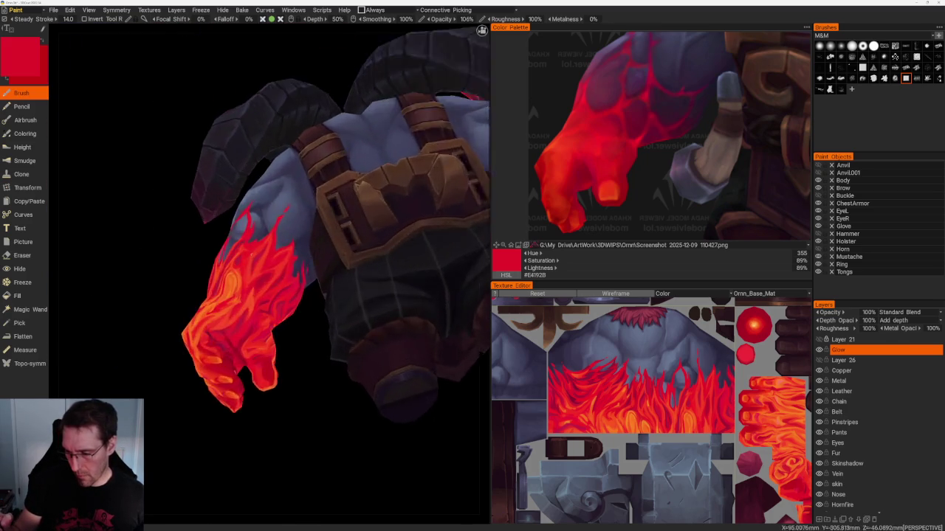
scroll(413, 407, up, 2)
key(v)
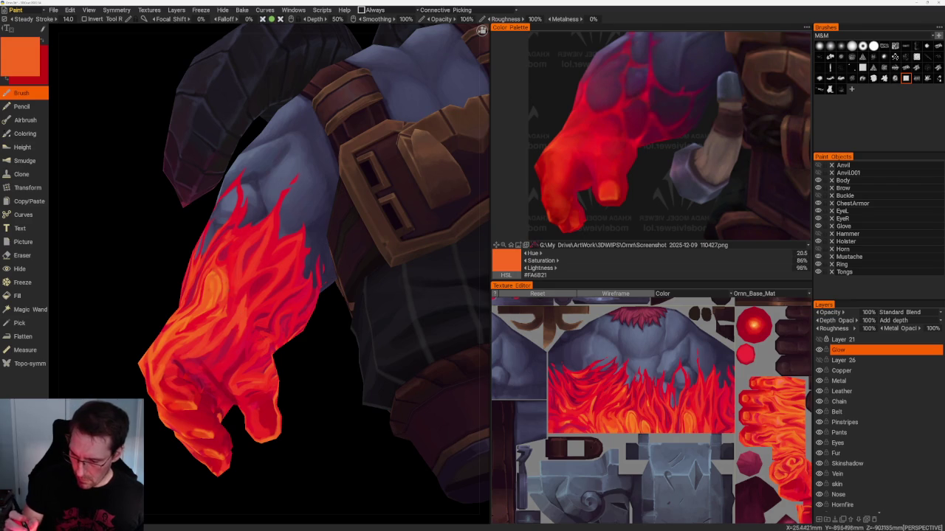
drag(413, 406, 391, 413)
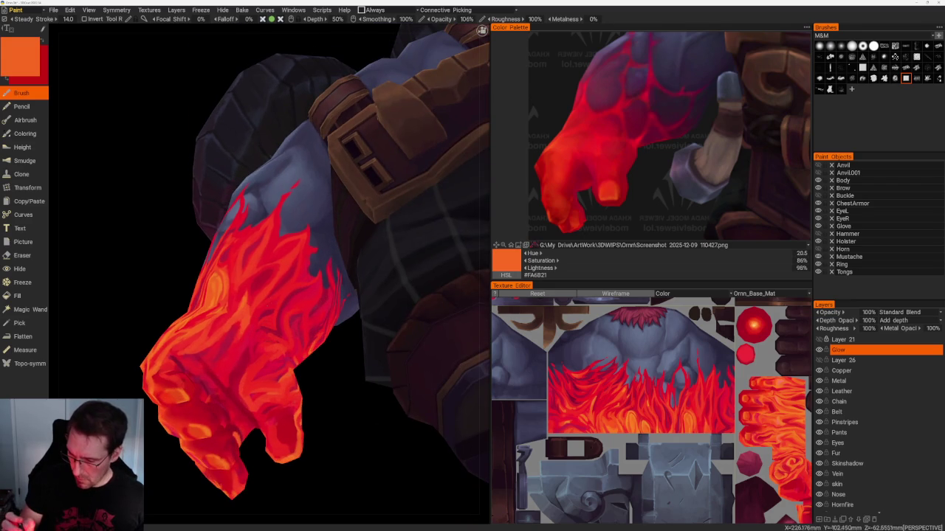
key(v)
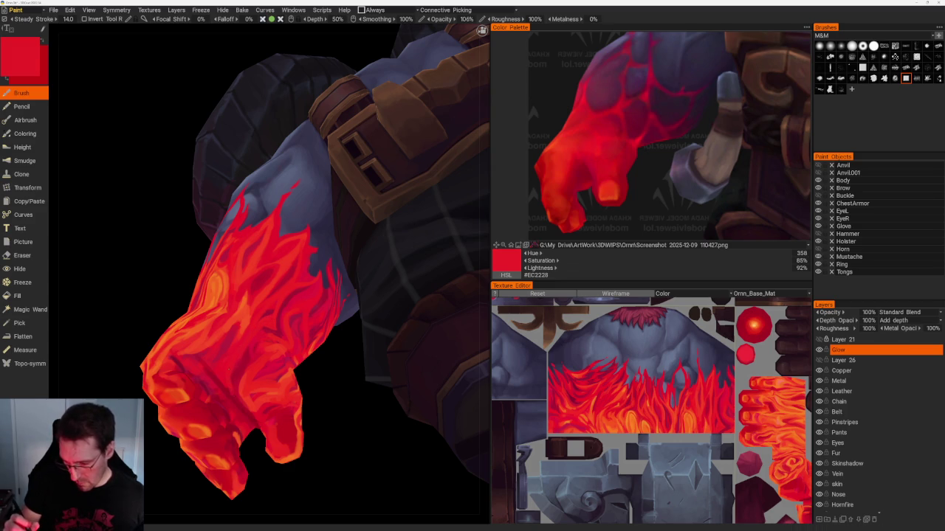
key(v)
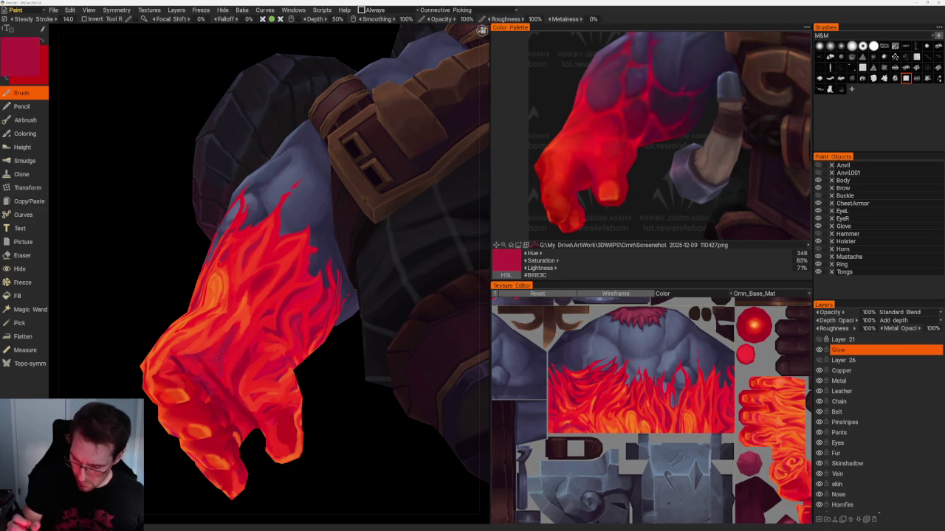
key(v)
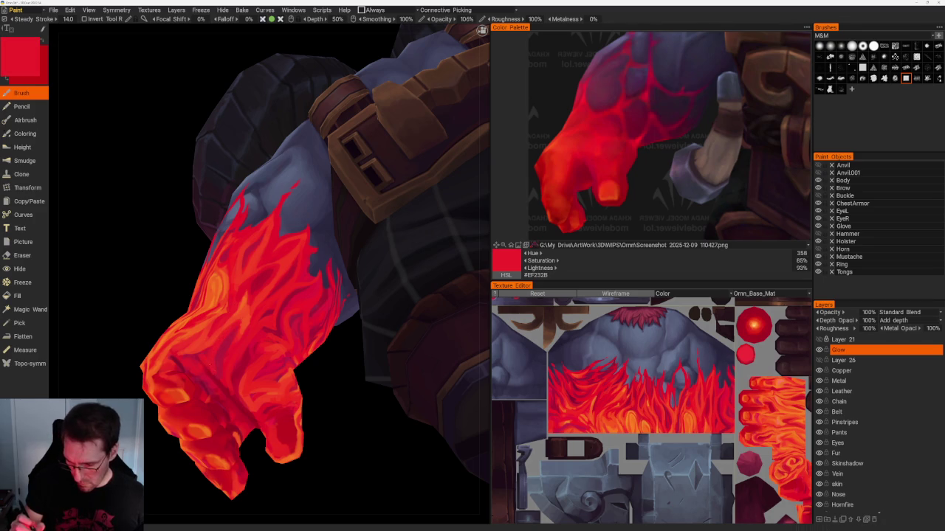
middle_drag(343, 447, 385, 469)
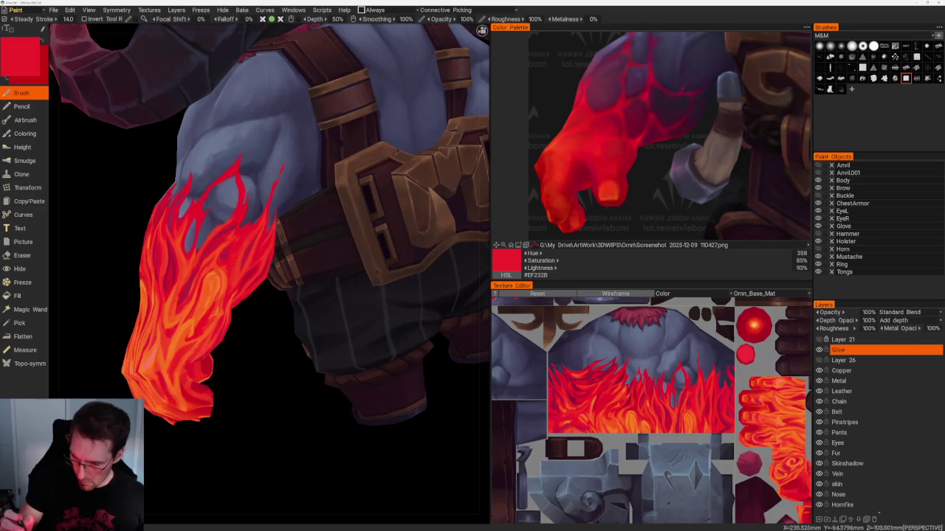
middle_drag(255, 380, 281, 436)
scroll(194, 322, down, 5)
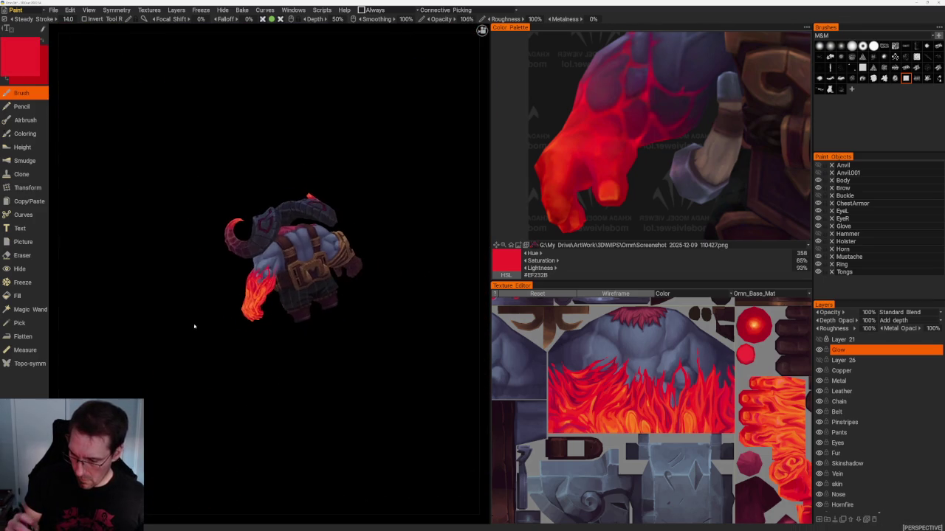
- View the character from behind, zoom to the flaming arm, and load crimson then orange-red #F43925
middle_drag(237, 387, 200, 405)
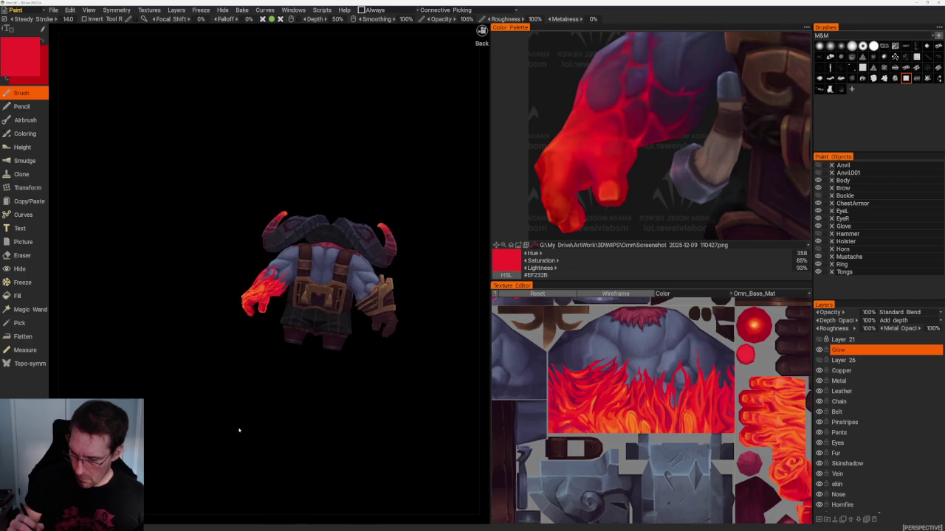
scroll(235, 443, up, 5)
mouse_move(230, 464)
middle_down()
mouse_move(217, 401)
mouse_move(200, 432)
middle_up()
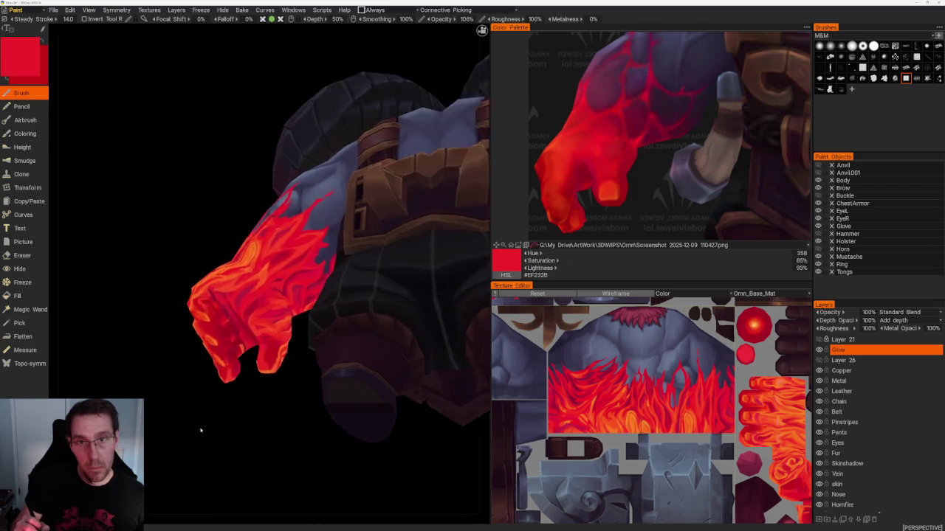
scroll(200, 432, up, 5)
middle_drag(258, 184, 274, 173)
key(v)
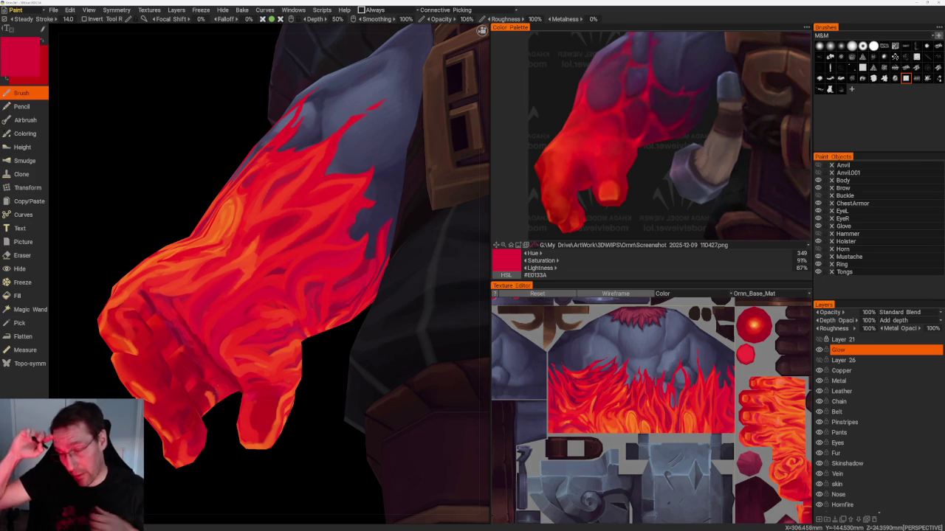
key(v)
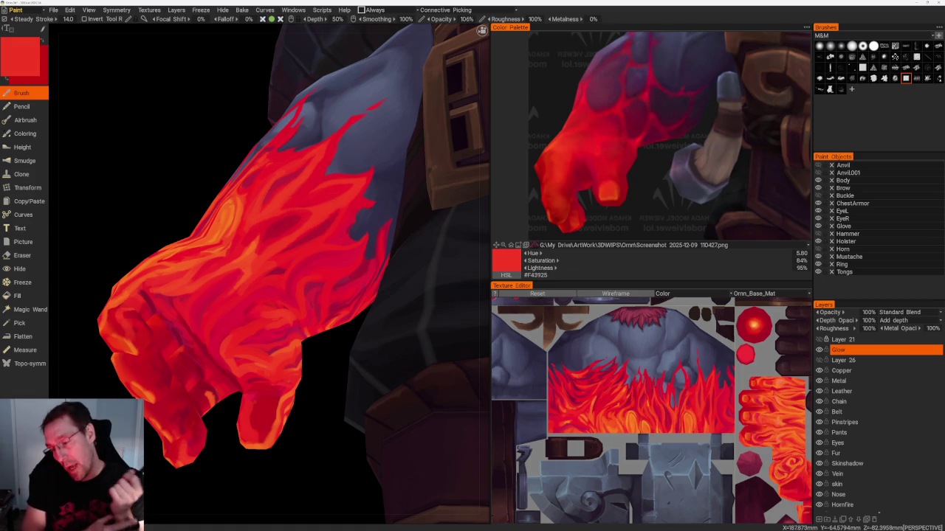
- Paint deeper and cooler crimson strokes into the forearm flames, including a dark crimson stroke
mouse_move(295, 258)
middle_down()
mouse_move(346, 266)
mouse_move(318, 281)
middle_up()
scroll(270, 273, up, 5)
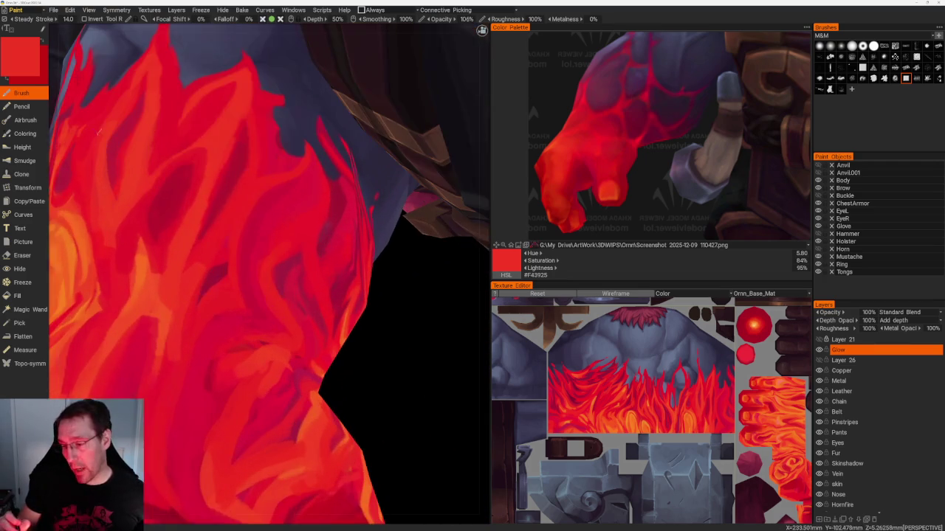
key(v)
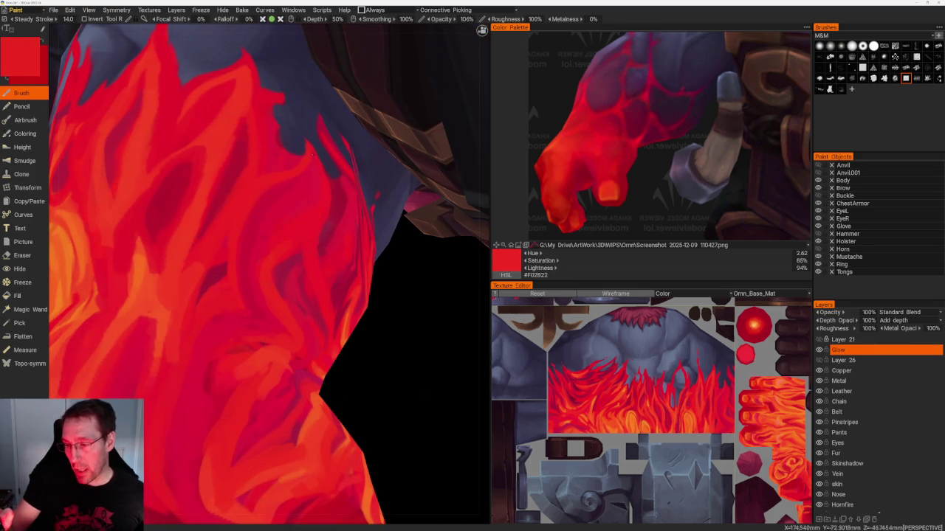
middle_drag(390, 306, 389, 323)
key(v)
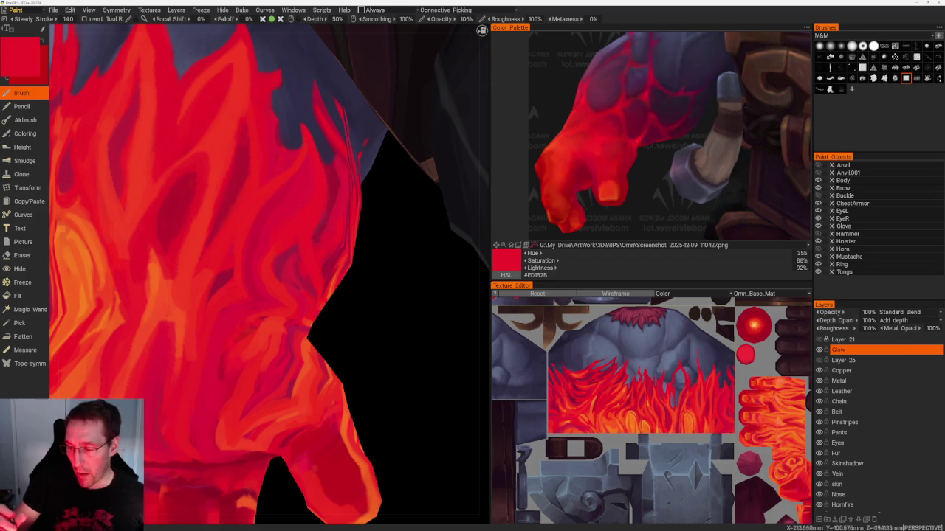
key(v)
middle_drag(394, 367, 413, 361)
key(v)
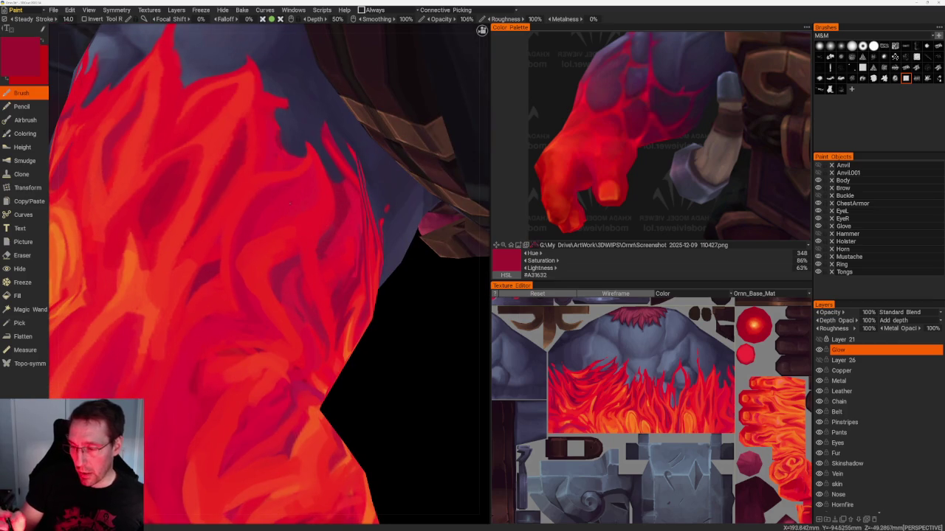
drag(258, 275, 251, 236)
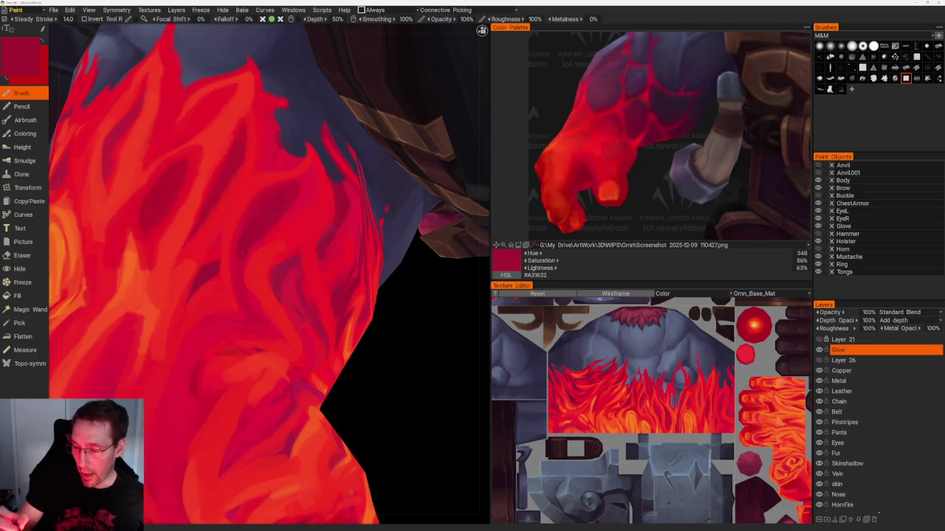
key(v)
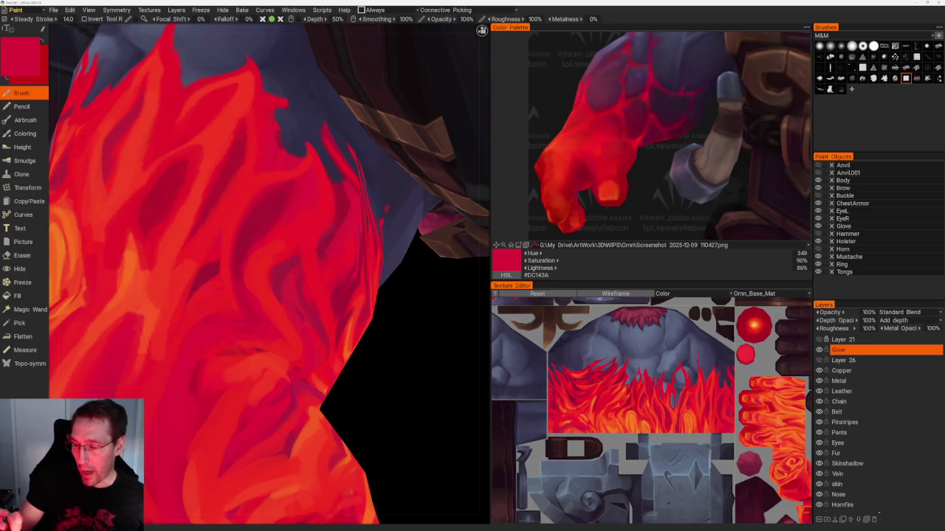
- Add very dark crimson shading and mid-to-bright red strokes along the forearm, checking from below
scroll(369, 394, down, 1)
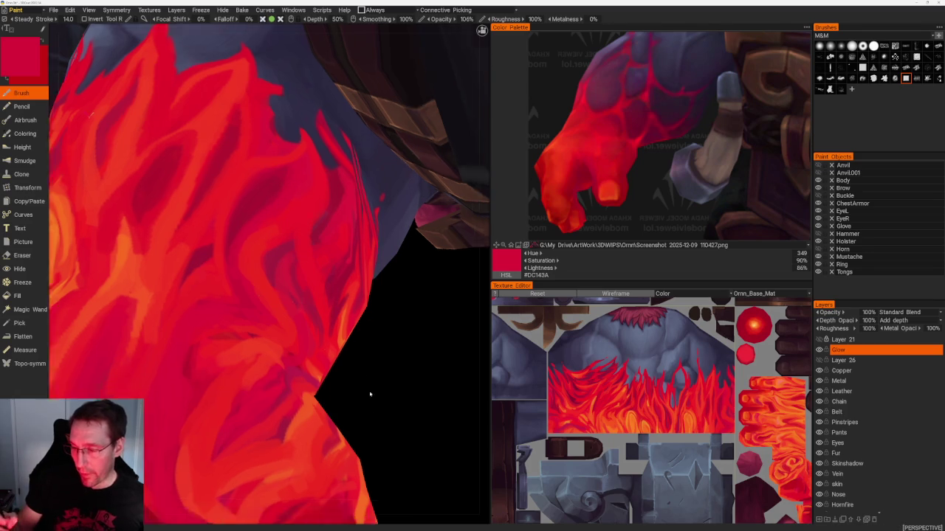
scroll(369, 383, down, 5)
scroll(369, 371, up, 2)
scroll(376, 436, up, 3)
scroll(376, 435, up, 2)
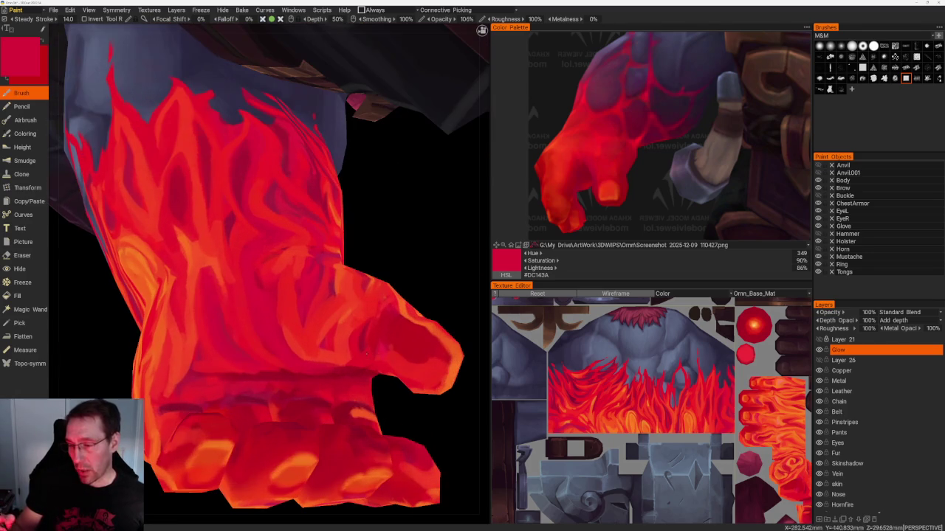
key(v)
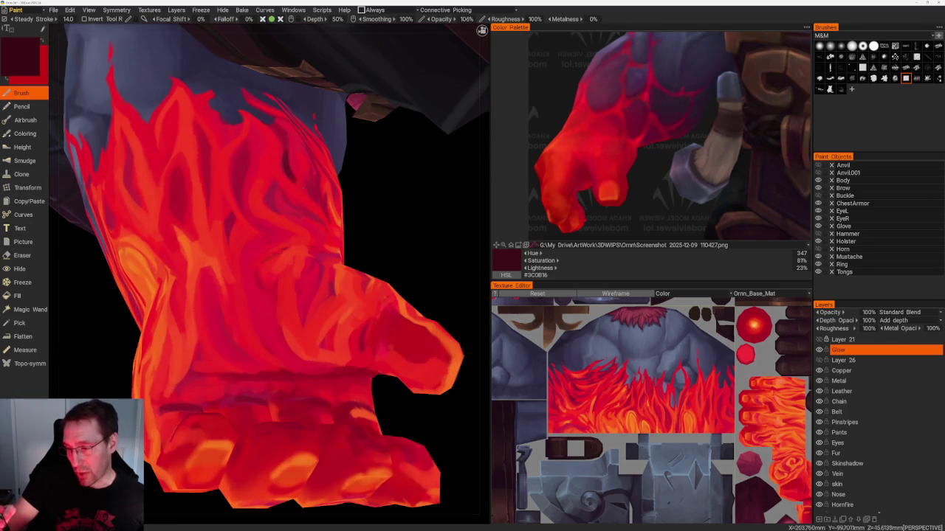
key(v)
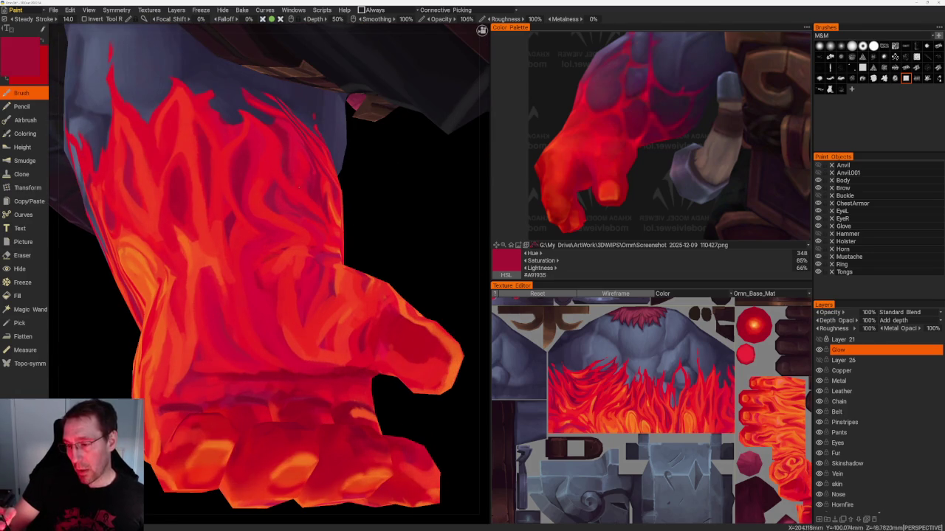
key(v)
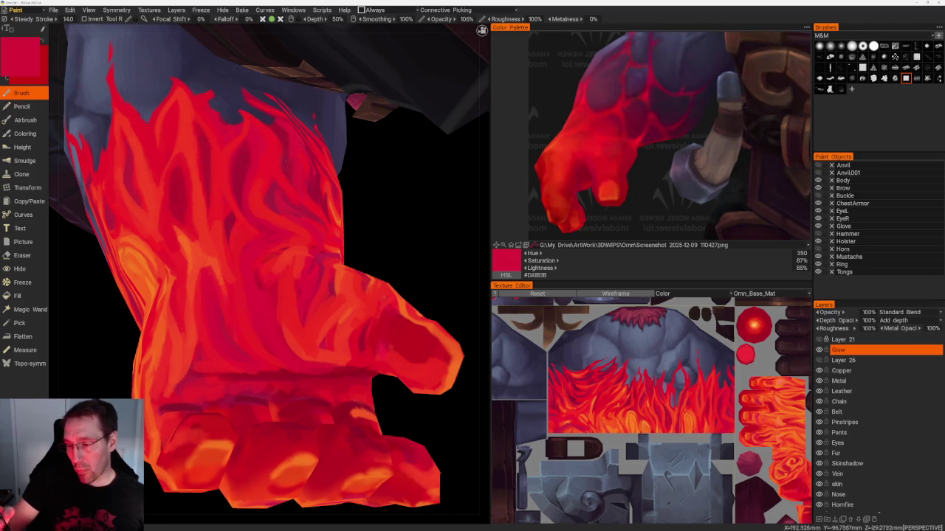
mouse_move(376, 222)
mouse_down()
mouse_move(401, 211)
mouse_move(378, 224)
mouse_up()
key(v)
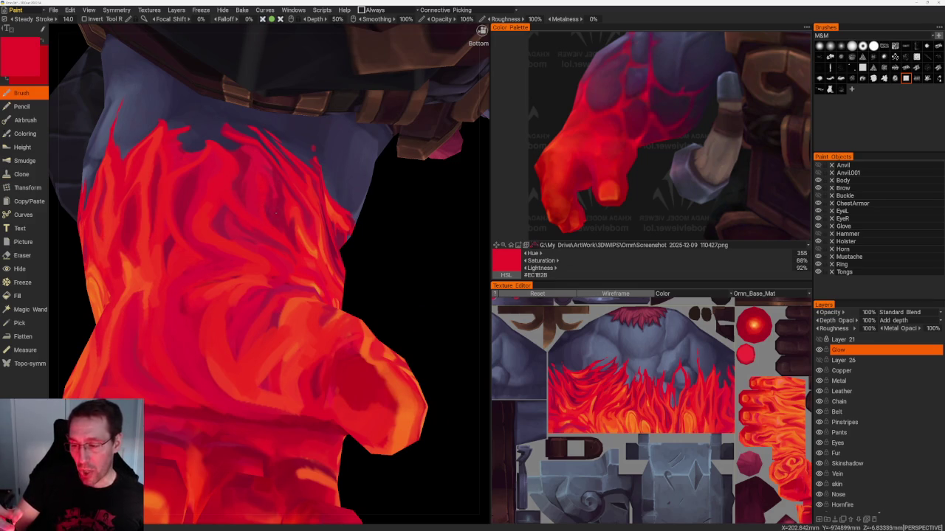
key(v)
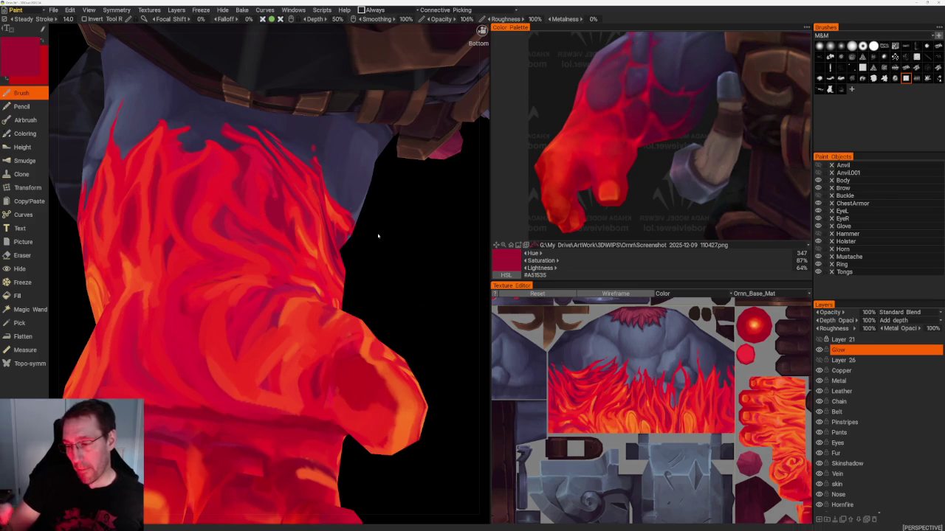
- Finish bright red flame strokes from new angles, ending on #F12126, then view the model frontally
drag(377, 236, 399, 222)
key(v)
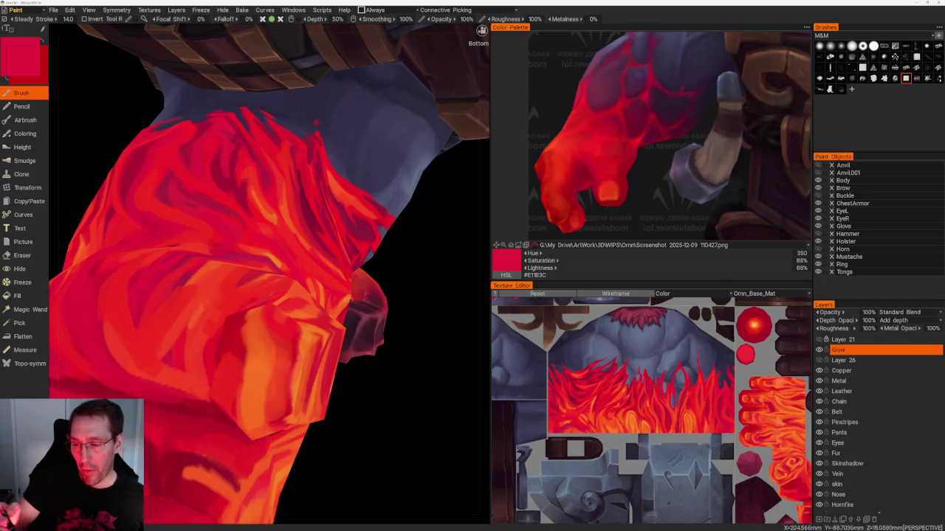
drag(234, 140, 237, 194)
key(v)
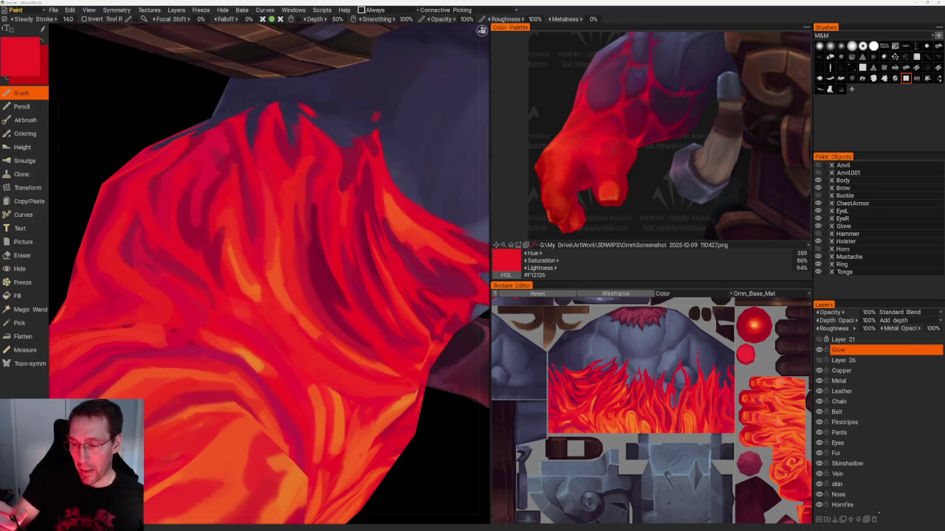
scroll(332, 289, down, 10)
mouse_move(347, 296)
mouse_down()
mouse_move(332, 289)
mouse_move(394, 310)
mouse_up()
scroll(394, 310, up, 5)
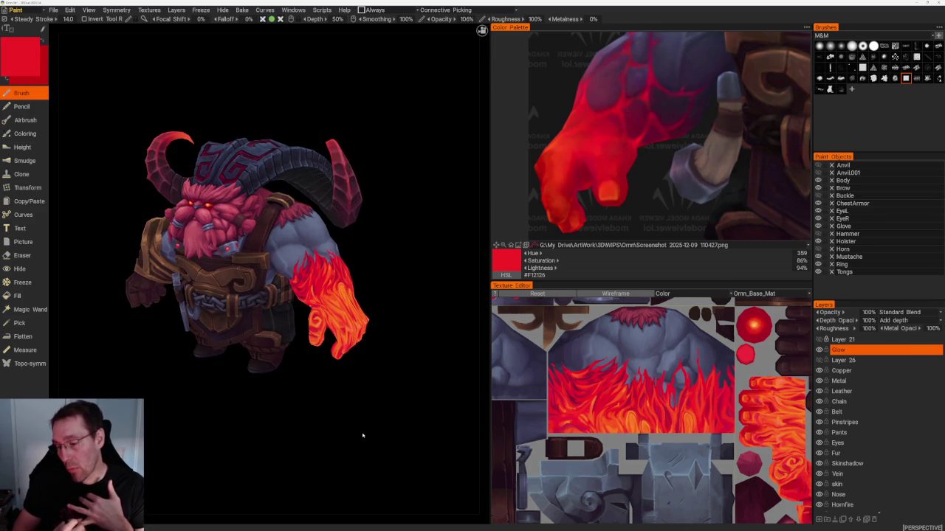
mouse_move(363, 436)
mouse_down()
mouse_move(392, 327)
mouse_move(413, 337)
mouse_up()
scroll(423, 360, up, 3)
scroll(422, 359, up, 1)
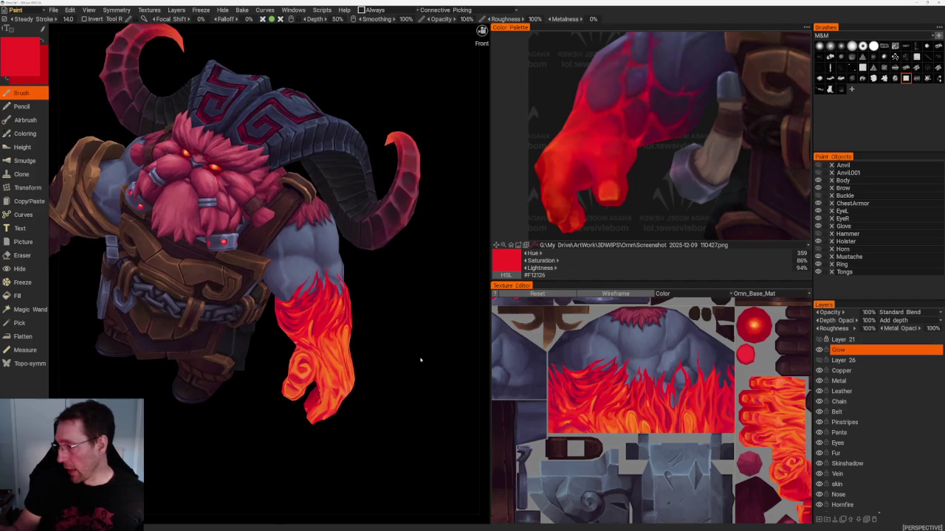
- Make the Copper layer active, zoom in, and sample a dark brown from the belt
click(866, 370)
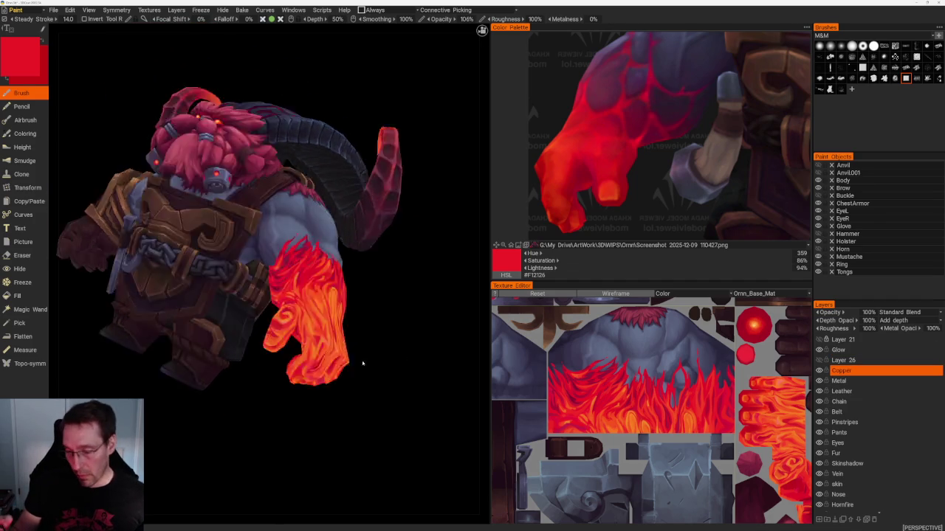
scroll(359, 361, up, 3)
scroll(359, 362, up, 3)
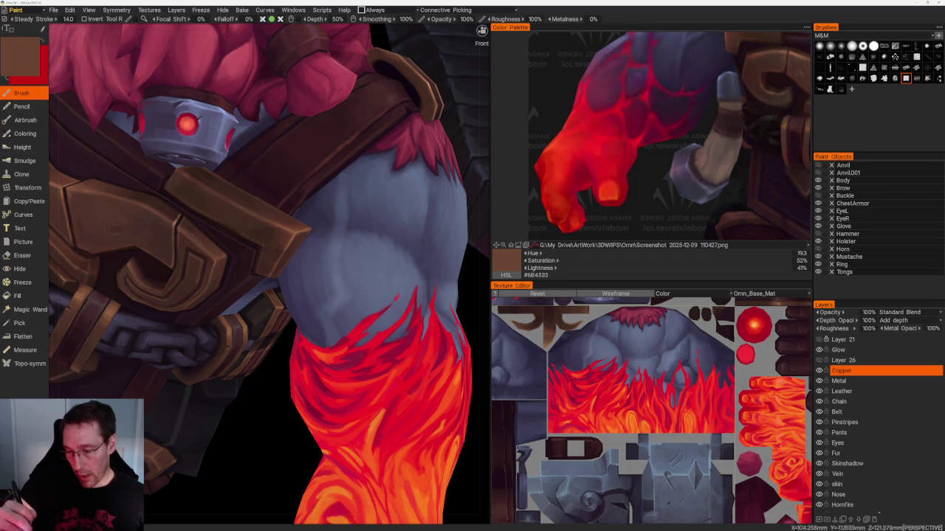
scroll(185, 221, up, 2)
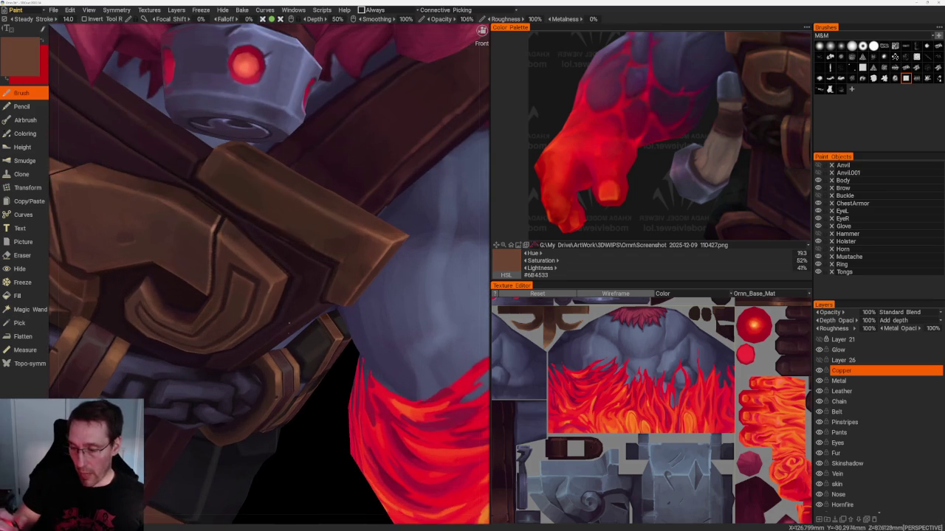
key(v)
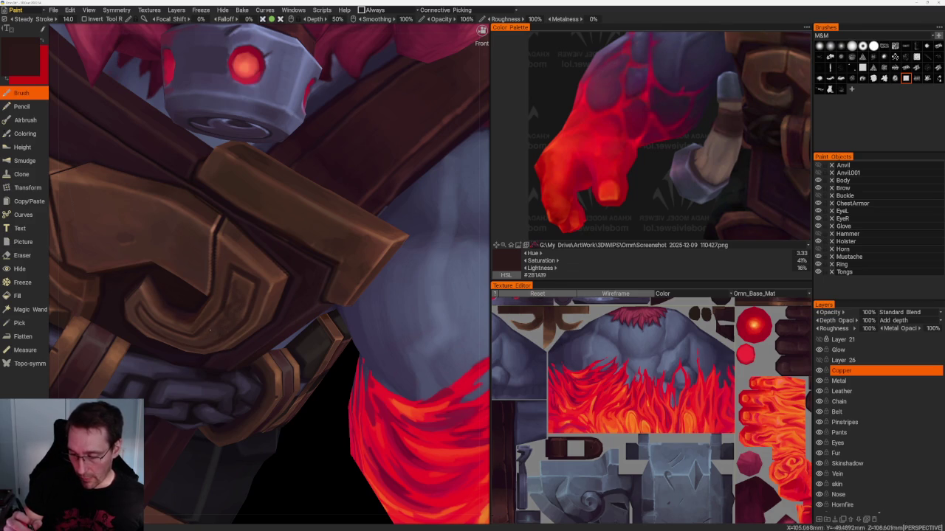
- From a three-quarter view, sample a warmer dark brown (#3E2A21) from the belt buckle
scroll(253, 381, down, 3)
scroll(359, 215, down, 5)
scroll(354, 232, up, 1)
scroll(356, 332, up, 2)
scroll(375, 427, up, 2)
scroll(375, 427, up, 1)
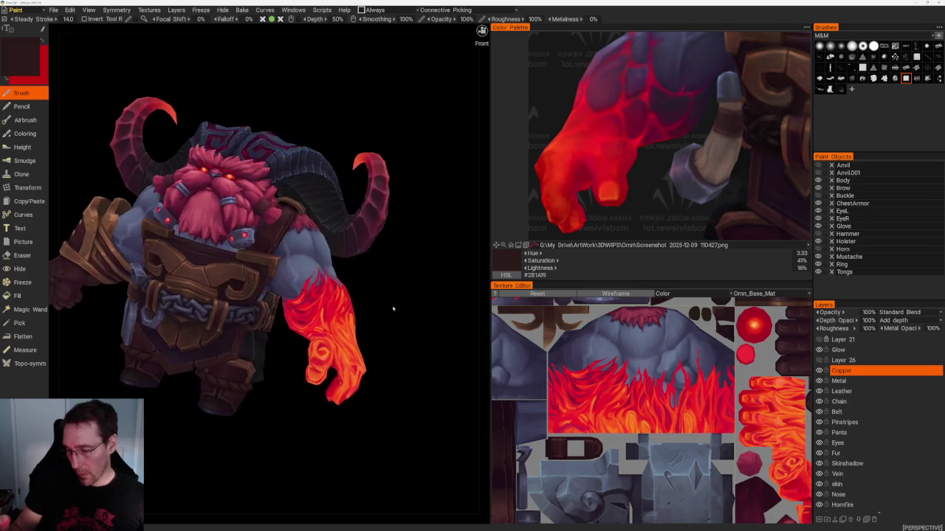
scroll(392, 313, up, 2)
scroll(392, 312, up, 2)
scroll(391, 312, up, 1)
middle_drag(235, 303, 253, 309)
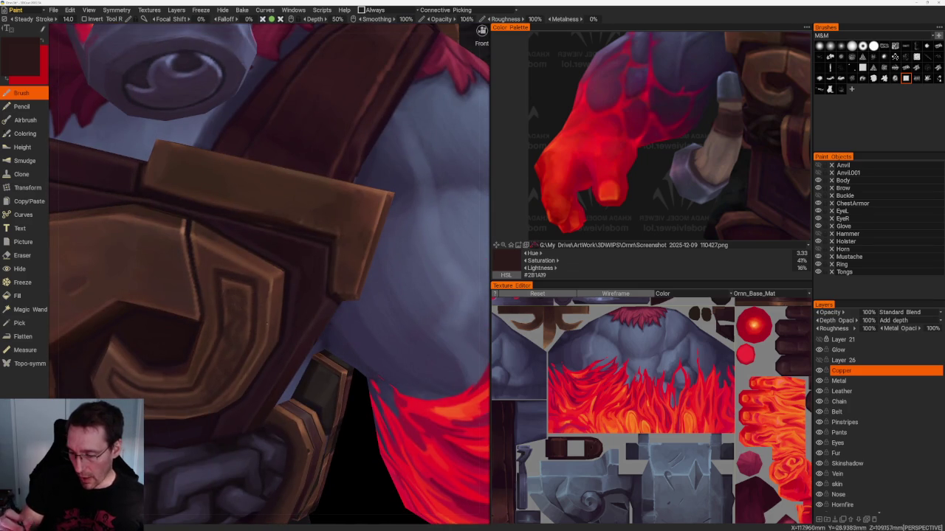
scroll(253, 310, down, 5)
mouse_move(242, 179)
mouse_down()
mouse_move(333, 217)
mouse_move(355, 248)
mouse_up()
scroll(355, 249, up, 2)
scroll(294, 316, up, 2)
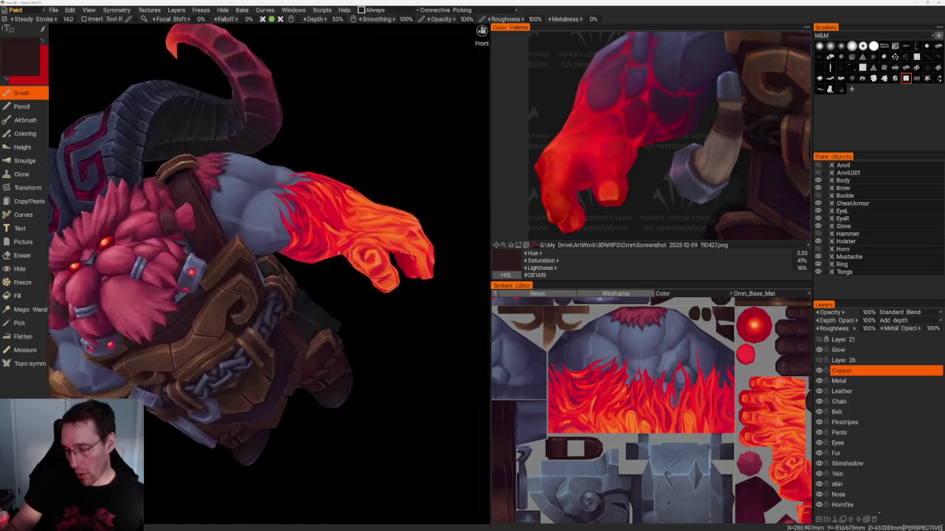
scroll(287, 331, up, 3)
scroll(400, 260, up, 2)
key(v)
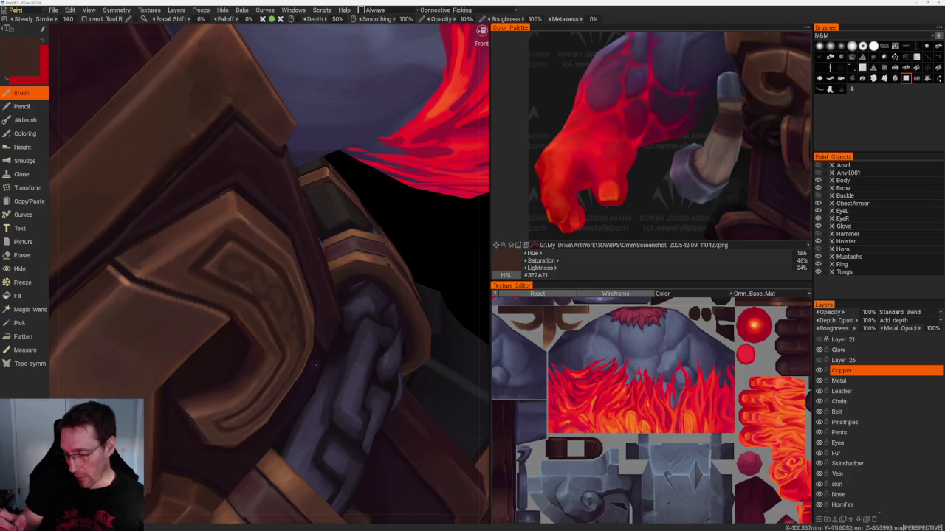
scroll(315, 363, down, 10)
drag(308, 152, 372, 320)
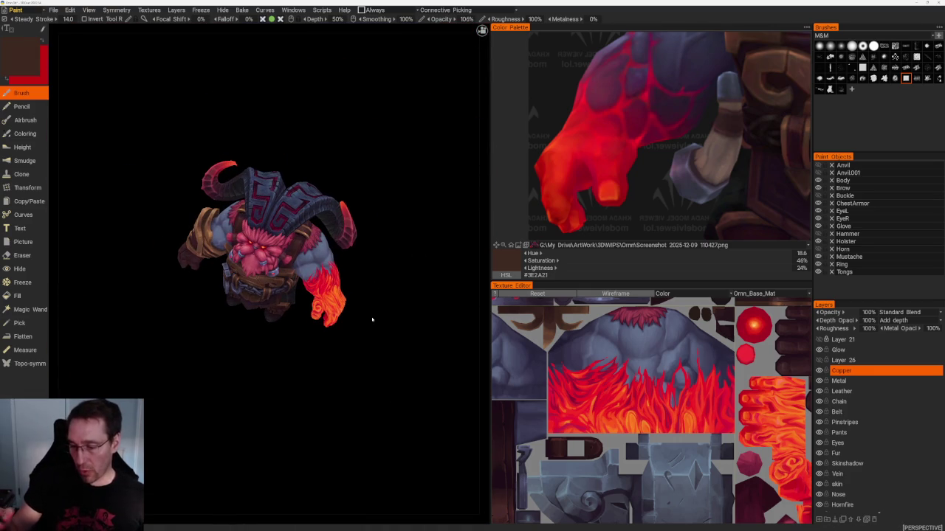
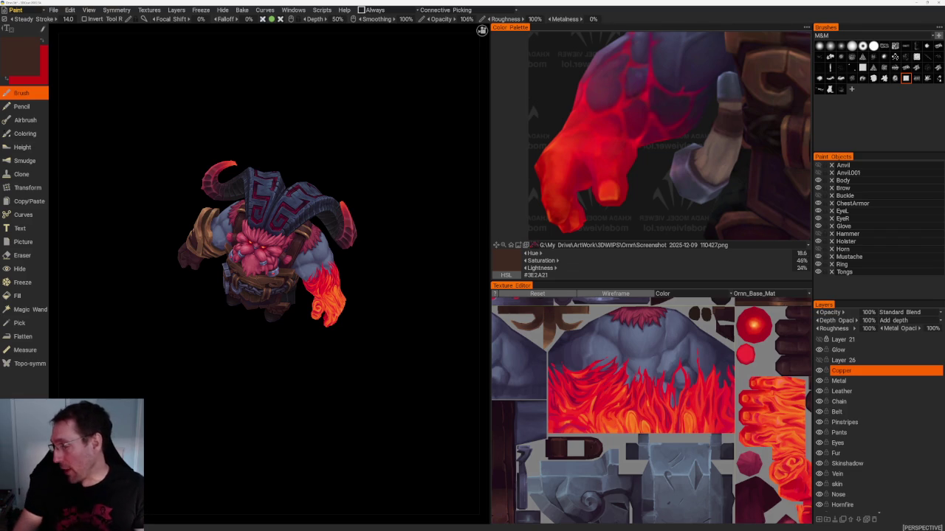
- Select the Hornfire layer and zoom in on the blue-grey shoulder armour
scroll(880, 432, down, 1)
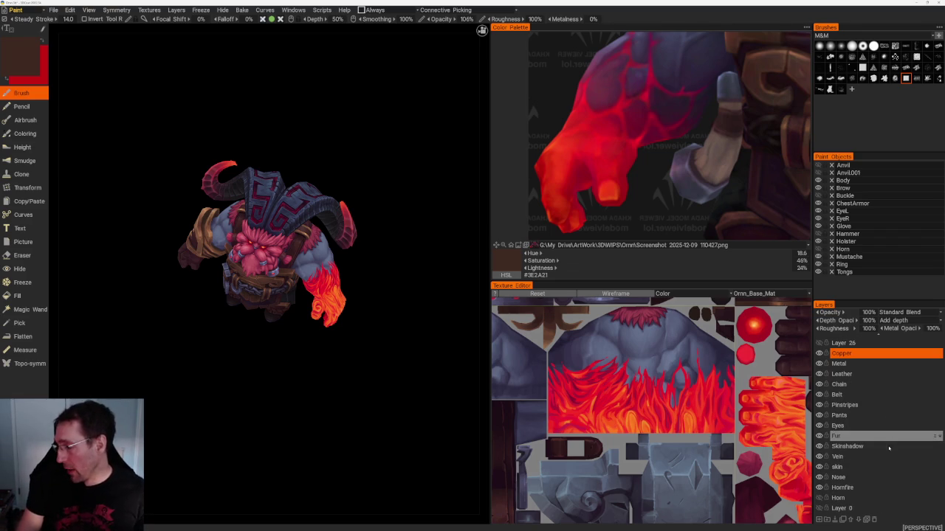
click(880, 487)
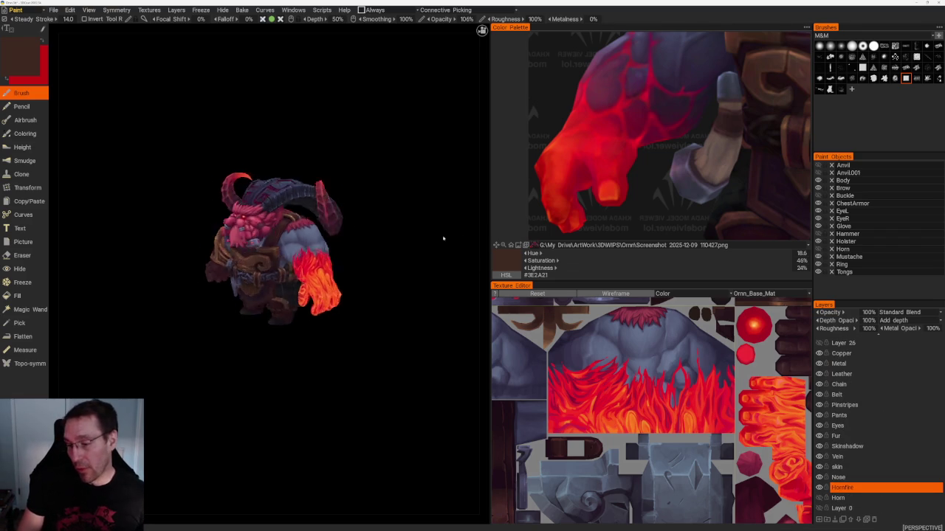
drag(443, 238, 443, 278)
scroll(461, 355, up, 3)
scroll(457, 365, up, 2)
scroll(454, 375, up, 1)
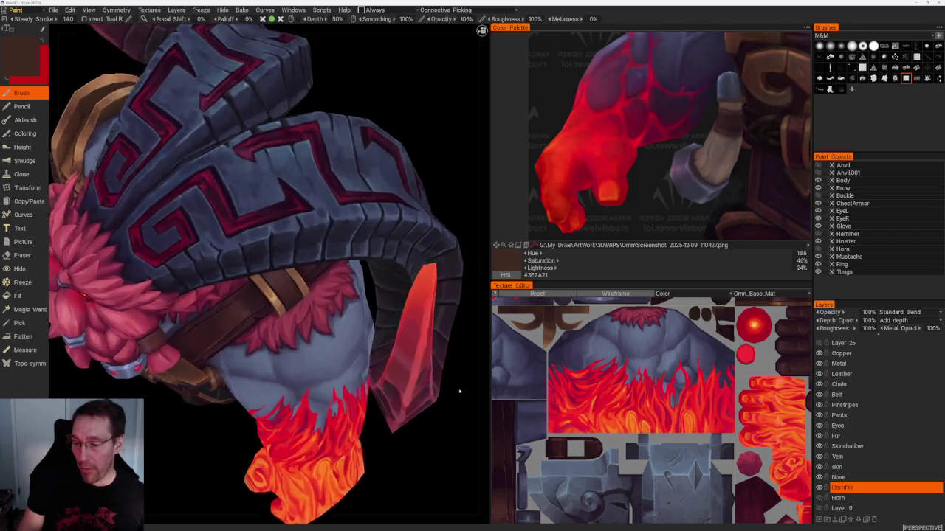
scroll(451, 390, up, 3)
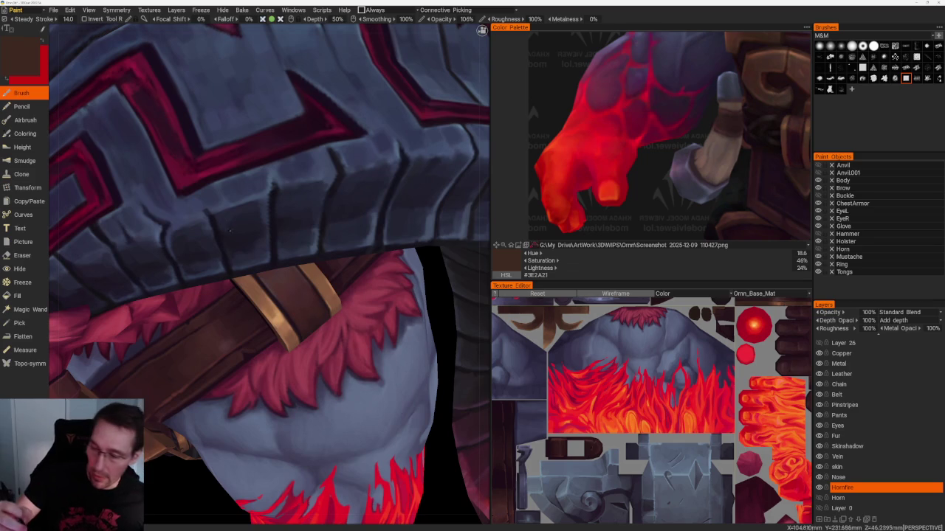
- Paint sampled near-black shadows and mid blue-grey tones onto the shoulder armour
key(v)
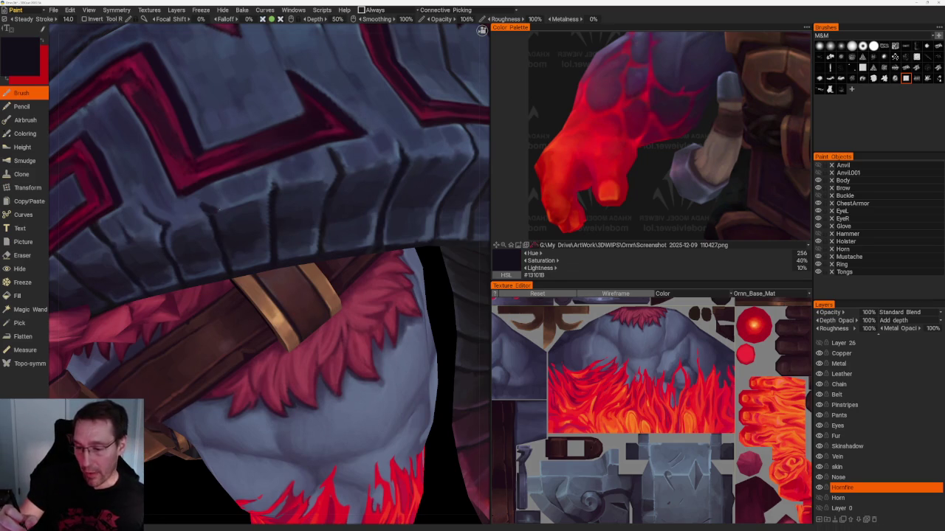
key(v)
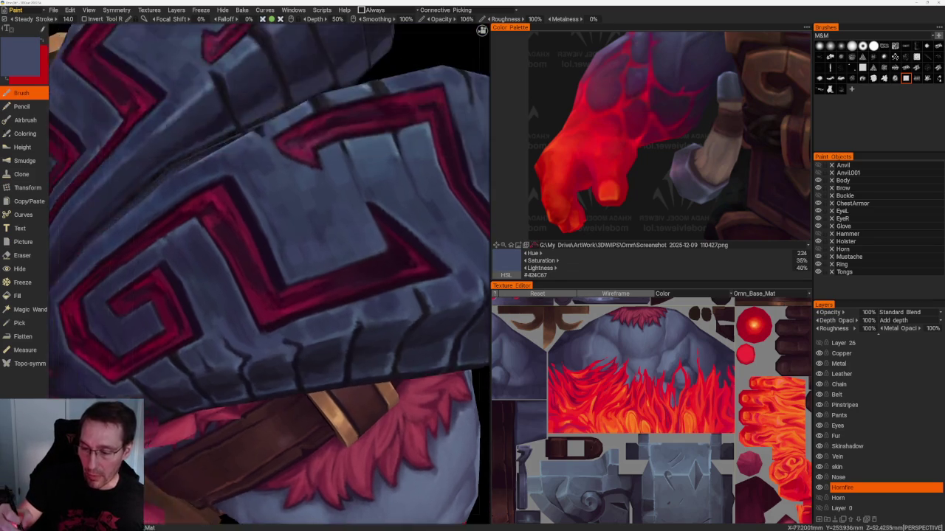
scroll(253, 126, down, 10)
mouse_move(253, 126)
mouse_down()
mouse_move(287, 163)
mouse_move(347, 189)
mouse_up()
scroll(347, 189, up, 4)
scroll(392, 239, up, 3)
scroll(276, 245, up, 2)
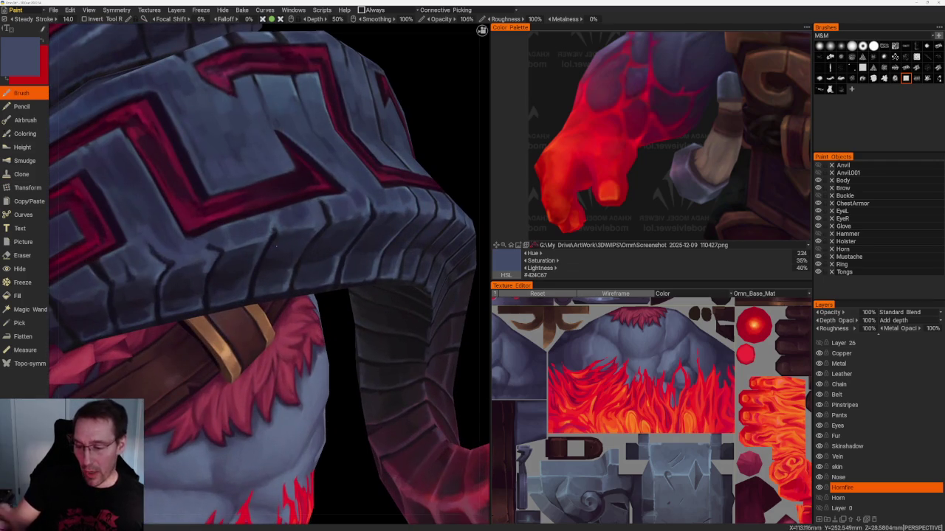
key(v)
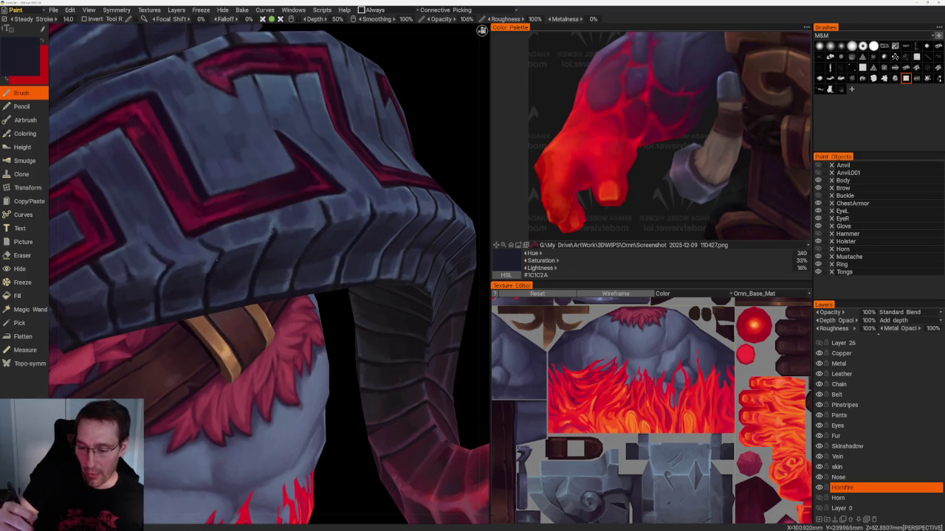
key(v)
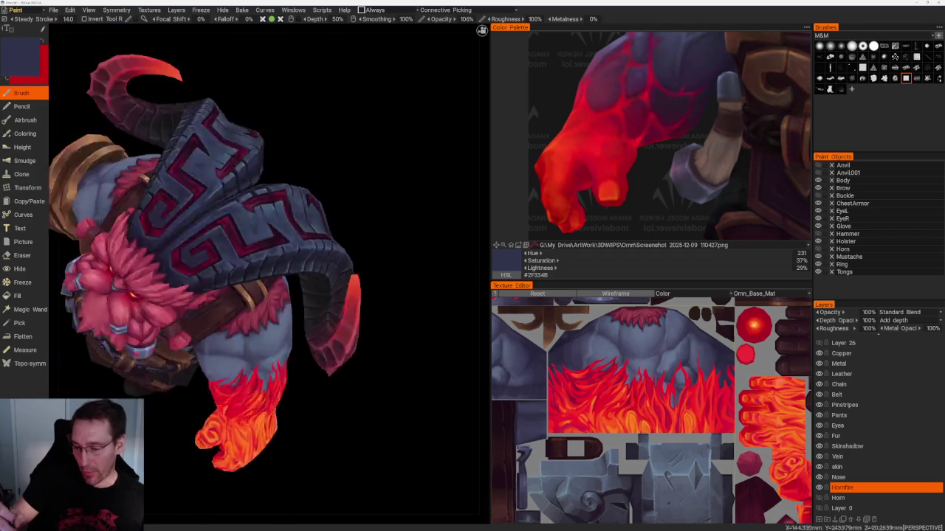
- Shade the helmet by alternating very dark tones with light blue-grey highlights
scroll(136, 121, down, 5)
mouse_move(327, 143)
mouse_down()
mouse_move(270, 133)
mouse_move(298, 150)
mouse_up()
scroll(331, 155, up, 5)
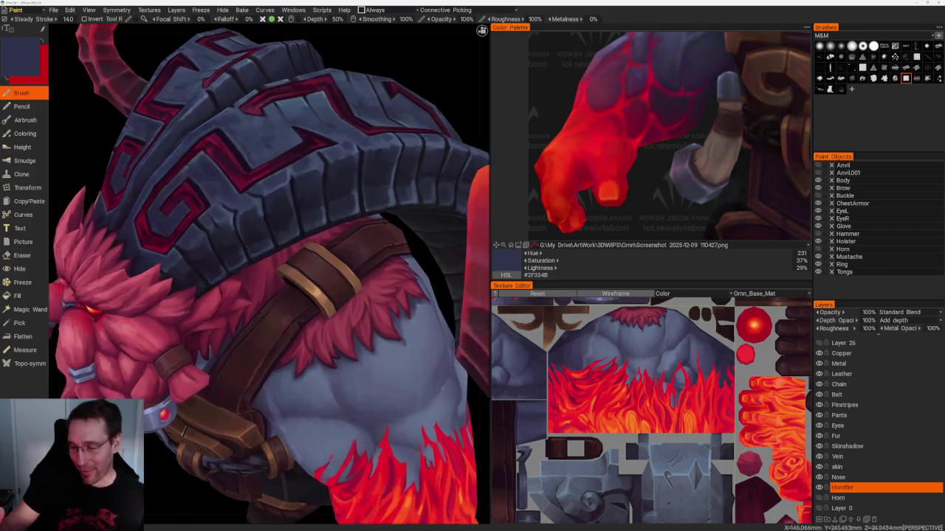
scroll(331, 155, up, 3)
key(v)
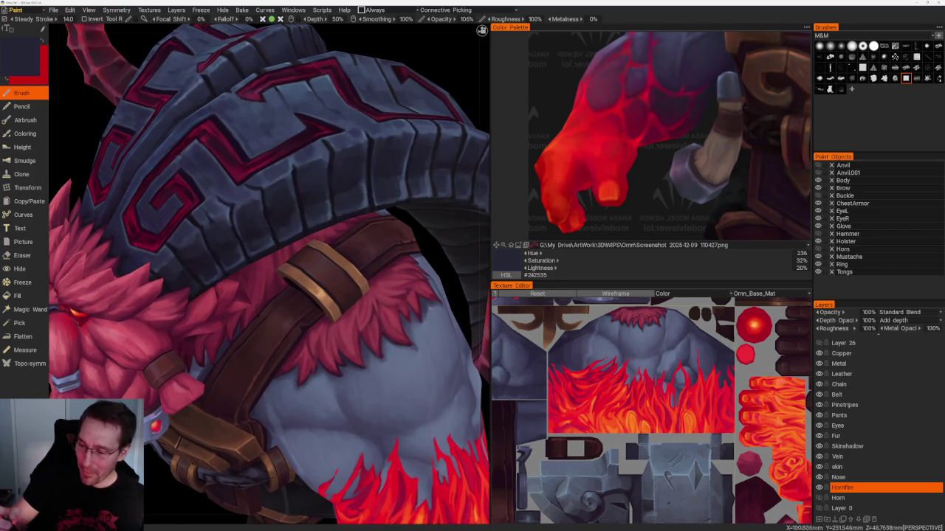
key(v)
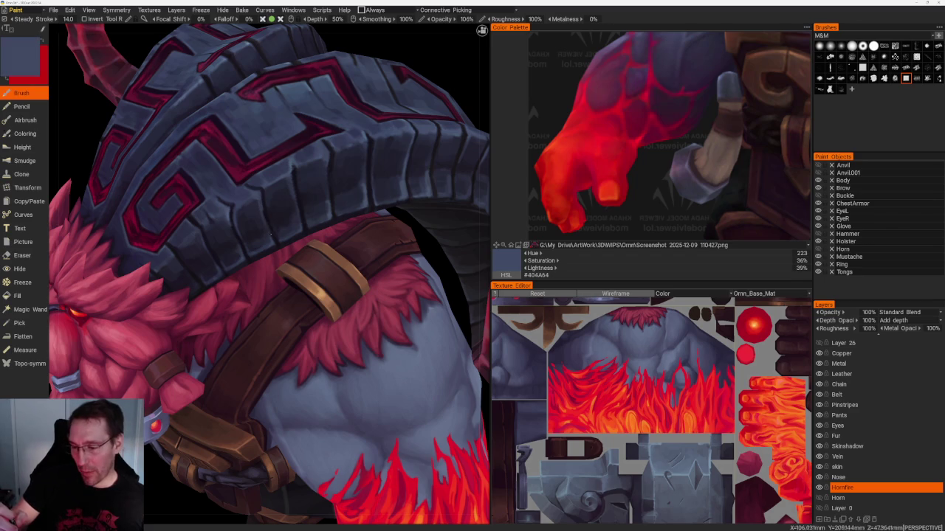
key(v)
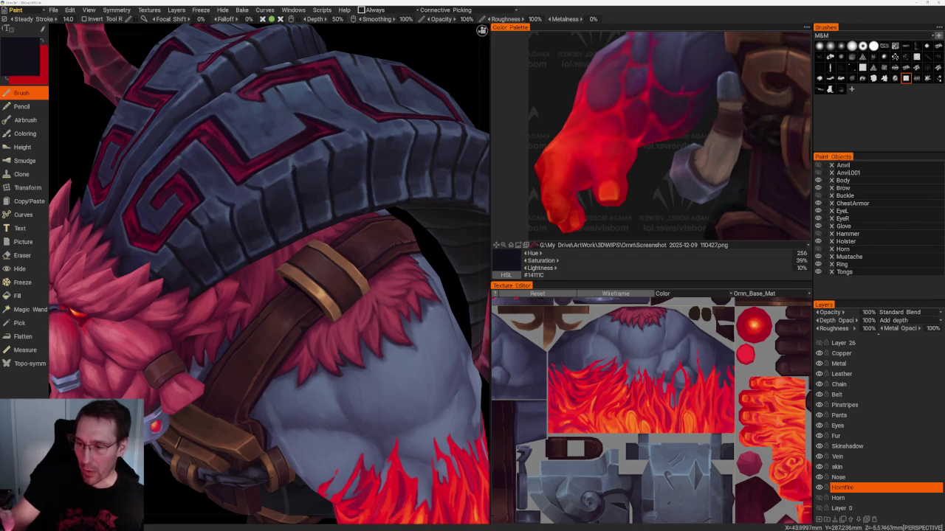
key(v)
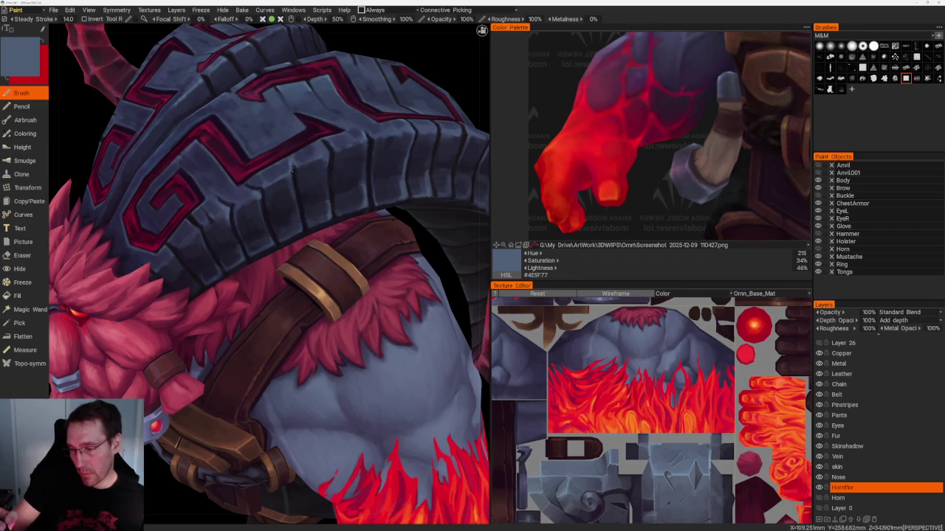
- Zoom out and return the whole character to a front view
scroll(285, 152, down, 5)
scroll(285, 152, down, 5)
drag(285, 152, 313, 147)
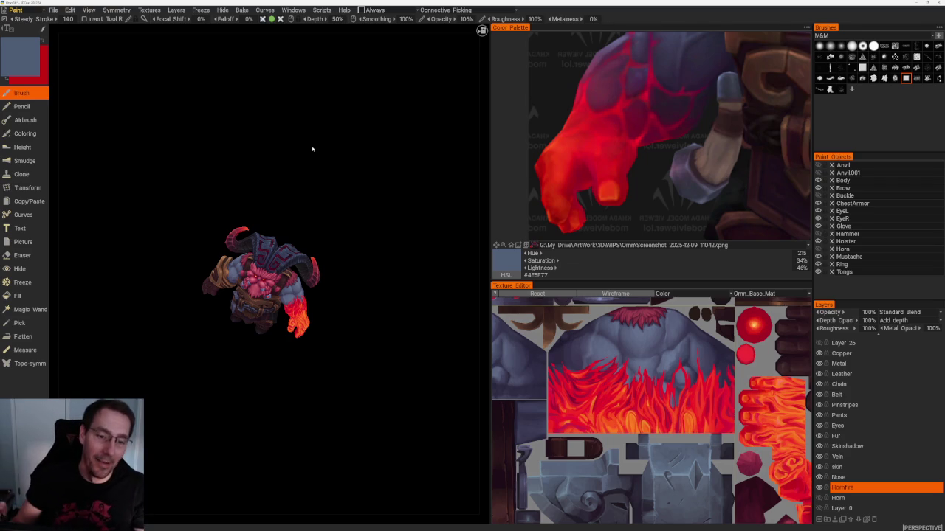
drag(362, 337, 362, 332)
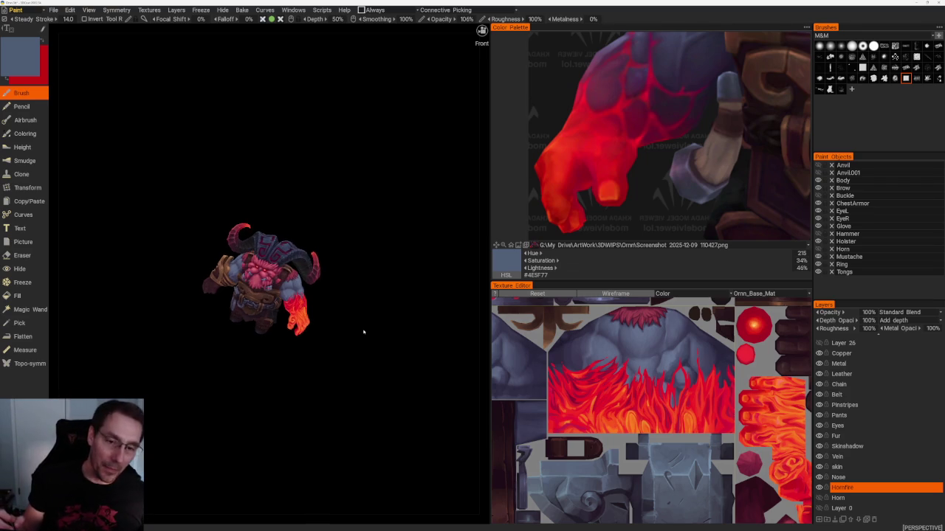
- Brush dark blue-grey and purple-black shadows onto the shoulder plates near the horn
scroll(362, 332, up, 3)
scroll(394, 391, up, 3)
mouse_move(412, 405)
mouse_down()
mouse_move(415, 373)
mouse_move(400, 376)
mouse_move(413, 382)
mouse_up()
scroll(413, 382, up, 5)
drag(265, 292, 271, 286)
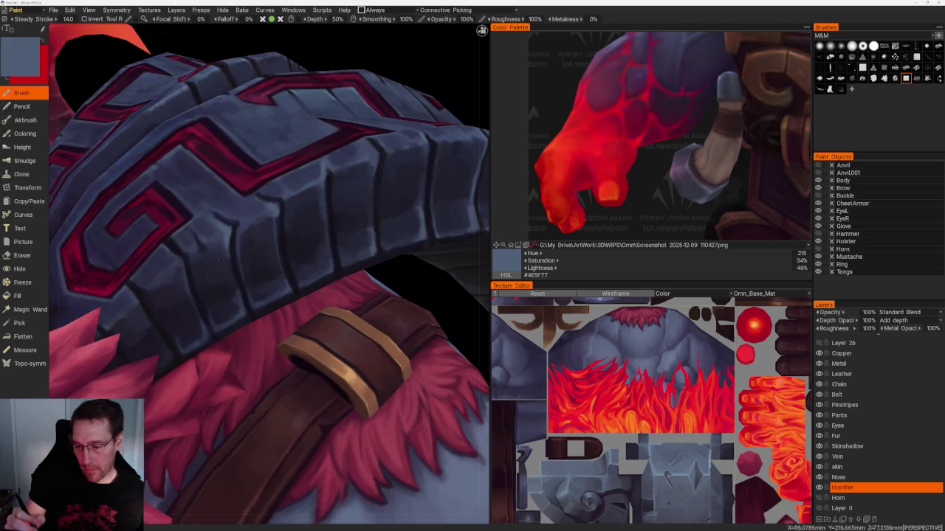
key(v)
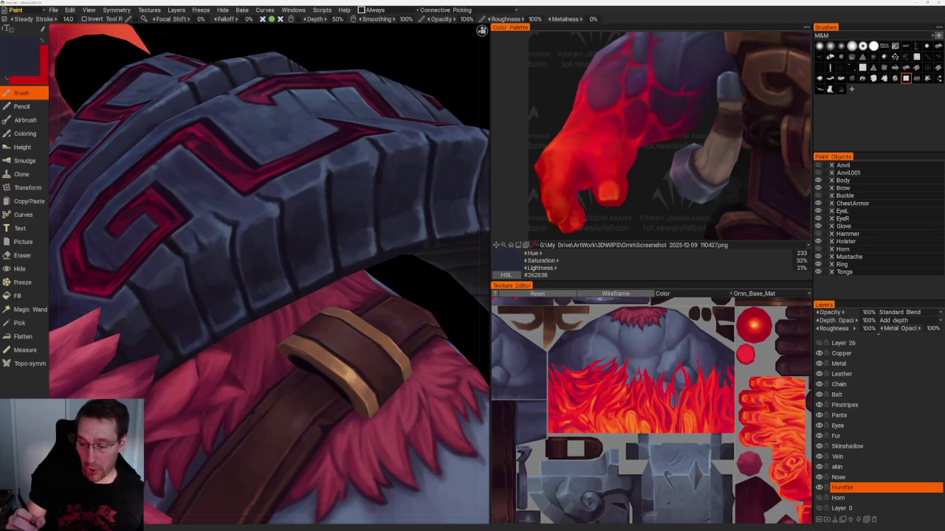
key(v)
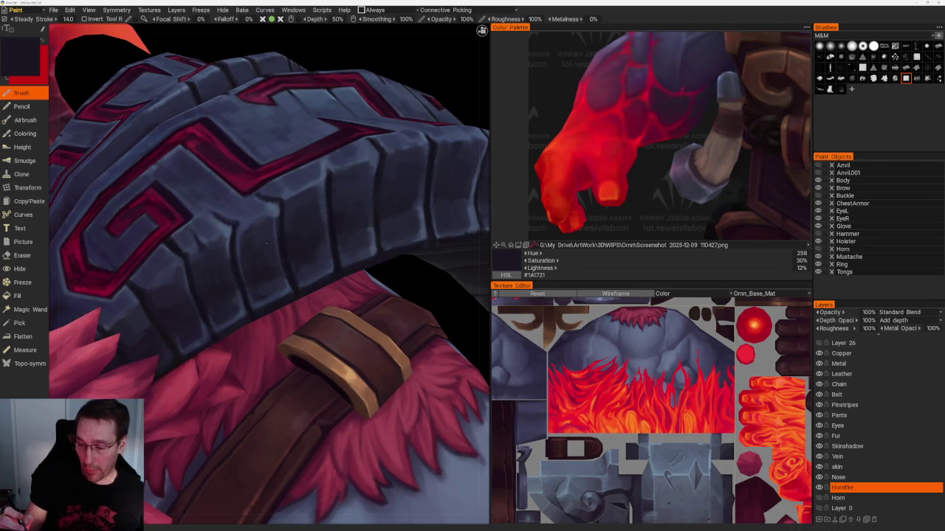
key(v)
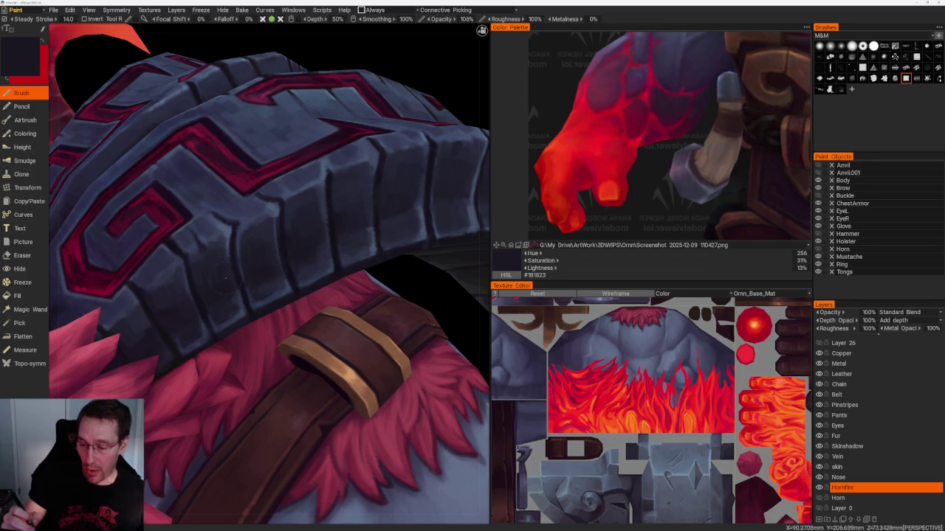
key(v)
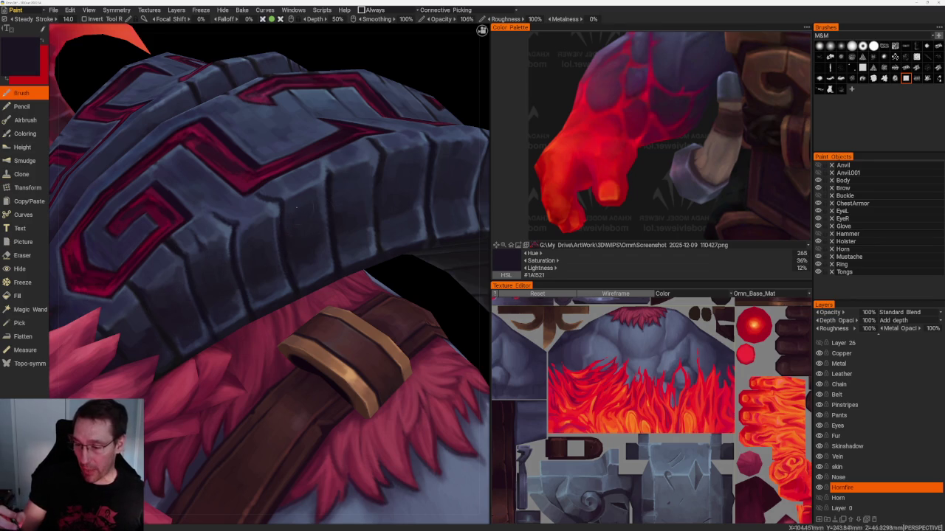
key(v)
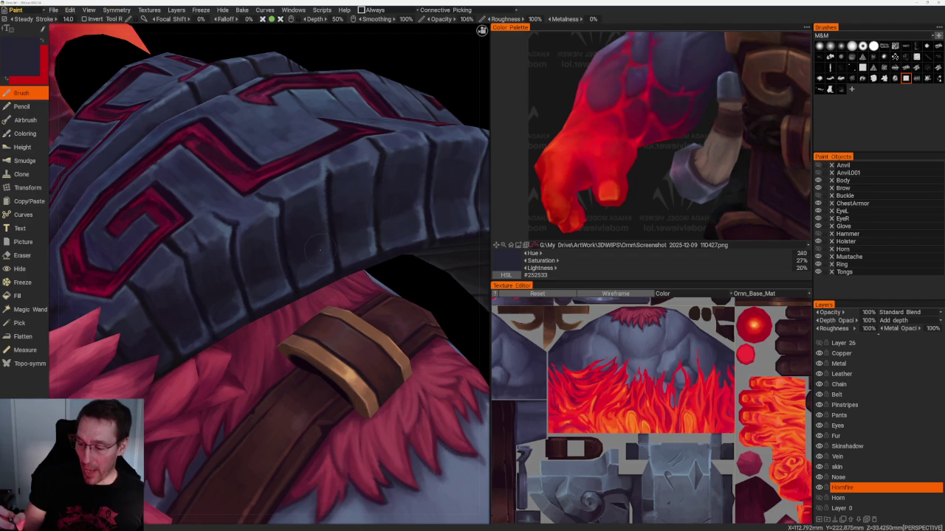
key(v)
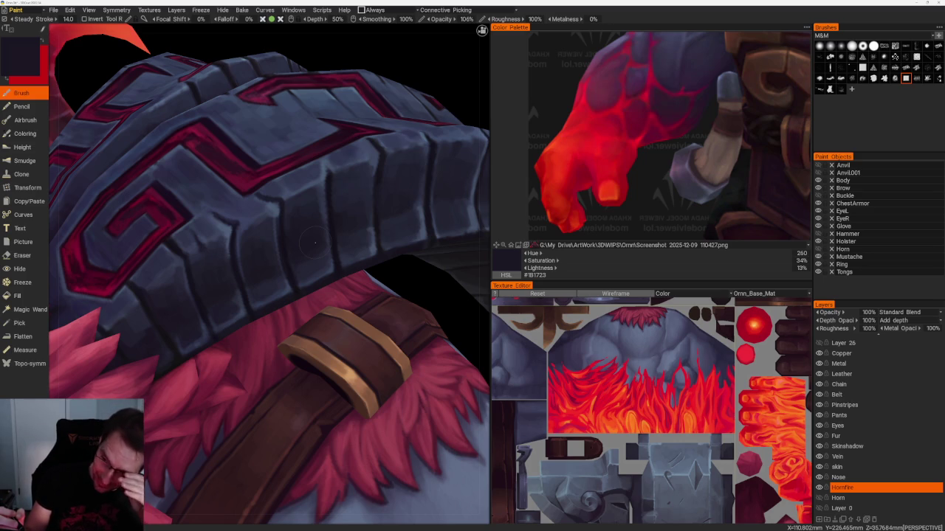
key(v)
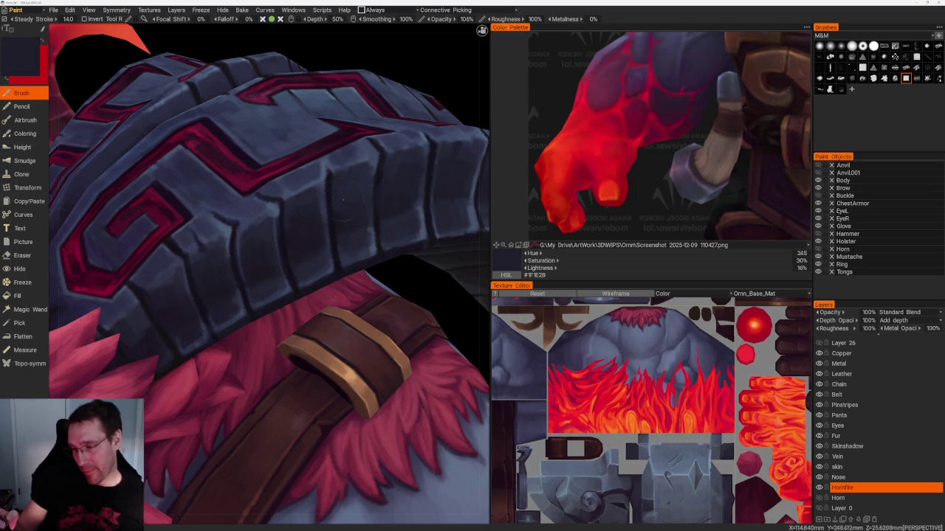
- Blend lighter blue-grey and slightly darker tones into the armour plates from the front
scroll(382, 220, down, 10)
scroll(327, 221, down, 3)
mouse_move(327, 221)
mouse_down()
mouse_move(324, 204)
mouse_move(352, 281)
mouse_up()
scroll(392, 290, up, 4)
scroll(386, 298, up, 4)
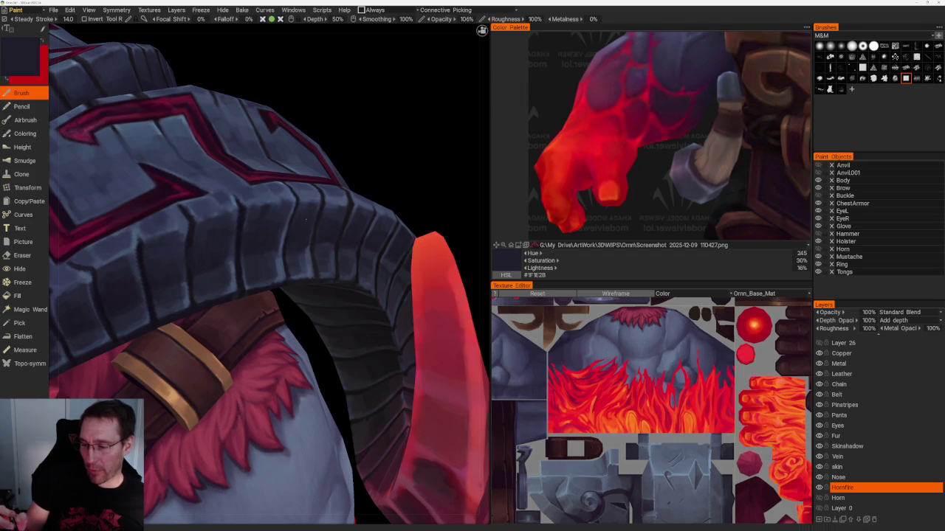
key(v)
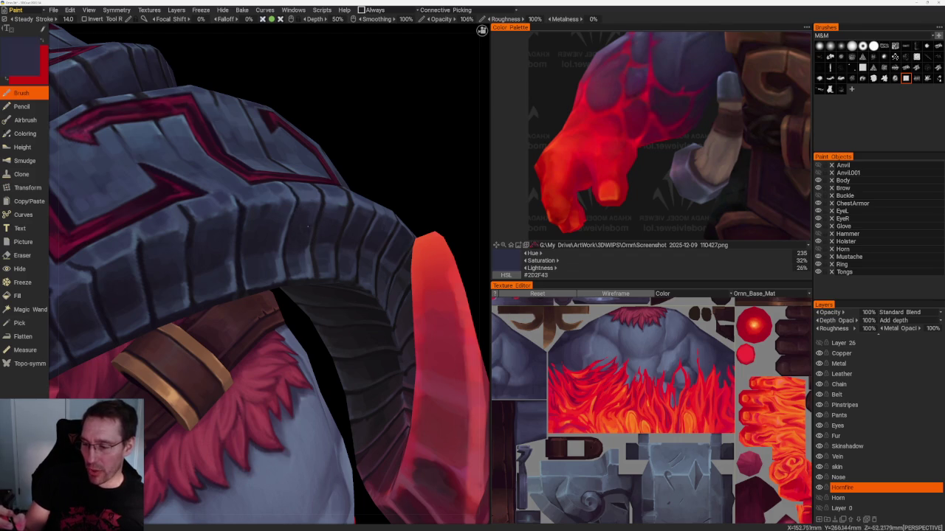
key(v)
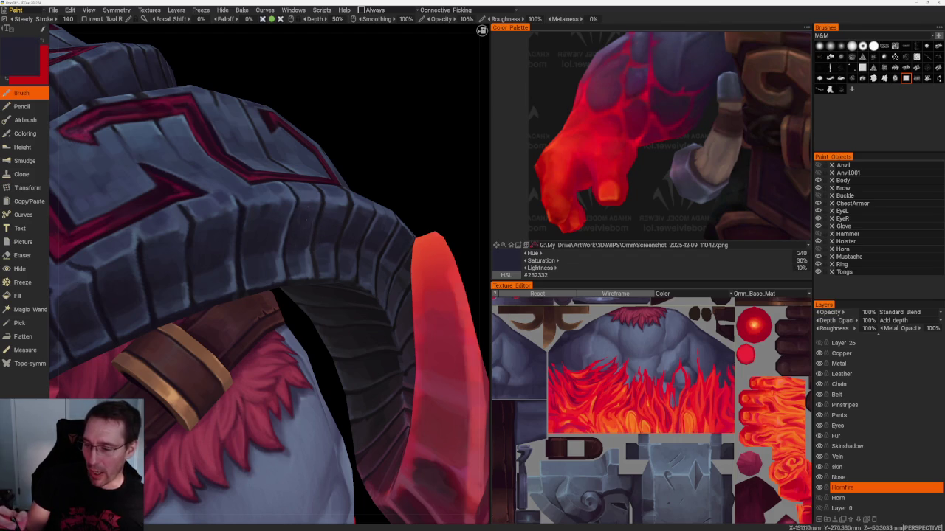
- Deepen the shadow under the horn with a dark tone, then view the whole character
drag(312, 235, 420, 177)
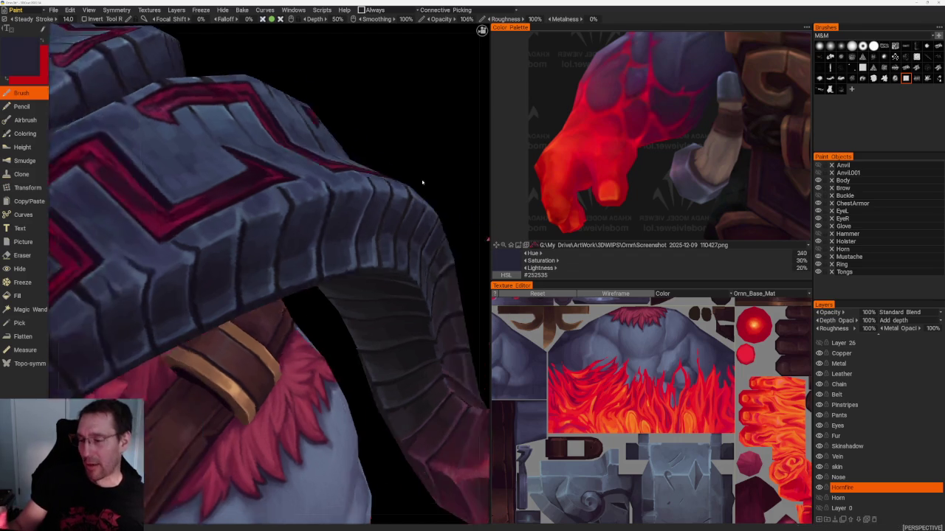
scroll(420, 177, down, 10)
drag(337, 137, 331, 179)
scroll(331, 179, up, 10)
scroll(308, 227, up, 2)
key(v)
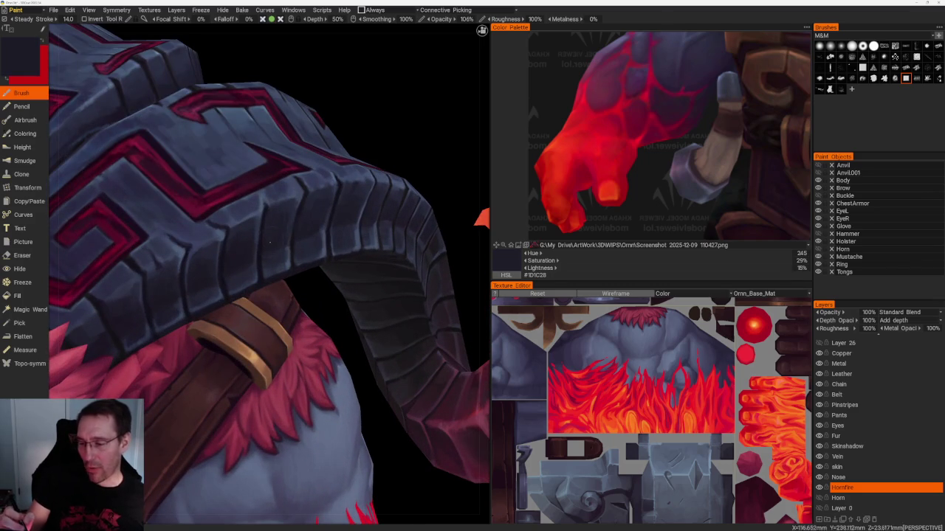
drag(290, 214, 400, 139)
scroll(312, 135, down, 8)
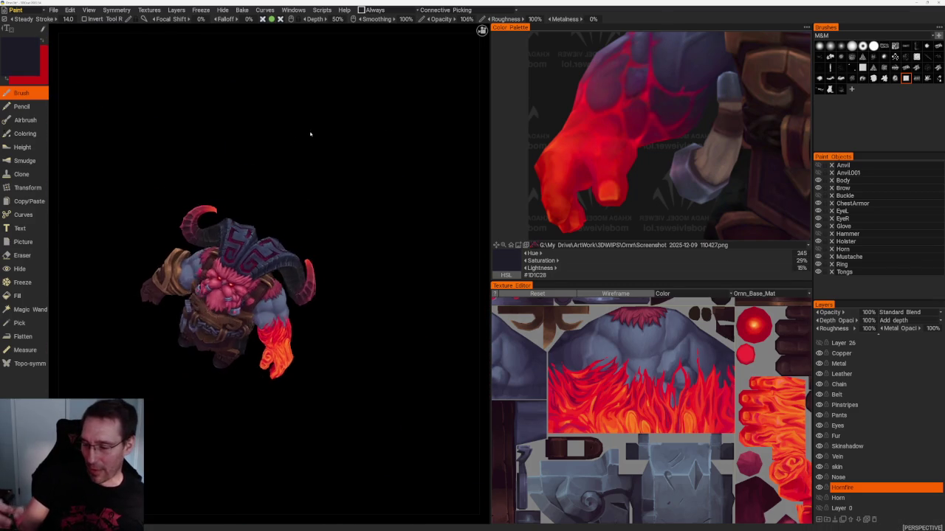
drag(312, 135, 291, 139)
scroll(291, 139, up, 8)
scroll(381, 194, up, 3)
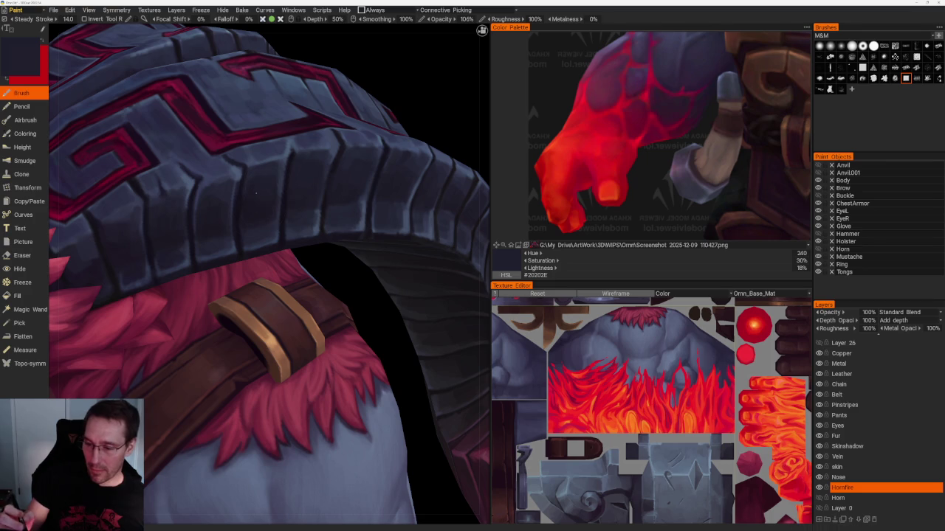
key(v)
scroll(265, 226, down, 6)
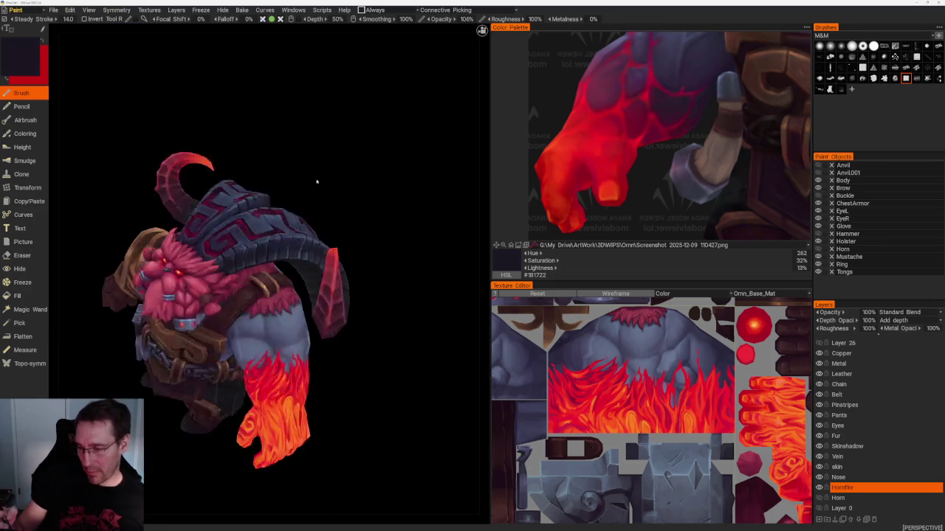
scroll(316, 184, down, 2)
scroll(326, 163, up, 3)
scroll(394, 230, up, 2)
scroll(392, 214, up, 2)
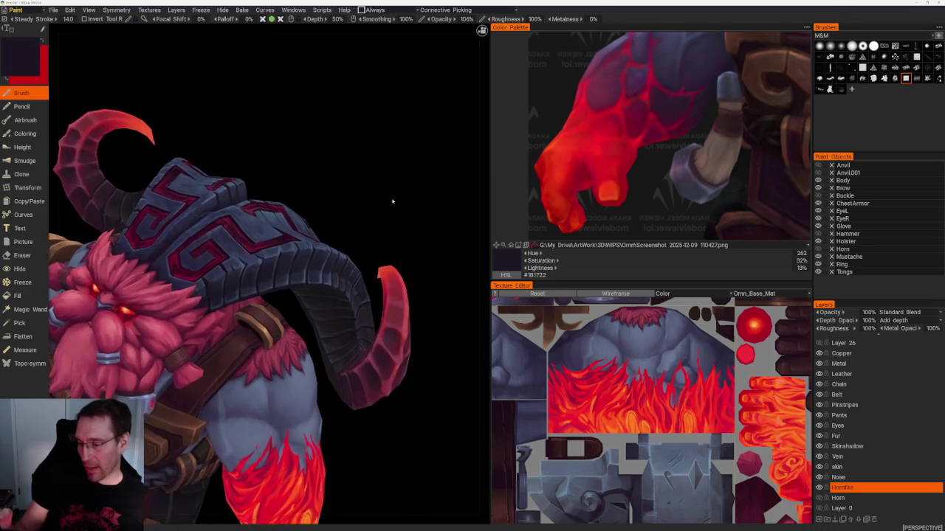
scroll(390, 200, up, 3)
key(v)
key(v)
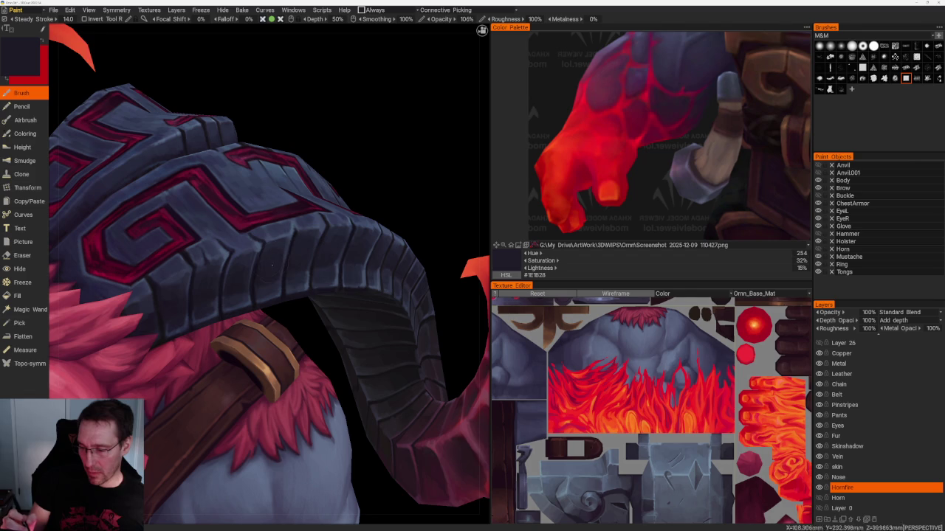
scroll(267, 157, down, 5)
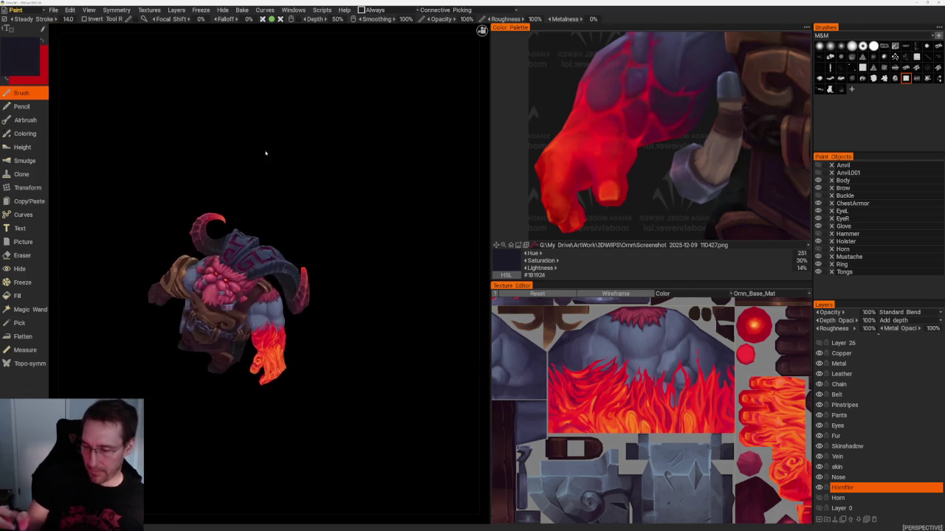
middle_drag(346, 181, 415, 258)
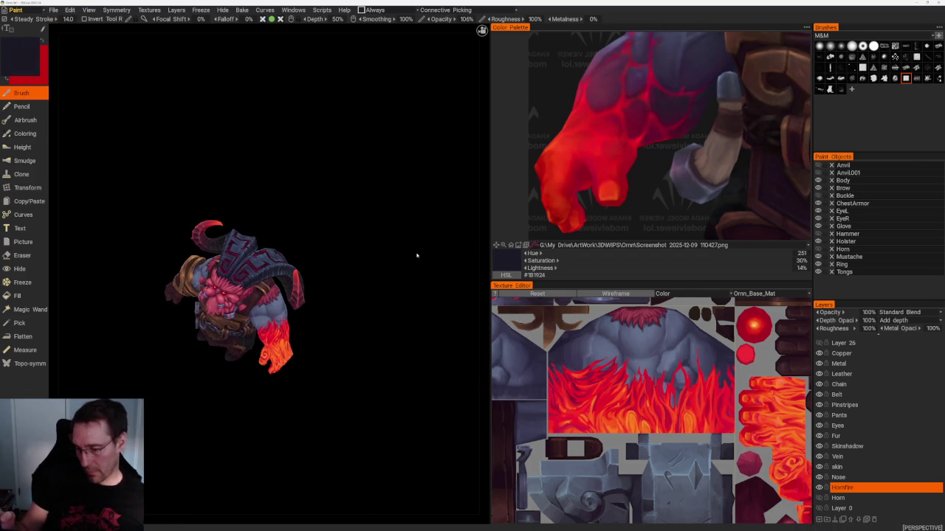
mouse_move(406, 226)
middle_down()
mouse_move(379, 186)
mouse_move(380, 205)
mouse_move(379, 163)
middle_up()
scroll(440, 290, up, 5)
mouse_move(440, 290)
middle_down()
mouse_move(411, 268)
mouse_move(450, 222)
mouse_move(441, 215)
mouse_move(424, 273)
mouse_move(424, 332)
middle_up()
scroll(445, 329, up, 5)
scroll(406, 278, down, 5)
scroll(406, 278, up, 3)
middle_drag(400, 295, 390, 288)
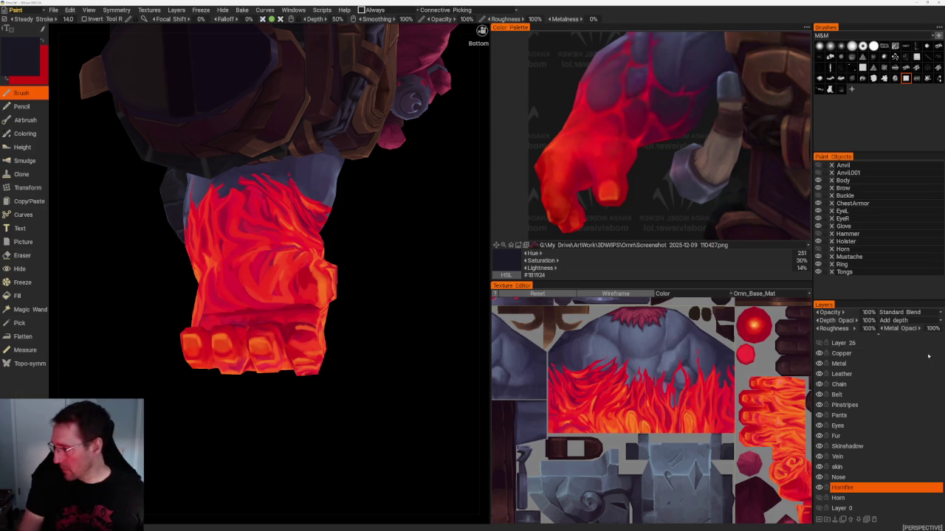
scroll(886, 356, up, 1)
- Select the Glow layer and paint crimson and bright red strokes over the fist
click(856, 350)
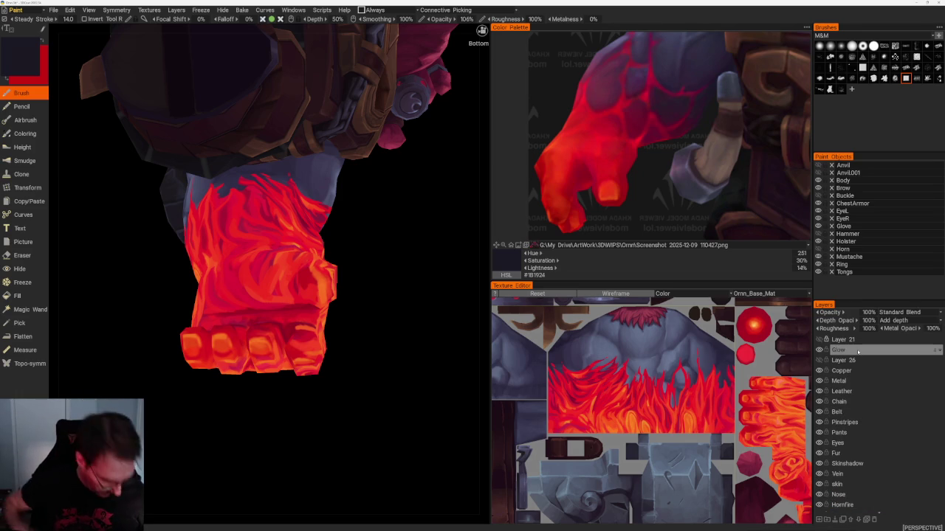
scroll(390, 263, up, 1)
scroll(391, 263, up, 1)
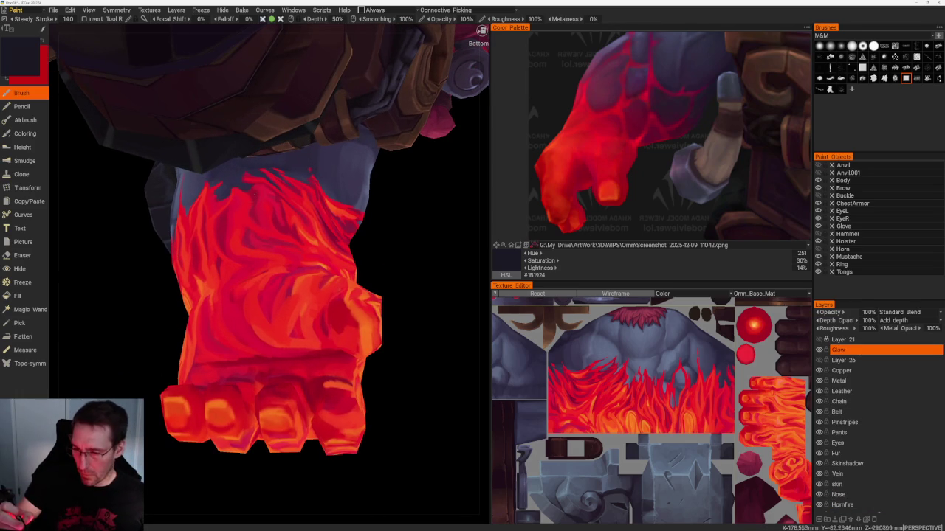
key(v)
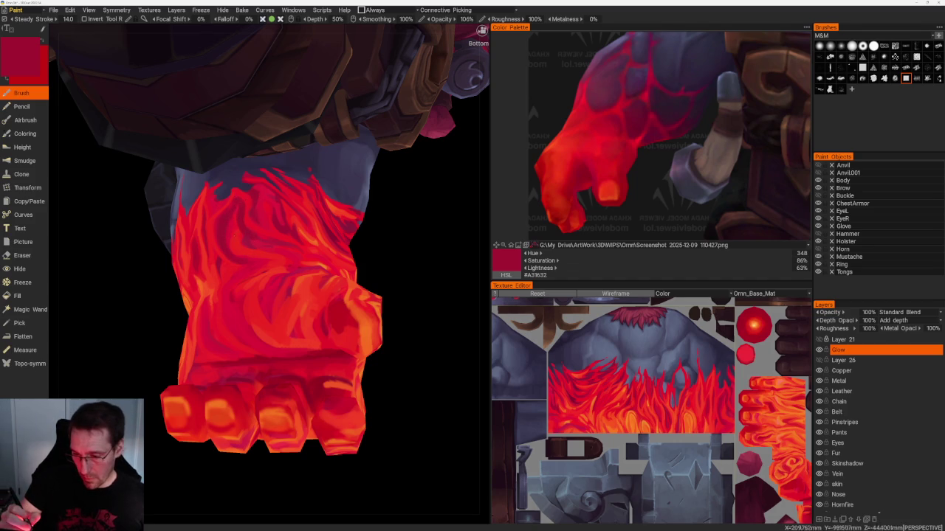
key(v)
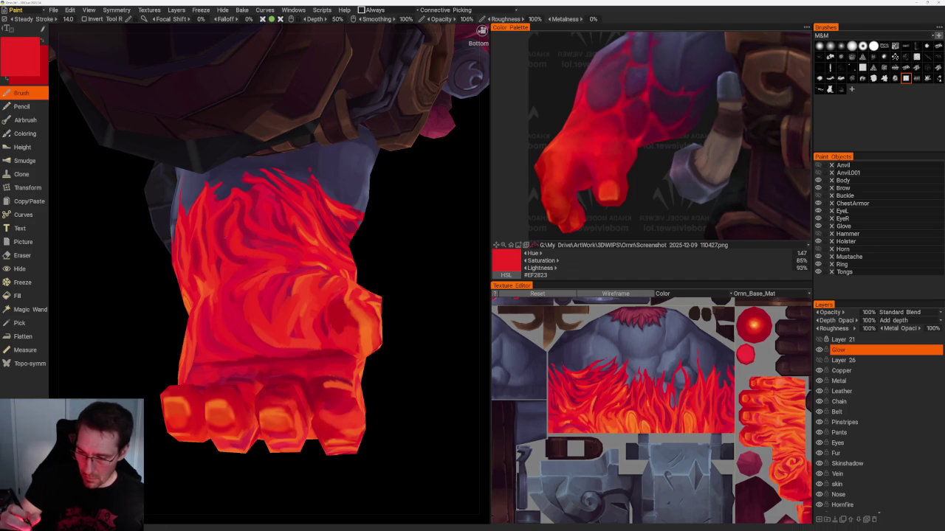
key(v)
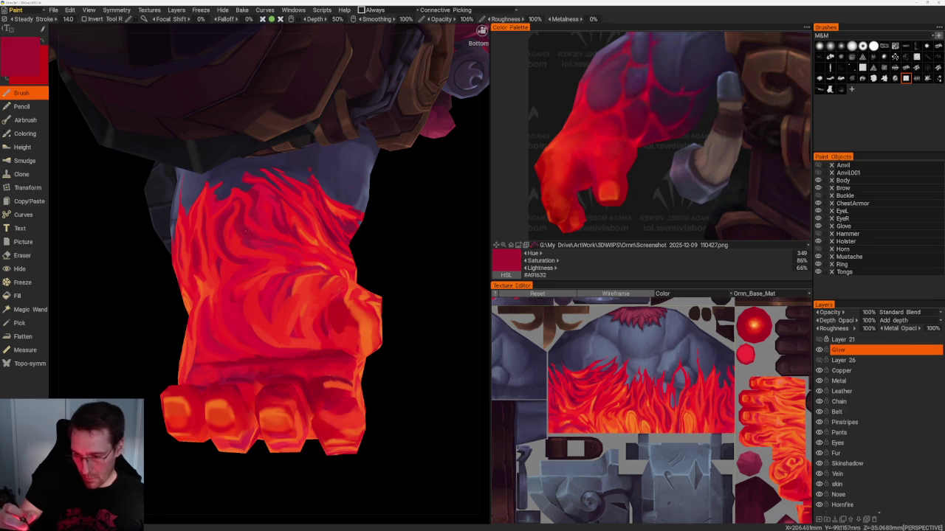
key(v)
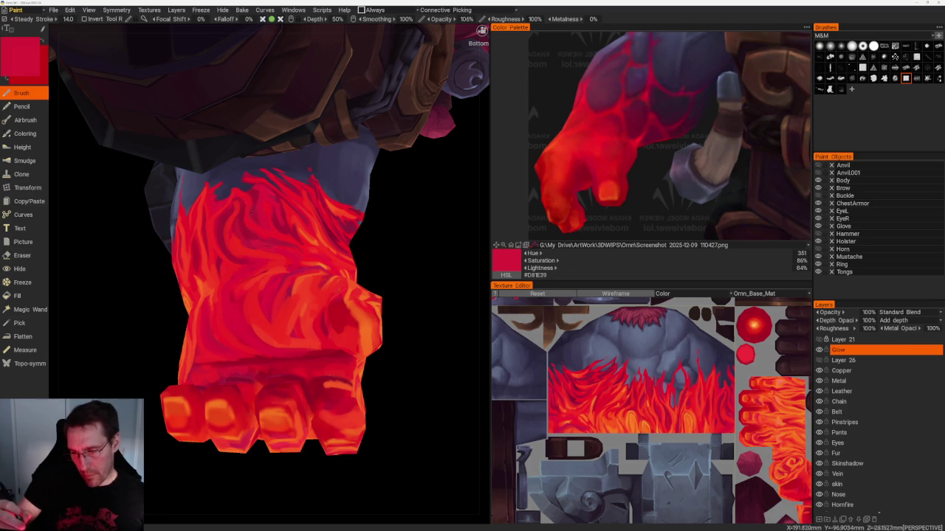
key(v)
- Add dark crimson strokes to the underside of the red forearm
scroll(375, 236, down, 3)
drag(375, 236, 344, 246)
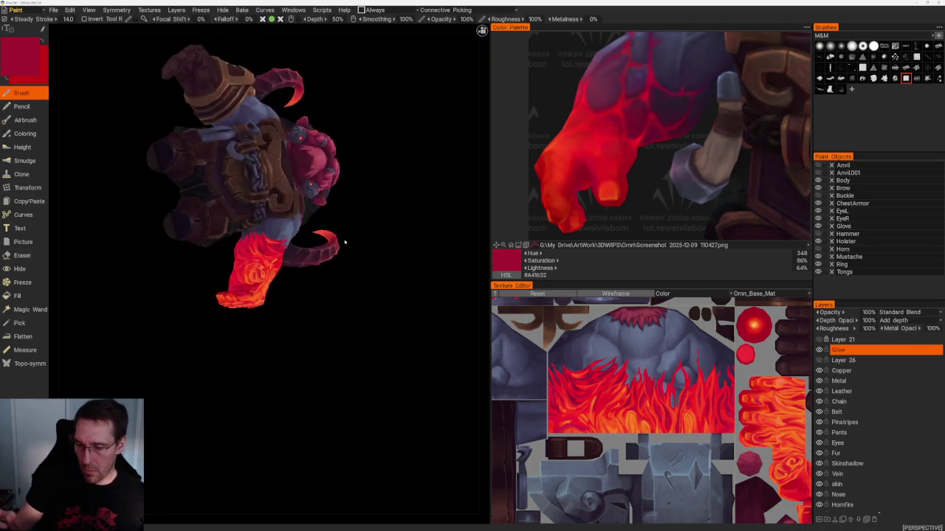
scroll(344, 247, up, 3)
scroll(258, 295, up, 3)
drag(169, 214, 183, 212)
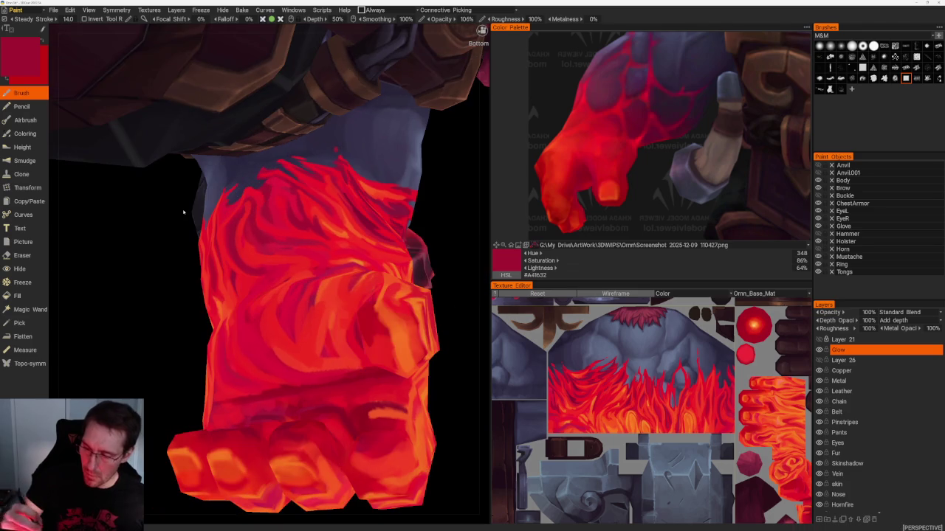
key(v)
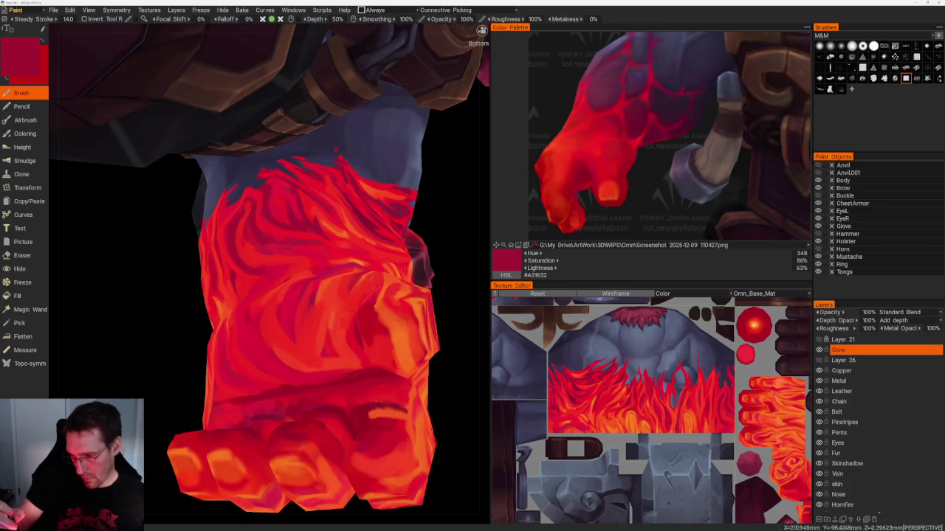
- Paint a short bright red stroke on the fist, working around the palm and back
scroll(323, 256, down, 10)
scroll(322, 255, up, 3)
mouse_move(322, 256)
mouse_down()
mouse_move(338, 223)
mouse_move(363, 232)
mouse_up()
scroll(380, 280, up, 2)
scroll(421, 338, up, 3)
scroll(445, 359, up, 3)
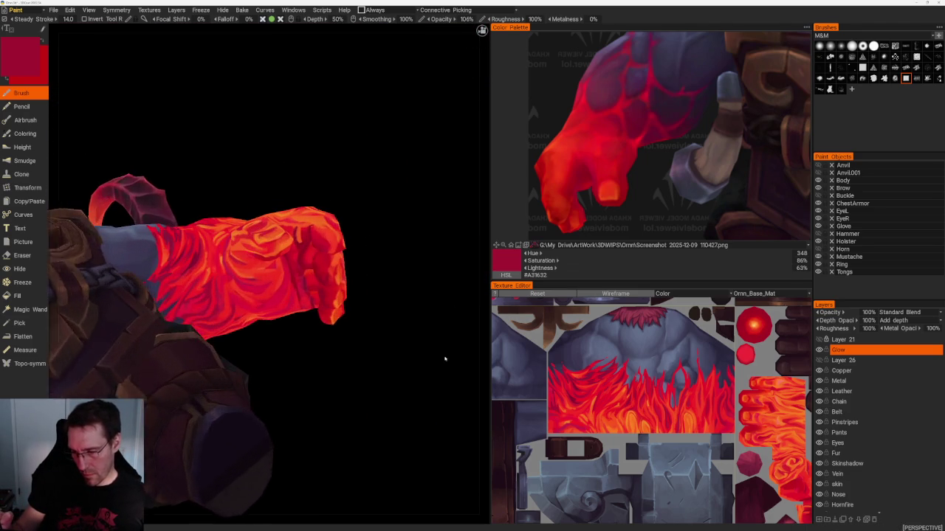
scroll(445, 360, up, 1)
mouse_move(253, 316)
mouse_down()
mouse_move(313, 331)
mouse_move(290, 306)
mouse_up()
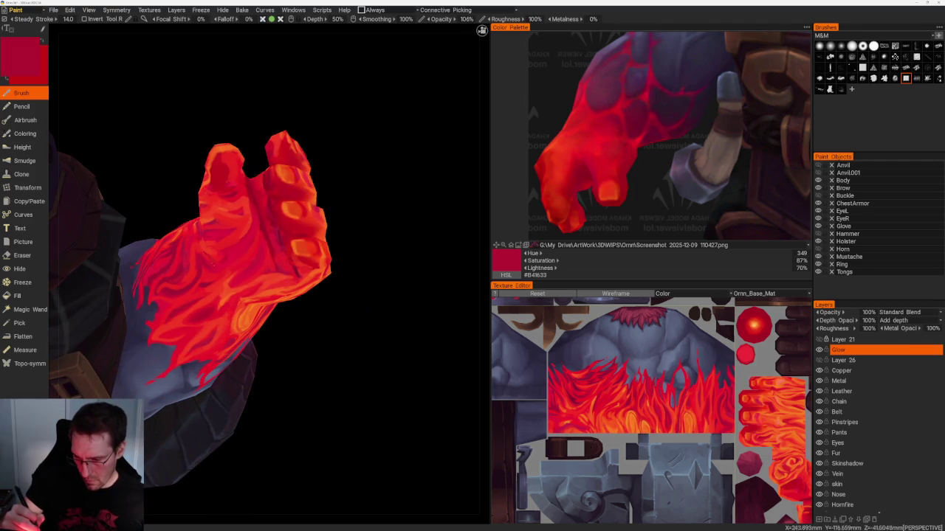
mouse_move(318, 376)
mouse_down()
mouse_move(302, 387)
mouse_move(310, 347)
mouse_up()
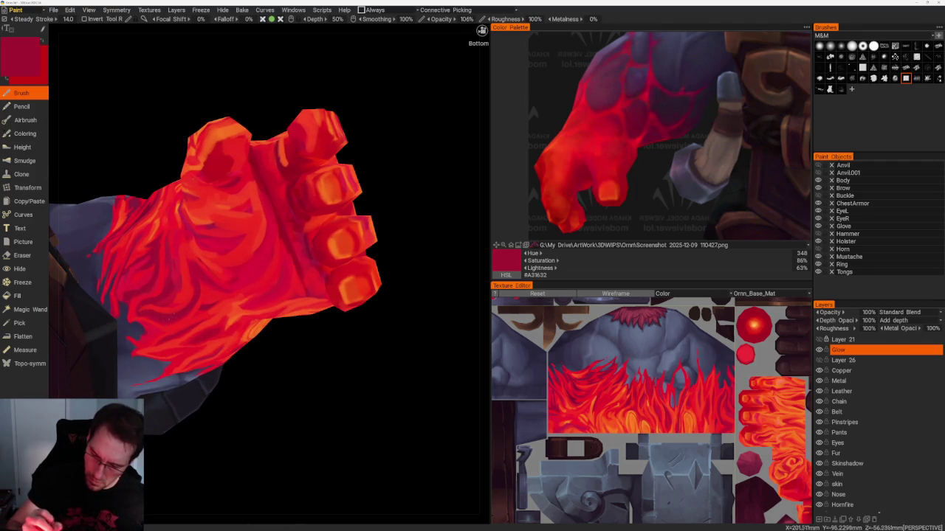
scroll(338, 400, down, 5)
mouse_move(338, 400)
mouse_down()
mouse_move(287, 320)
mouse_move(377, 217)
mouse_move(352, 255)
mouse_move(338, 214)
mouse_move(337, 232)
mouse_move(361, 254)
mouse_move(321, 220)
mouse_move(334, 243)
mouse_move(365, 245)
mouse_move(428, 317)
mouse_move(403, 299)
mouse_move(416, 302)
mouse_up()
key(v)
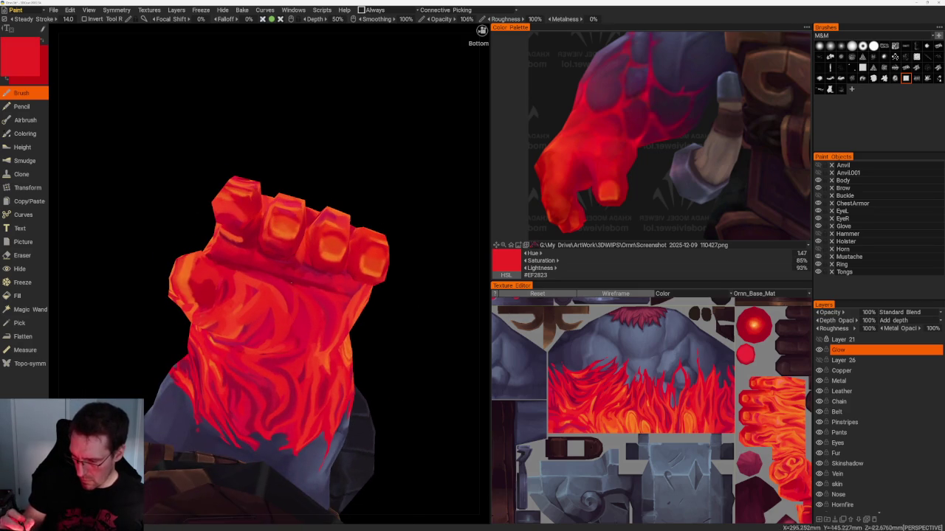
drag(295, 325, 292, 294)
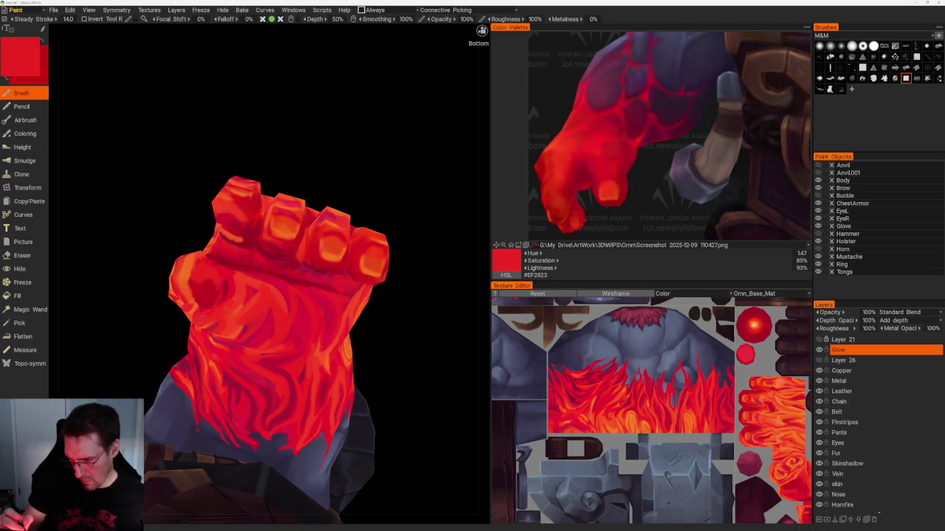
- Touch up the fist and forearm with a slightly different red
drag(413, 276, 387, 252)
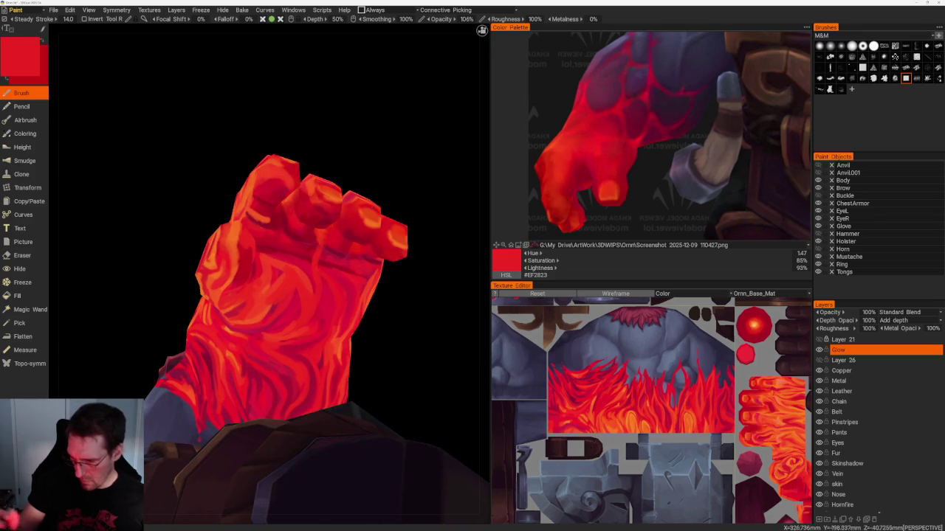
drag(420, 290, 412, 283)
key(v)
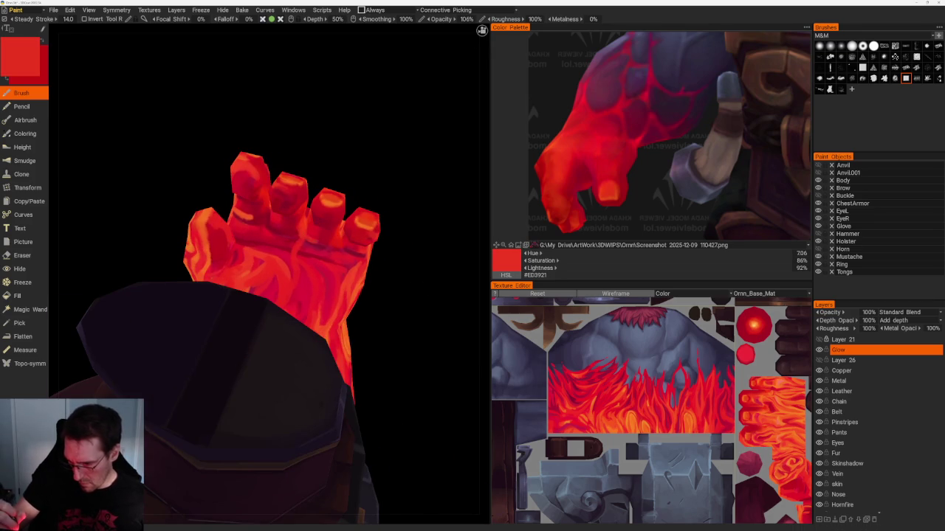
drag(344, 172, 303, 218)
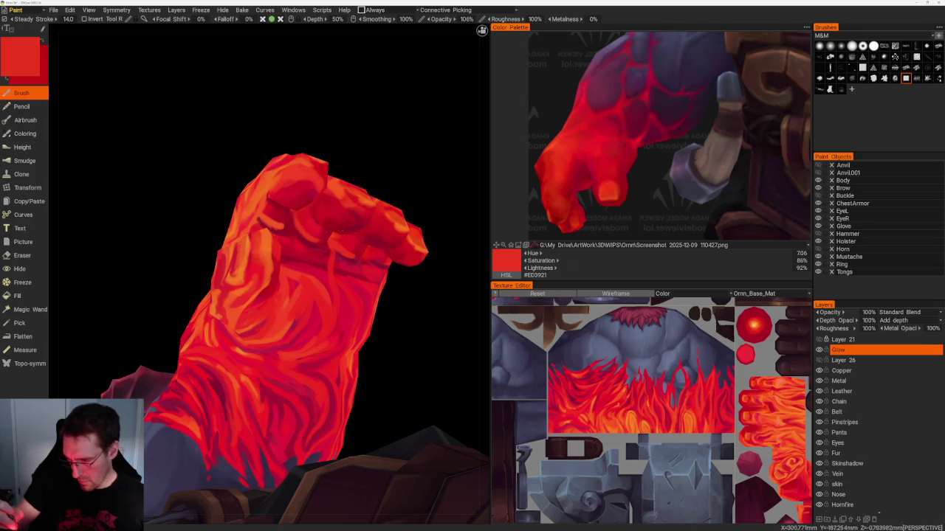
drag(432, 268, 414, 285)
- Paint dark crimson and brighter red flame strokes across the fingers
key(v)
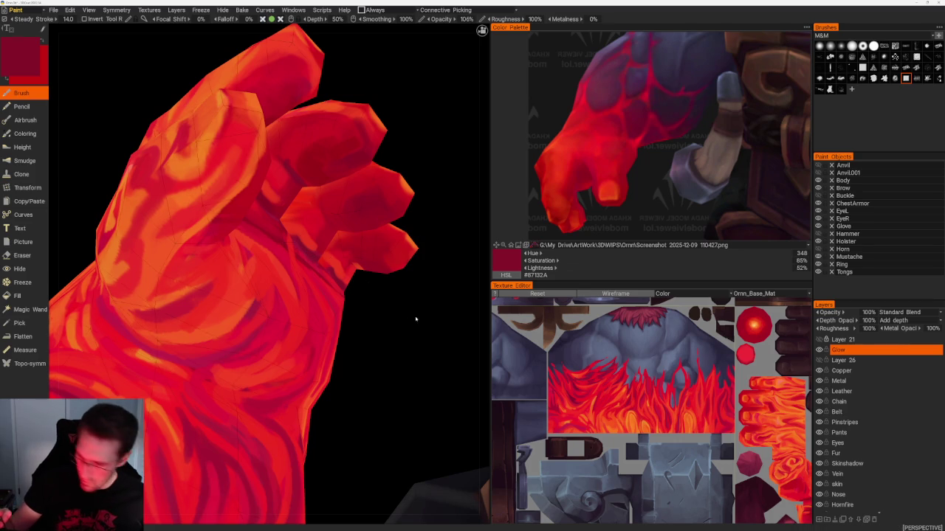
drag(415, 318, 435, 332)
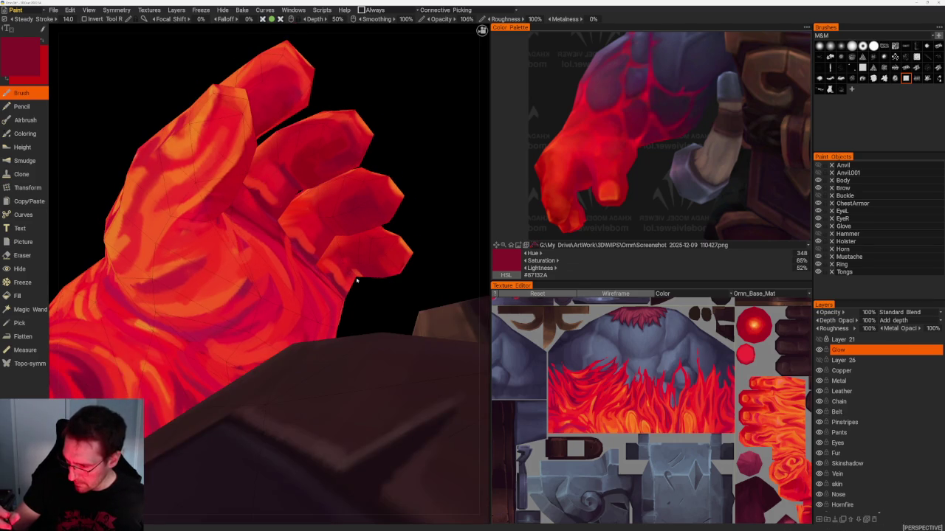
drag(356, 280, 420, 169)
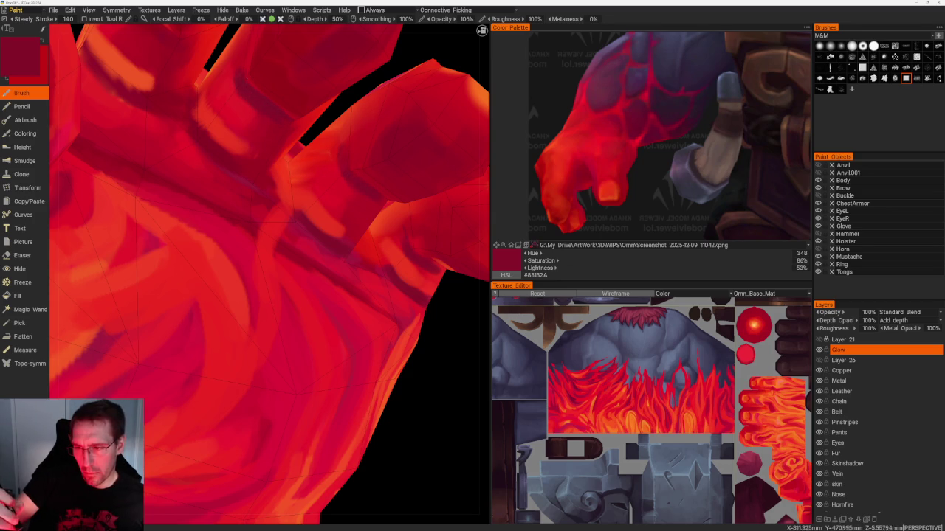
key(v)
scroll(295, 113, down, 3)
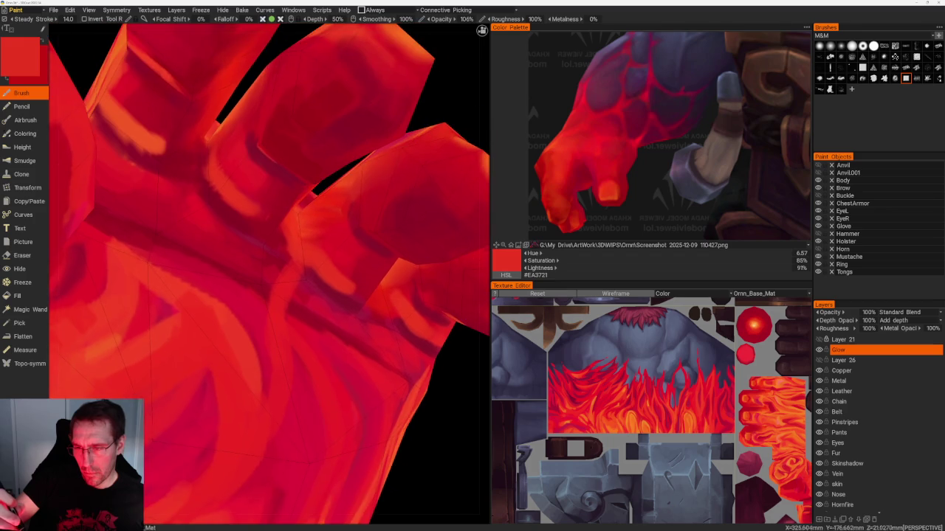
scroll(294, 112, up, 3)
scroll(294, 112, up, 2)
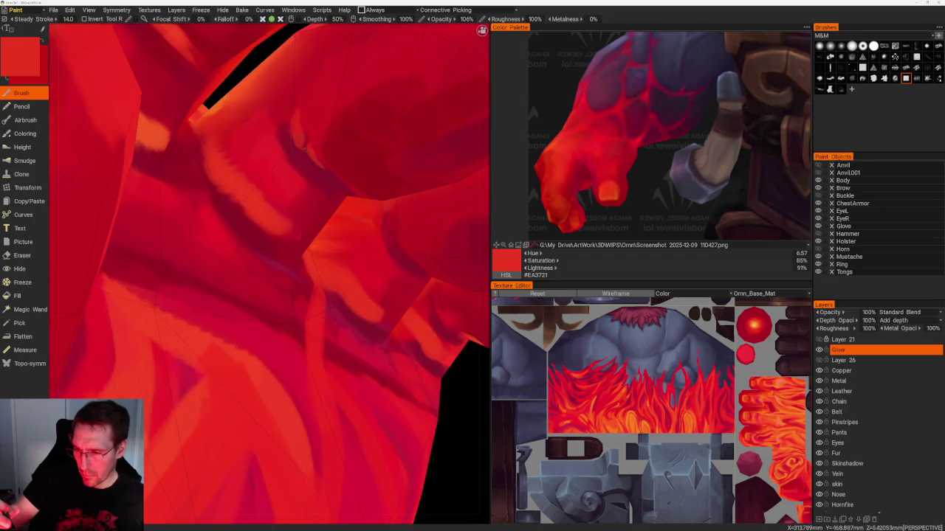
key(v)
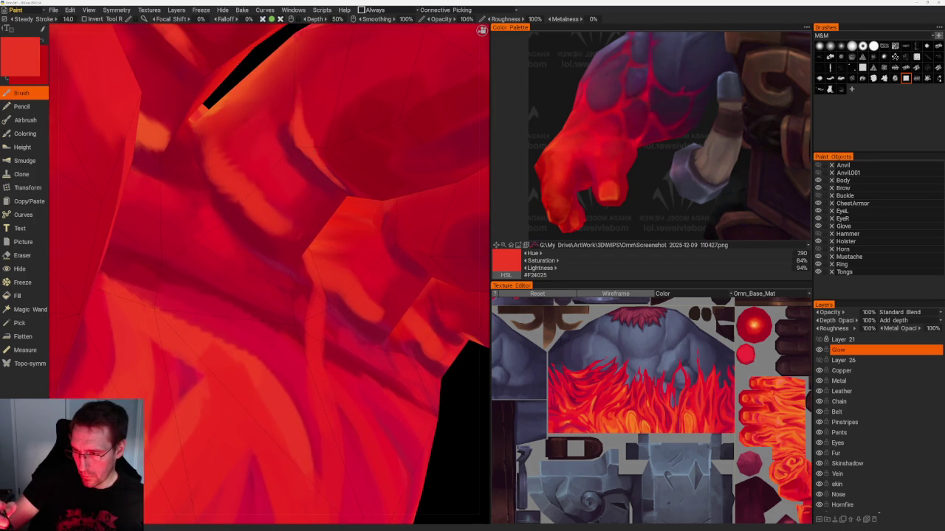
drag(309, 127, 314, 111)
- Layer a deeper red into the flames on the front of the fist
scroll(359, 180, down, 5)
mouse_move(329, 160)
middle_down()
mouse_move(372, 177)
mouse_move(371, 190)
mouse_move(235, 248)
middle_up()
scroll(366, 188, up, 2)
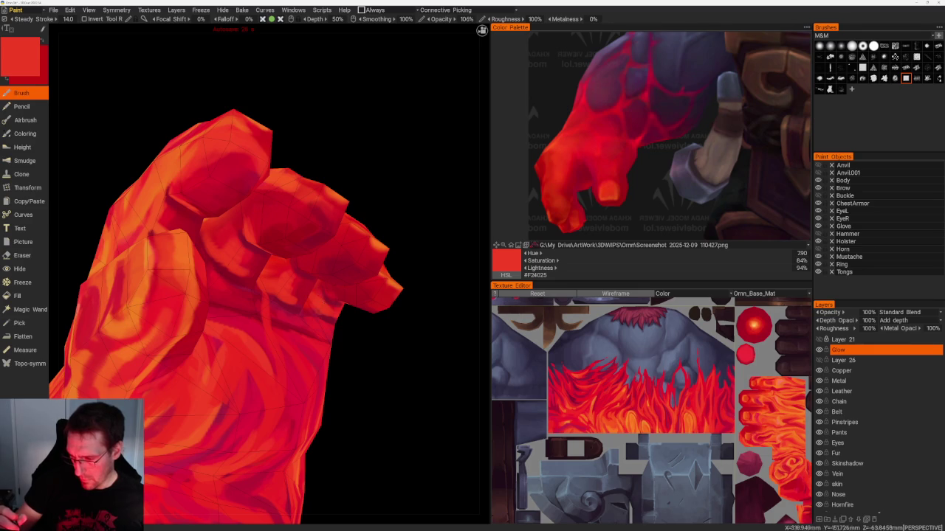
middle_drag(239, 394, 365, 348)
scroll(344, 207, down, 5)
middle_drag(344, 207, 381, 213)
scroll(399, 287, up, 5)
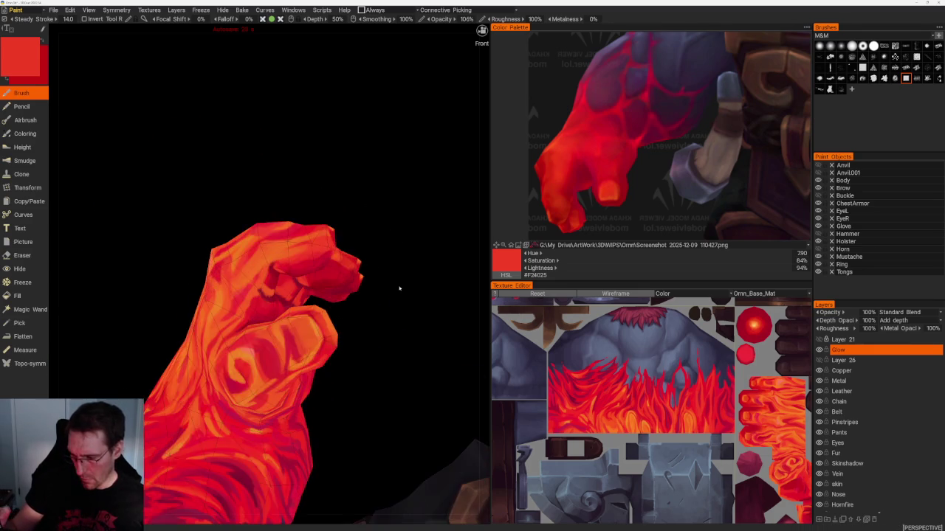
middle_drag(398, 288, 334, 233)
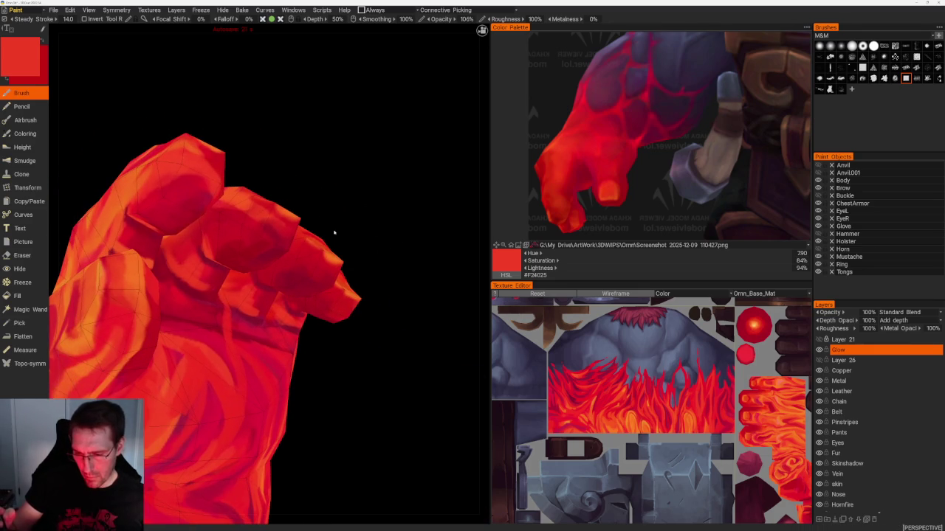
key(v)
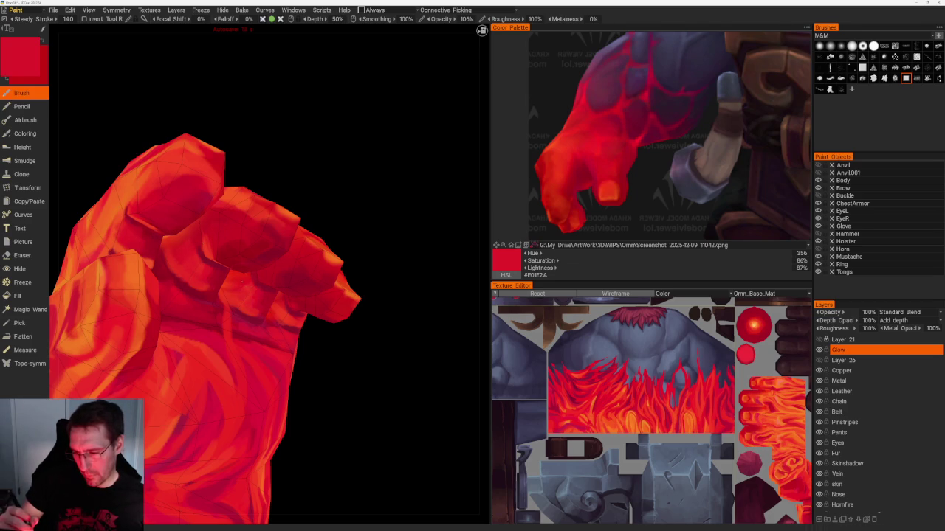
middle_drag(342, 358, 332, 362)
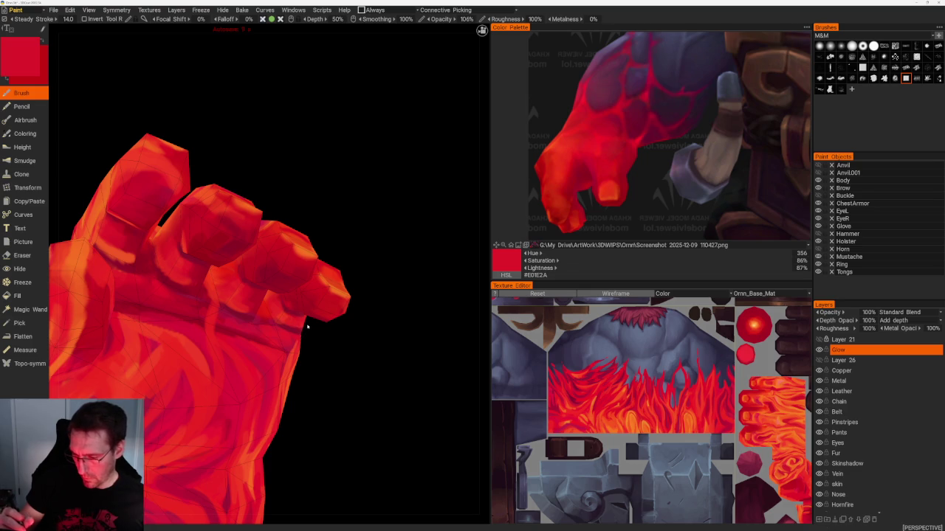
- Add orange-red, dark crimson, bright red and orange highlight strokes around the wrist
key(v)
mouse_move(365, 337)
middle_down()
mouse_move(386, 325)
mouse_move(344, 280)
middle_up()
key(v)
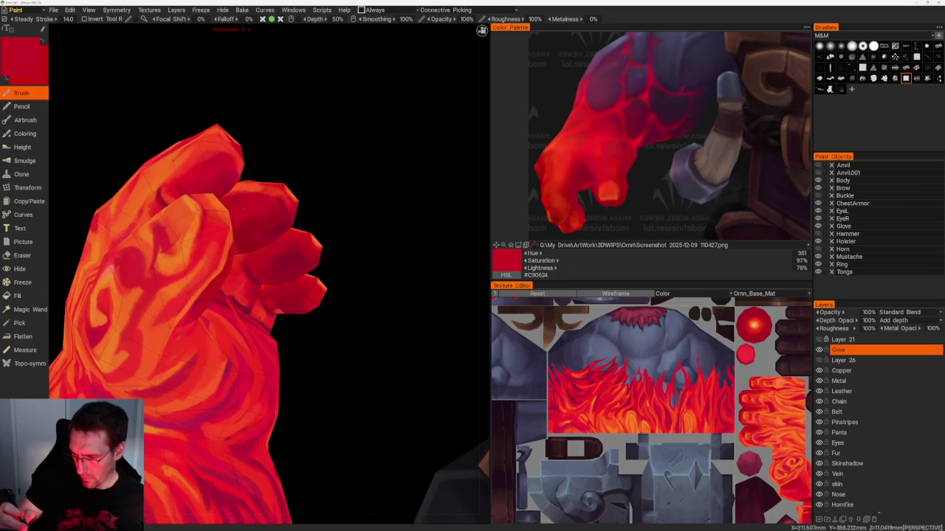
mouse_move(329, 288)
middle_down()
mouse_move(358, 291)
mouse_move(234, 257)
mouse_move(376, 234)
mouse_move(424, 242)
middle_up()
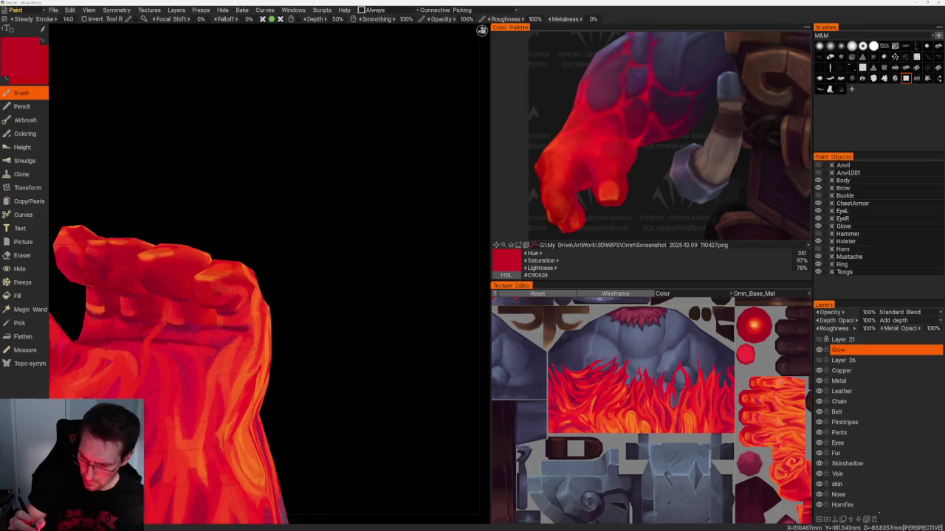
key(v)
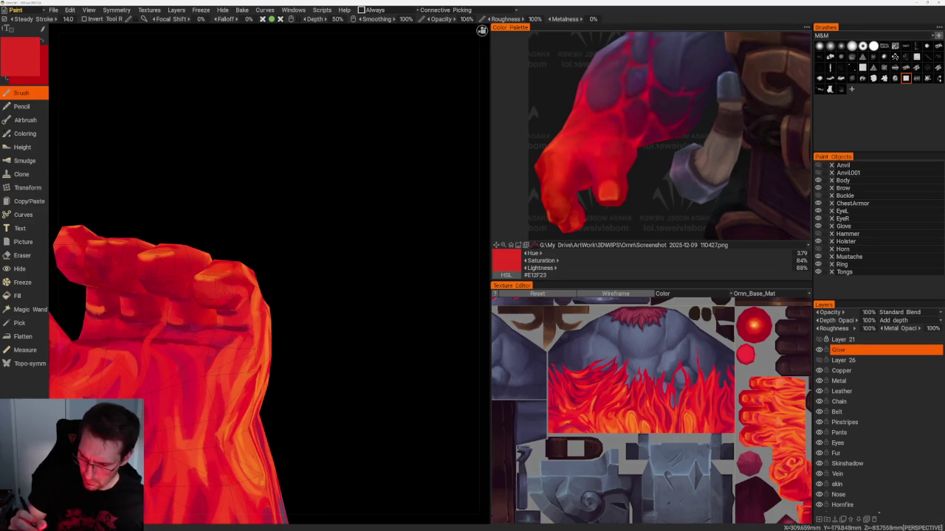
mouse_move(310, 280)
middle_down()
mouse_move(327, 274)
mouse_move(270, 310)
mouse_move(214, 319)
mouse_move(230, 266)
middle_up()
middle_drag(246, 379, 417, 264)
key(v)
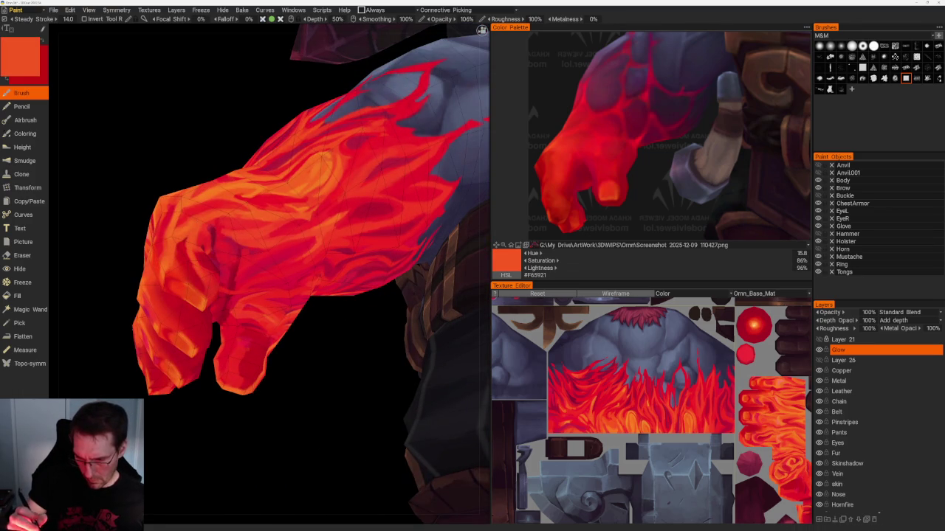
- Orbit and zoom around Ornn to a back view of the fiery arm
middle_drag(244, 415, 261, 468)
scroll(201, 351, down, 5)
middle_drag(202, 352, 211, 359)
scroll(265, 457, up, 3)
scroll(266, 422, up, 3)
scroll(273, 431, up, 3)
middle_drag(273, 431, 285, 359)
- Sample a dark red and then a brighter red from the arm, turning to a side view
key(v)
middle_drag(241, 321, 289, 363)
scroll(220, 380, down, 5)
mouse_move(219, 379)
middle_down()
mouse_move(261, 371)
mouse_move(210, 347)
mouse_move(236, 384)
middle_up()
scroll(251, 394, up, 3)
scroll(266, 407, up, 3)
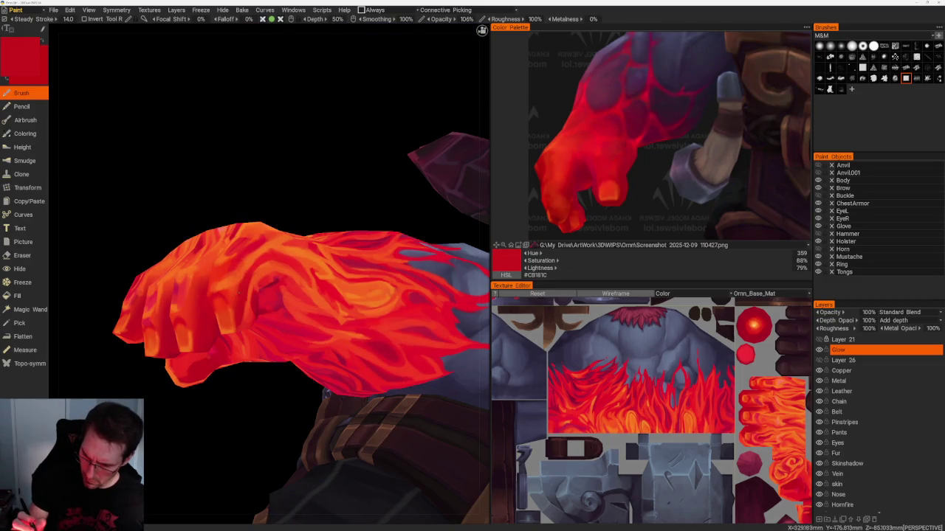
key(v)
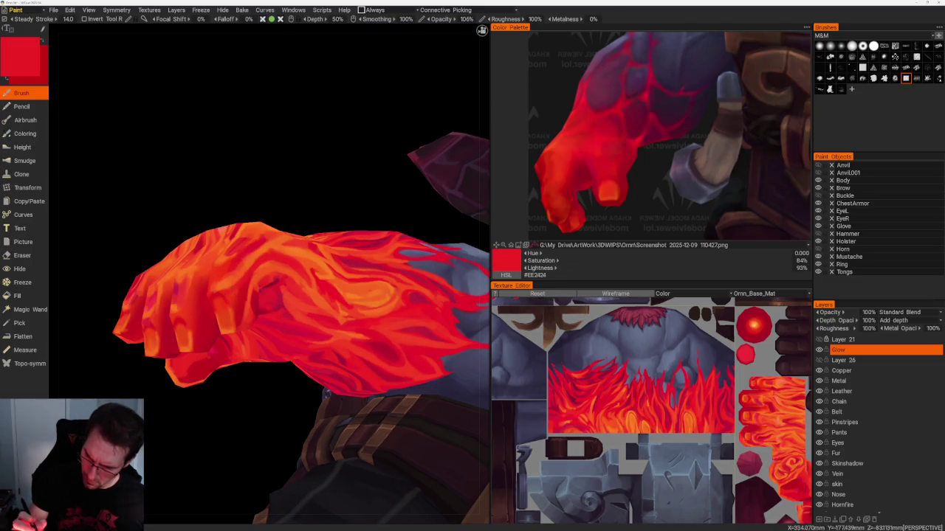
- Sample orange from the hand and add lighter highlights across the knuckles and fingers
mouse_move(324, 325)
middle_down()
mouse_move(405, 327)
mouse_move(423, 337)
middle_up()
scroll(424, 337, up, 3)
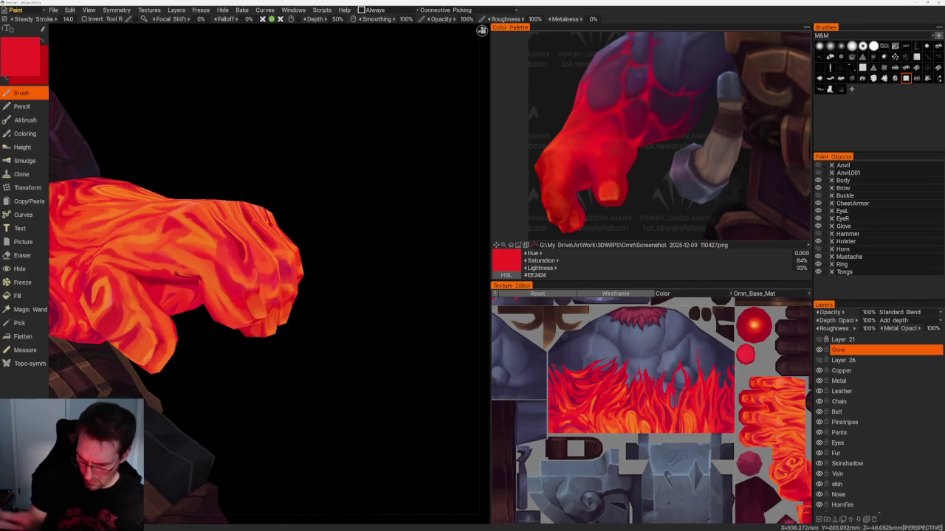
key(v)
mouse_move(321, 331)
middle_down()
mouse_move(347, 324)
mouse_move(317, 332)
middle_up()
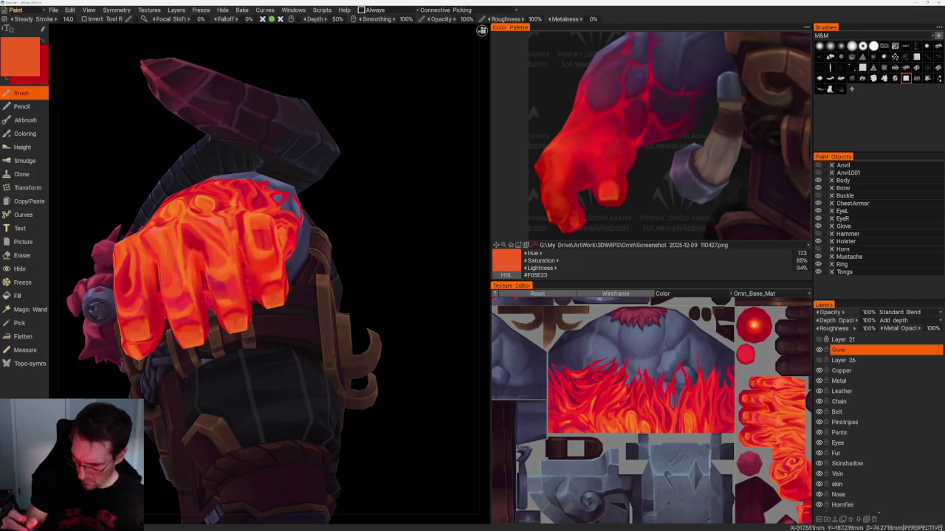
scroll(366, 251, down, 5)
scroll(327, 154, down, 3)
mouse_move(327, 154)
mouse_down()
mouse_move(270, 184)
mouse_move(272, 172)
mouse_move(306, 153)
mouse_move(288, 140)
mouse_up()
scroll(352, 213, up, 5)
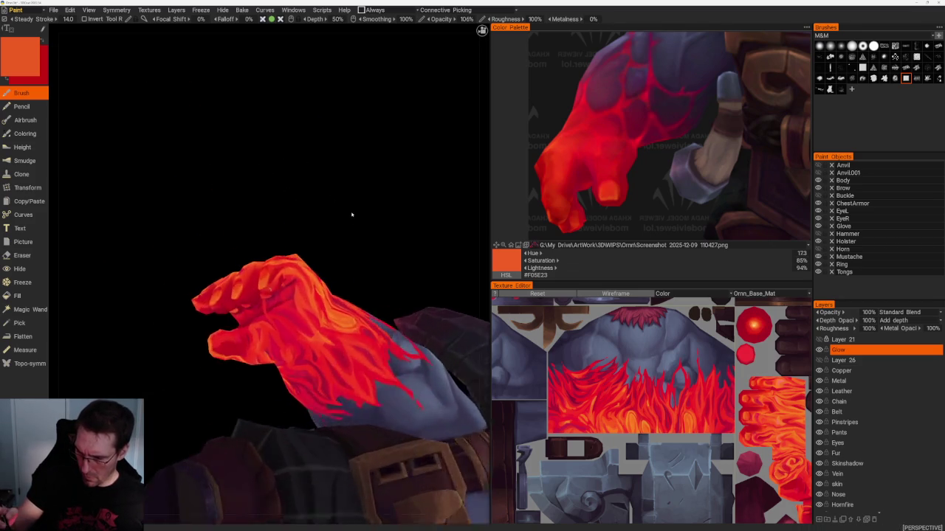
scroll(365, 203, up, 3)
drag(366, 203, 354, 206)
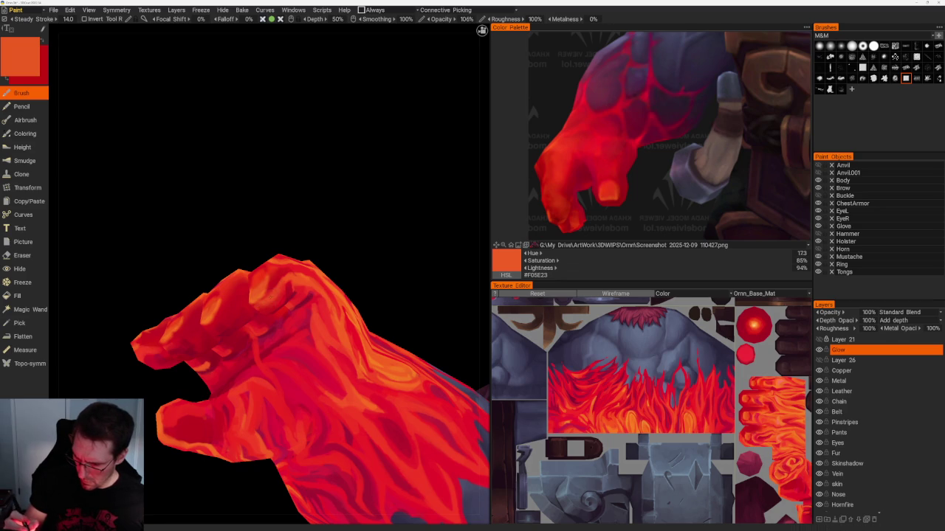
drag(310, 332, 369, 317)
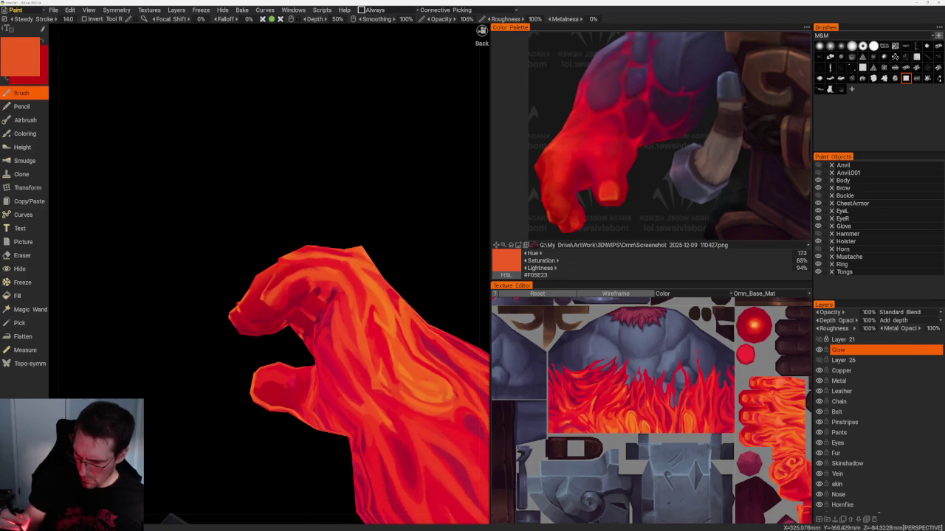
drag(347, 203, 432, 239)
- Review the glove from the side, from above, and from behind the character
drag(481, 31, 481, 30)
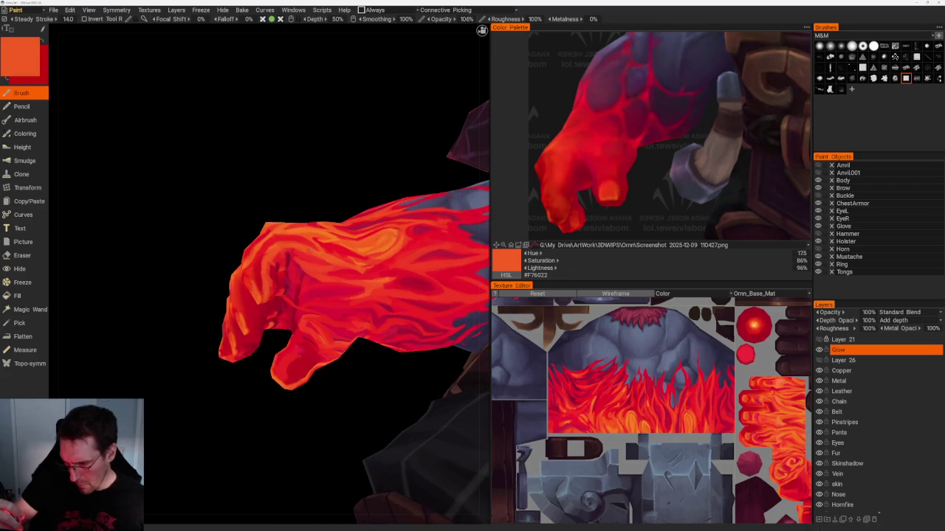
drag(481, 31, 481, 30)
scroll(316, 332, up, 5)
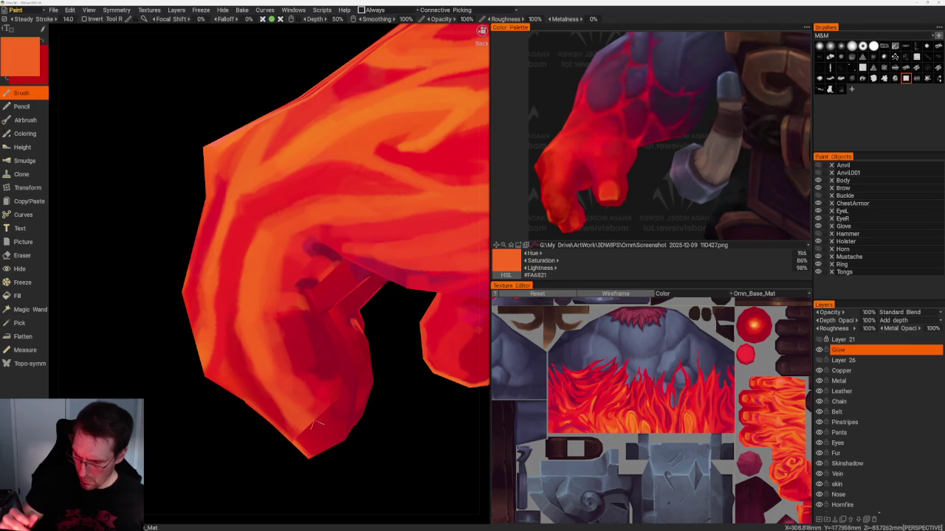
scroll(253, 382, down, 5)
drag(253, 381, 263, 416)
scroll(280, 448, up, 3)
scroll(280, 448, up, 3)
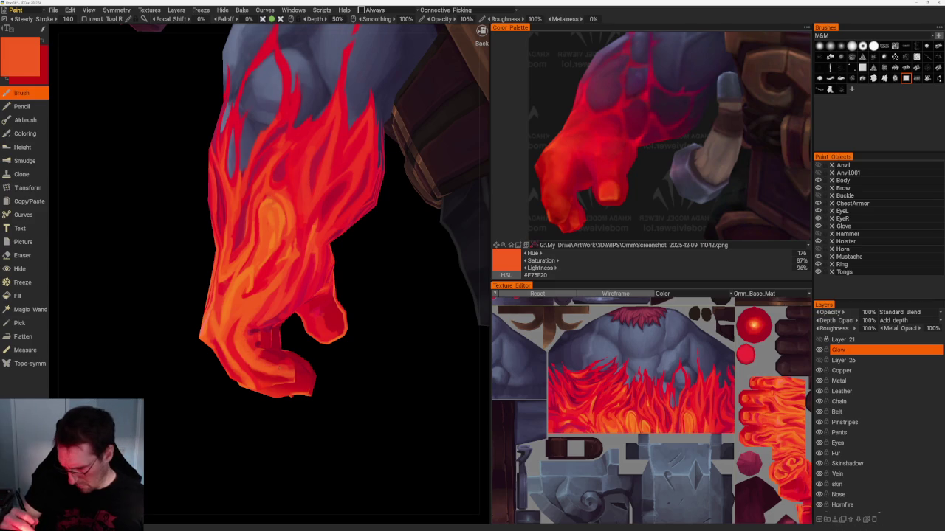
- Sample a deep red and paint a darker stroke on the glove, then resample orange
scroll(331, 378, up, 2)
scroll(335, 377, up, 3)
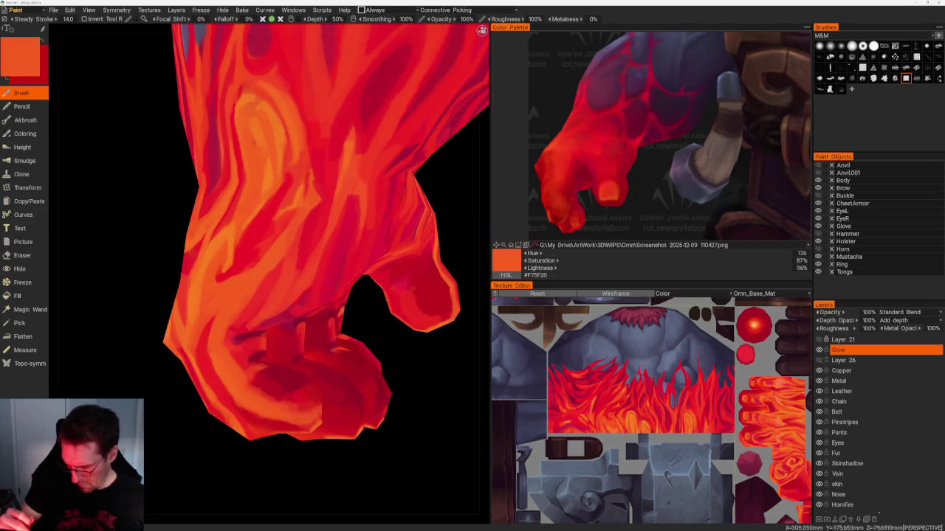
key(v)
drag(260, 389, 295, 409)
key(v)
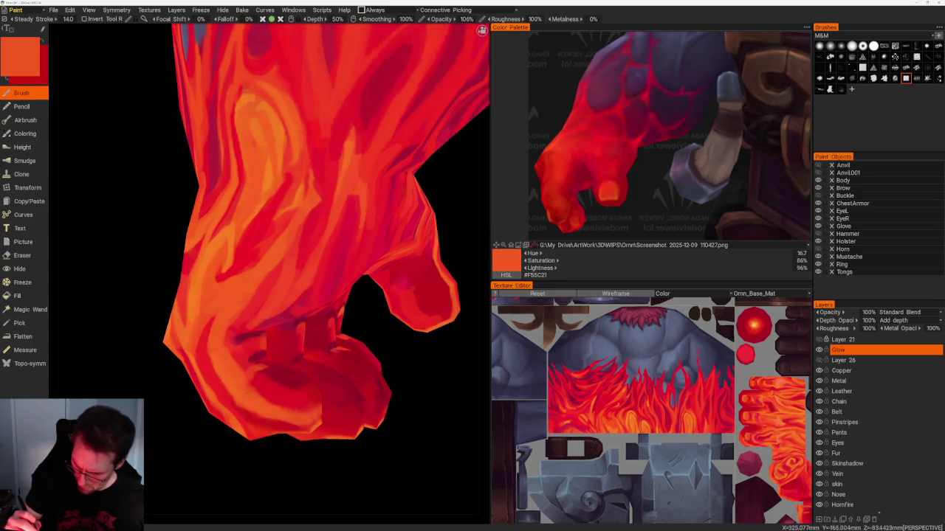
- Turn around the open hand and fist, sampling crimson, orange and darker reds from it
mouse_move(407, 455)
mouse_down()
mouse_move(254, 373)
mouse_move(251, 391)
mouse_move(262, 375)
mouse_up()
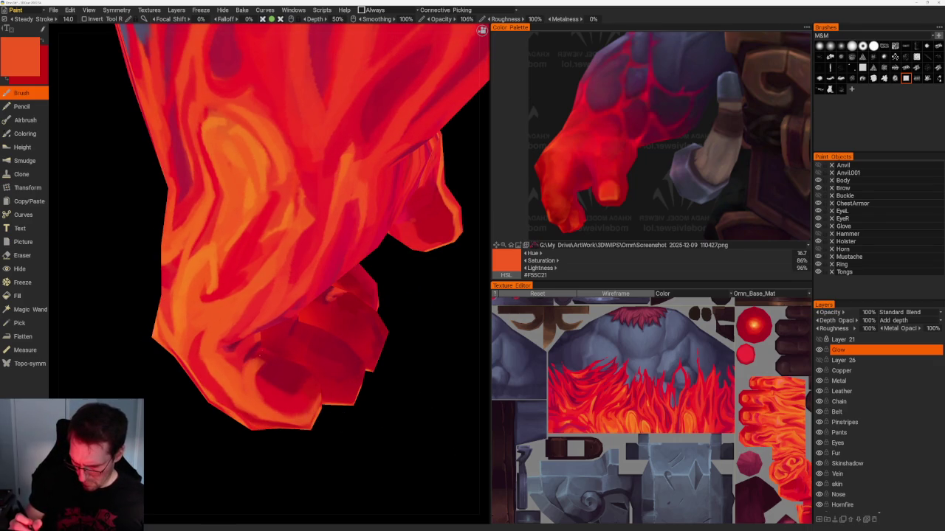
drag(253, 447, 243, 375)
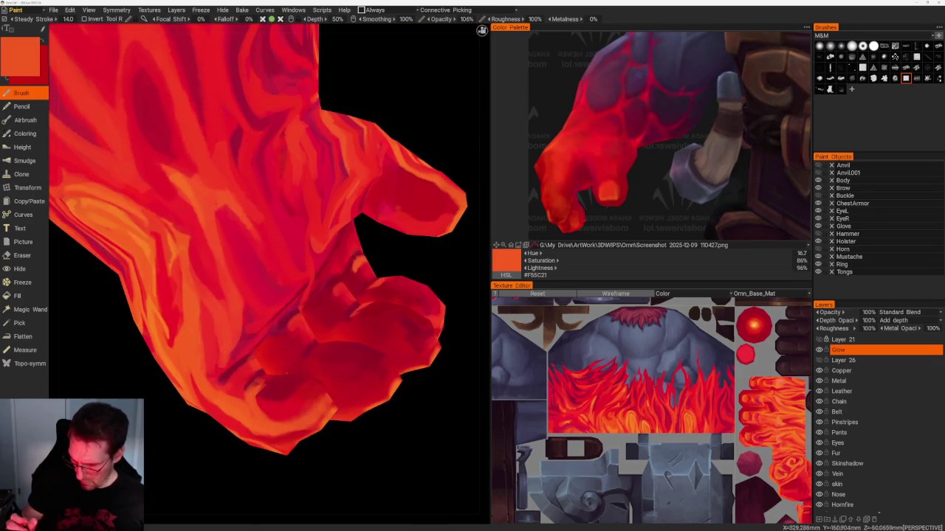
key(v)
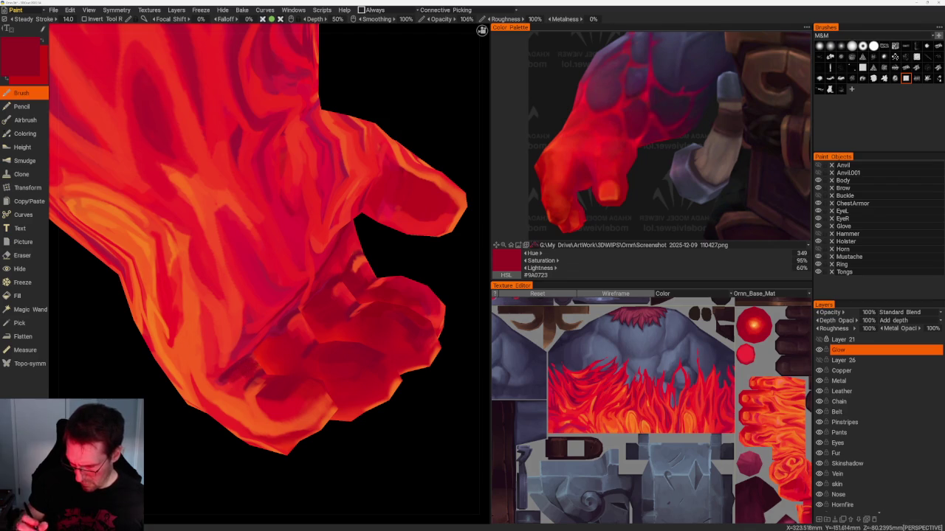
key(v)
drag(244, 295, 265, 281)
key(v)
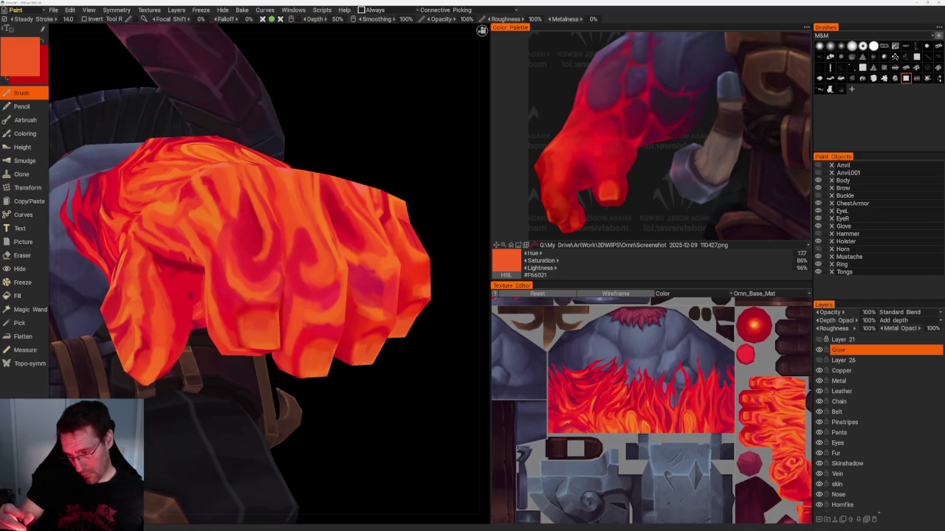
drag(295, 421, 336, 432)
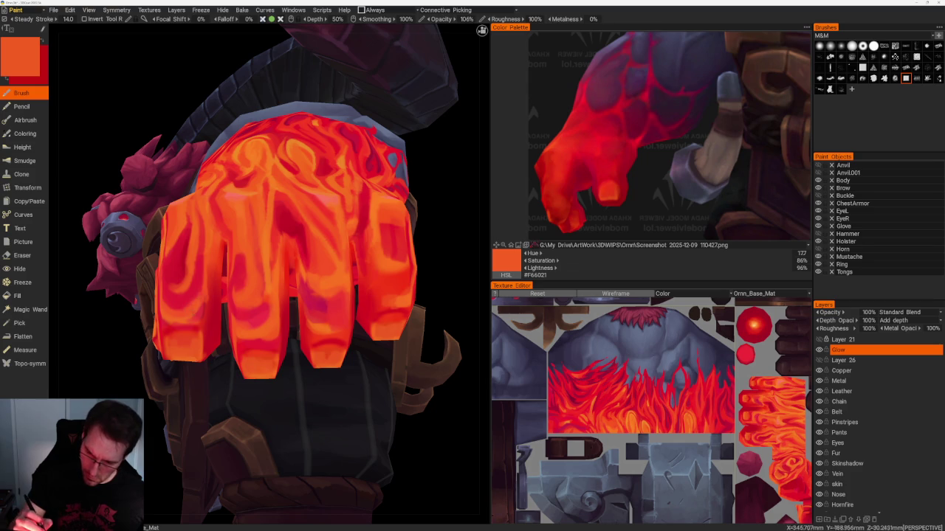
key(v)
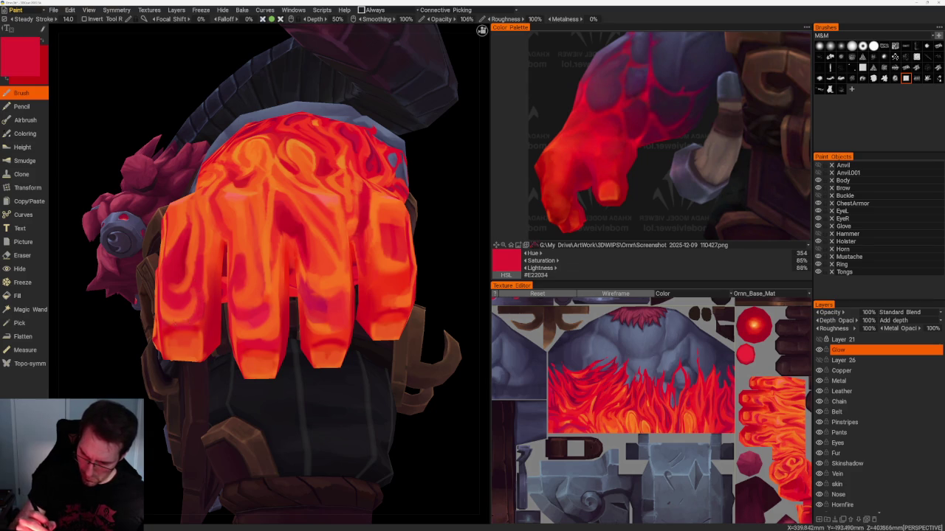
key(v)
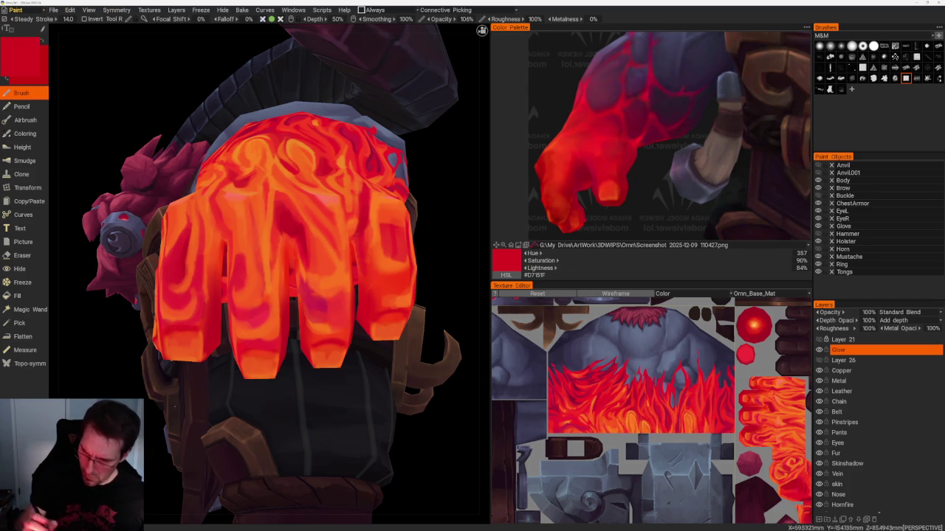
- Zoom in close on the fist and add small bright orange marks
scroll(129, 361, down, 3)
scroll(129, 362, down, 6)
drag(133, 358, 147, 362)
scroll(239, 438, up, 5)
mouse_move(239, 438)
mouse_down()
mouse_move(406, 359)
mouse_move(400, 344)
mouse_move(396, 379)
mouse_up()
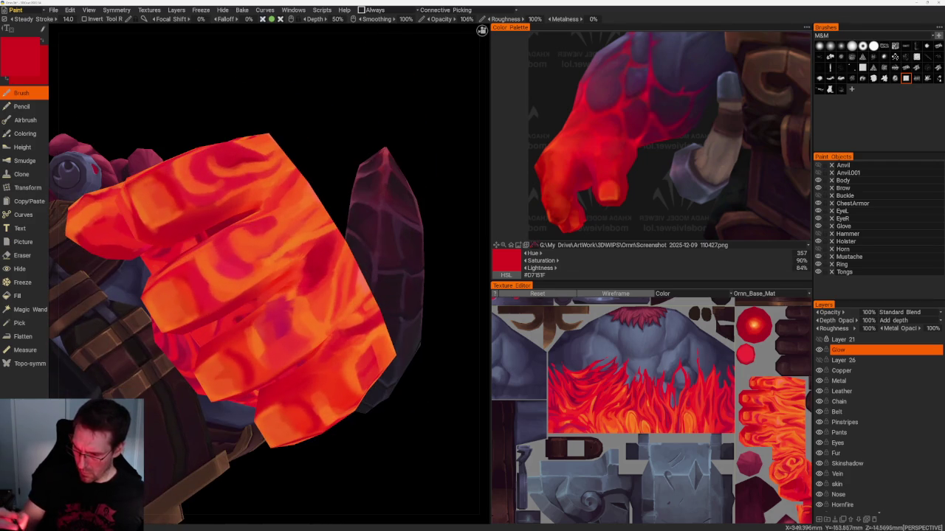
key(v)
mouse_move(304, 262)
mouse_down()
mouse_move(298, 297)
mouse_move(413, 432)
mouse_move(398, 413)
mouse_move(231, 353)
mouse_move(281, 347)
mouse_up()
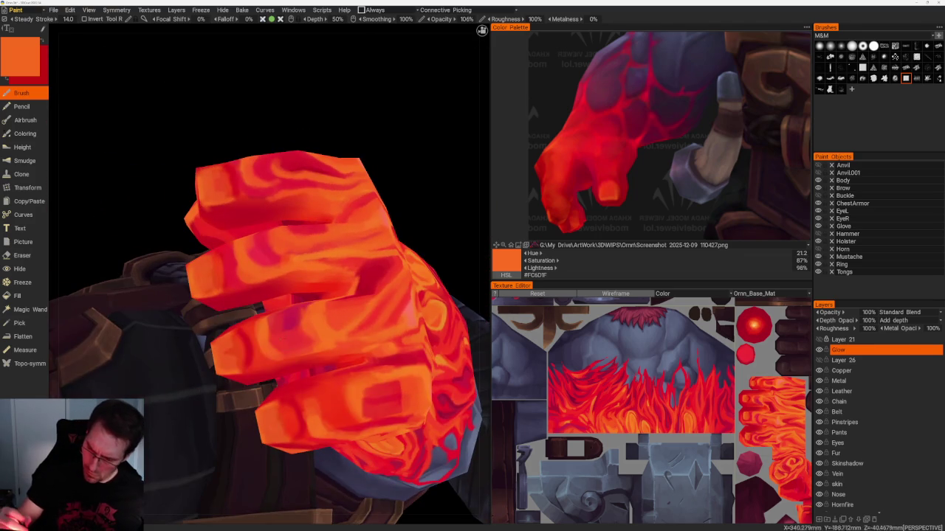
- Pick a slightly deeper crimson and paint darker red strokes across the fist's fingers
key(v)
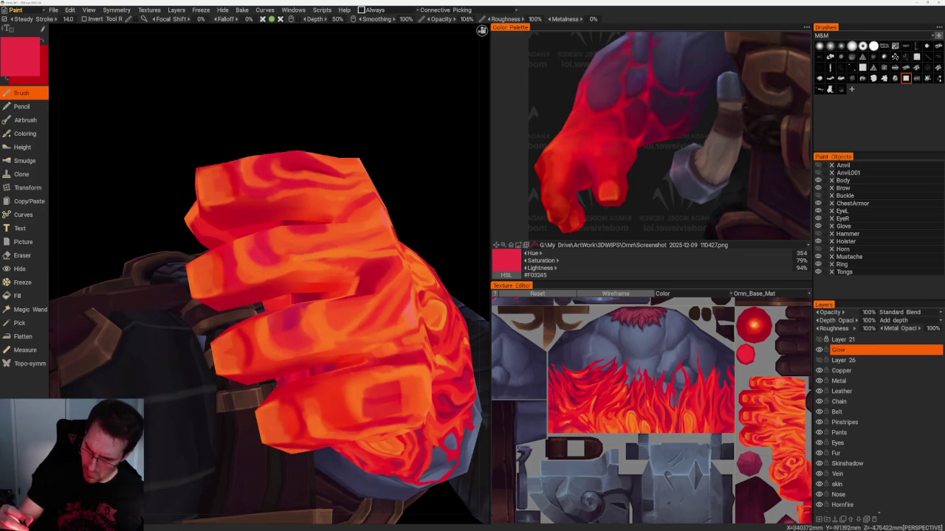
key(v)
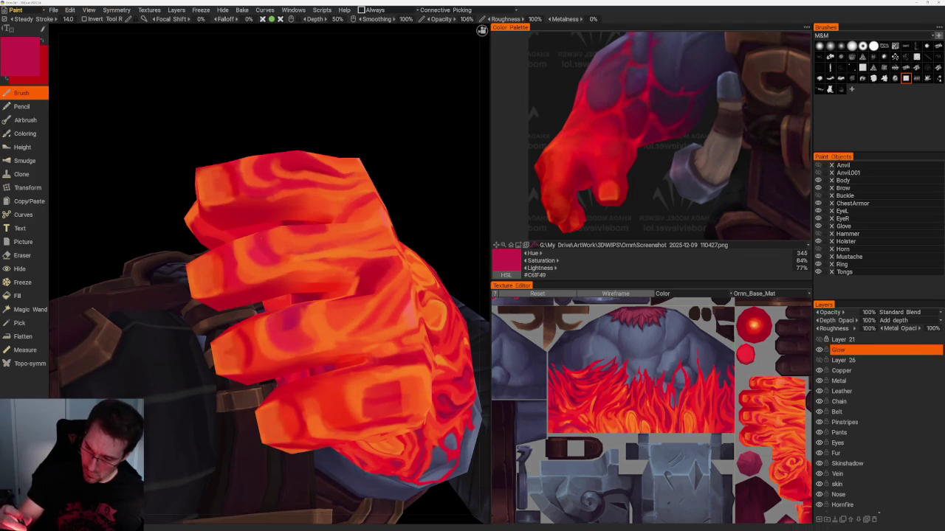
key(v)
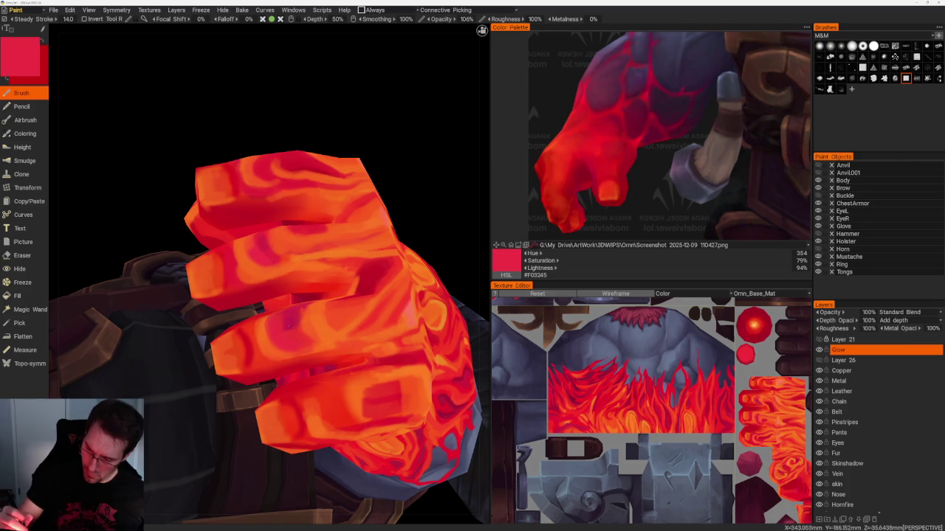
key(v)
key(v)
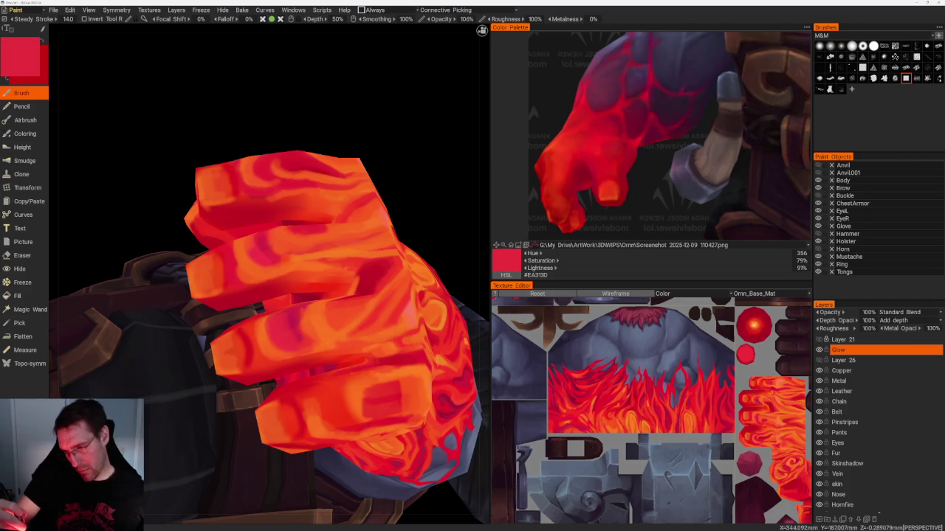
mouse_move(295, 221)
middle_down()
mouse_move(344, 168)
mouse_move(310, 185)
middle_up()
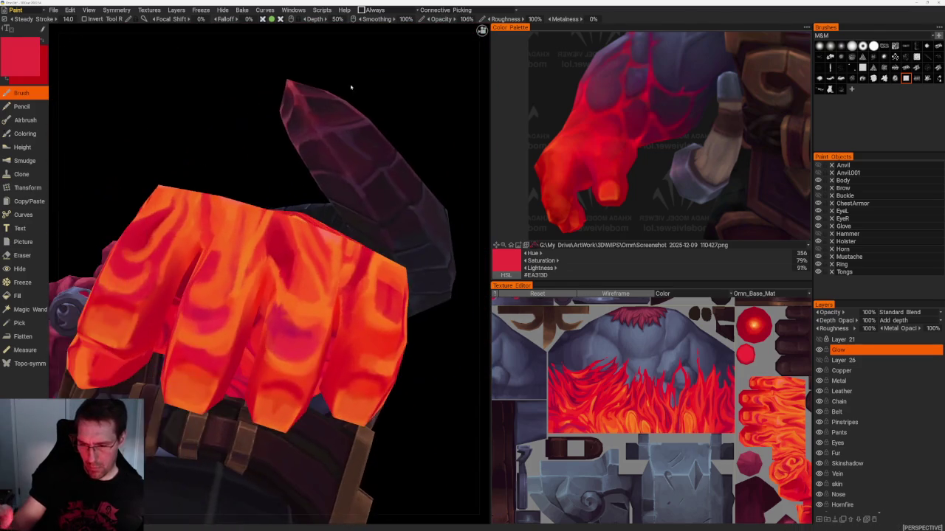
key(v)
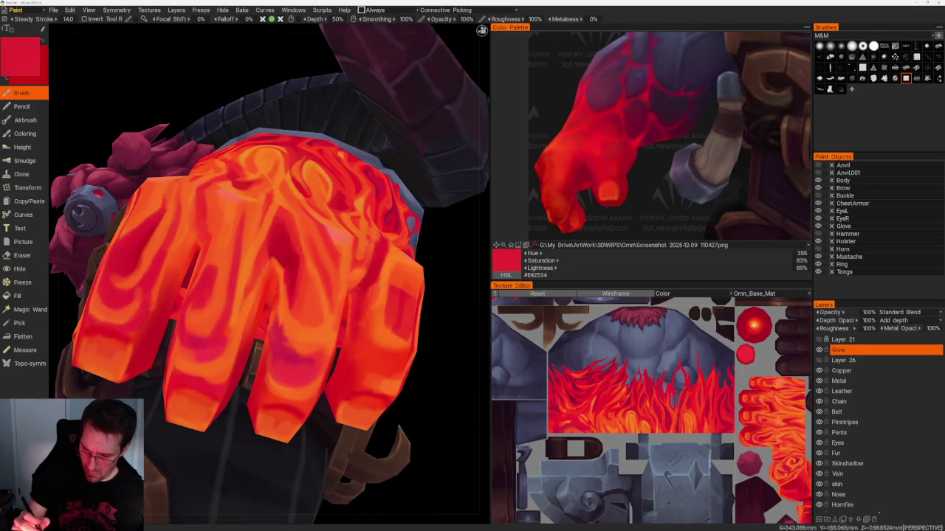
drag(232, 284, 232, 337)
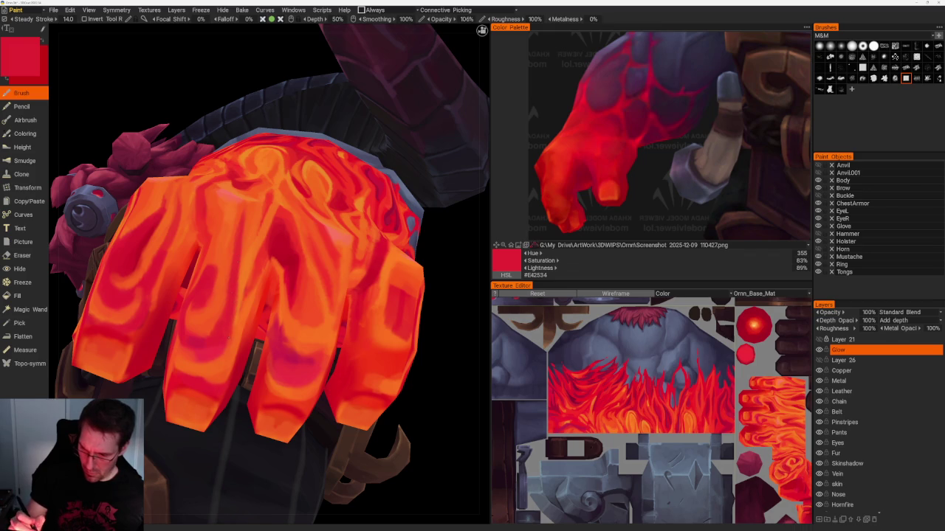
- Zoom out and turn the character to a three-quarter back view
scroll(269, 273, down, 5)
scroll(333, 158, down, 3)
mouse_move(332, 157)
mouse_down()
mouse_move(352, 219)
mouse_move(286, 182)
mouse_move(302, 236)
mouse_up()
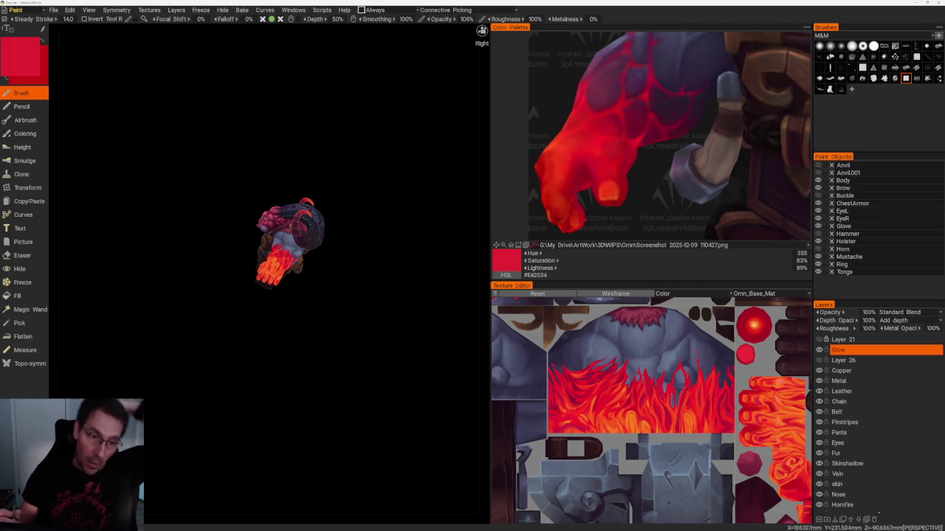
drag(329, 361, 344, 437)
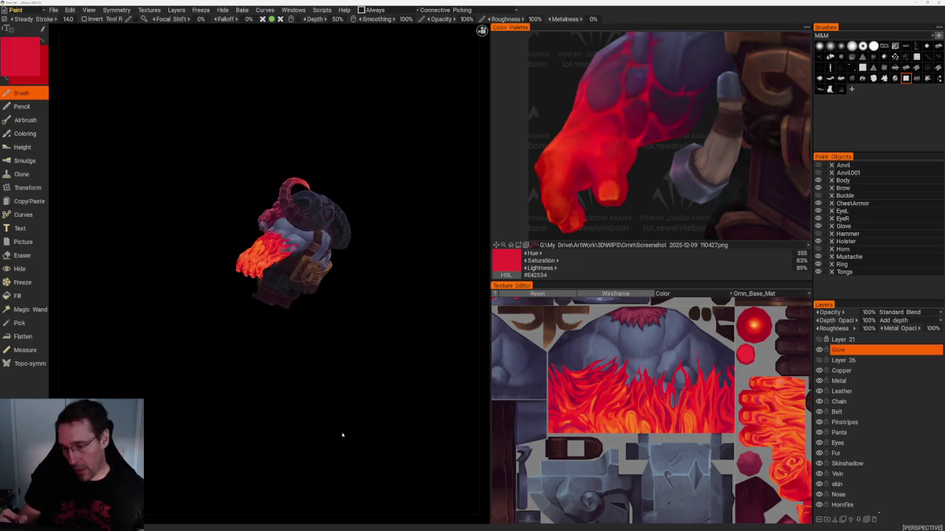
scroll(276, 448, up, 5)
drag(220, 392, 249, 371)
scroll(249, 371, up, 5)
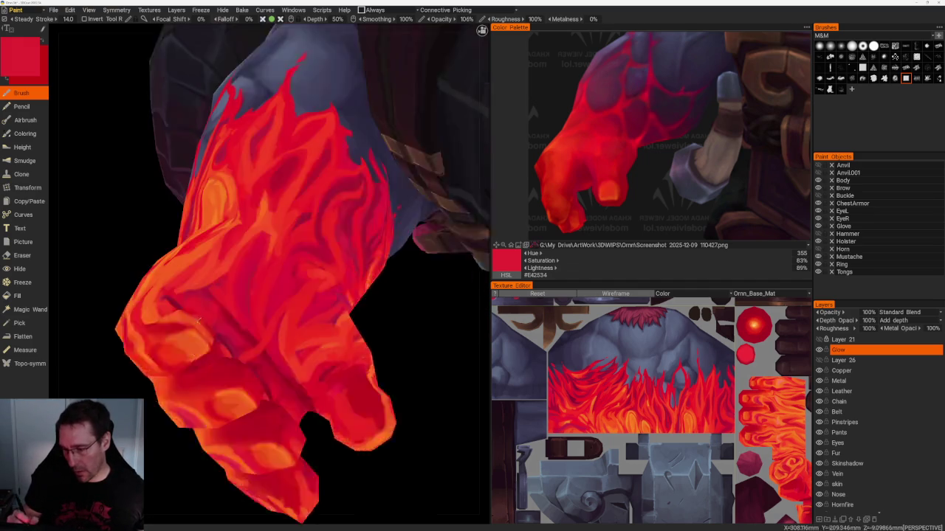
scroll(249, 372, up, 3)
drag(317, 332, 403, 376)
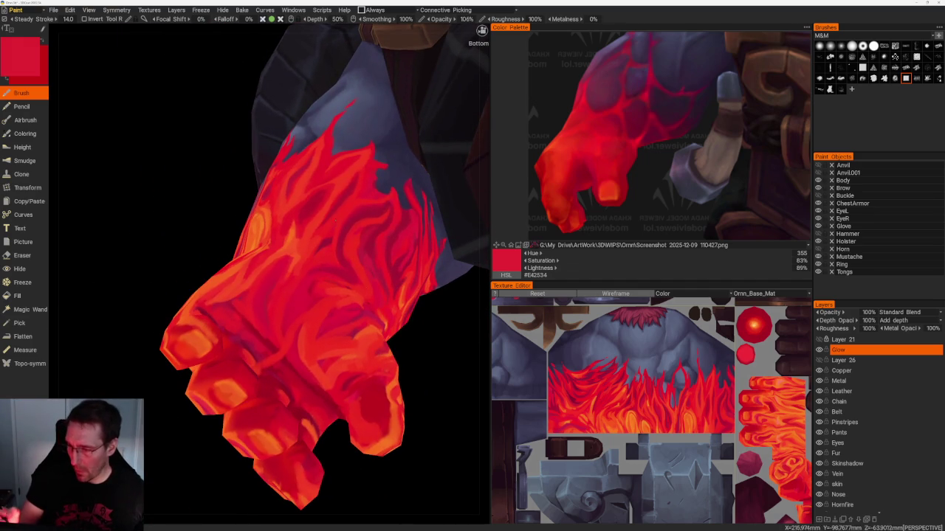
key(v)
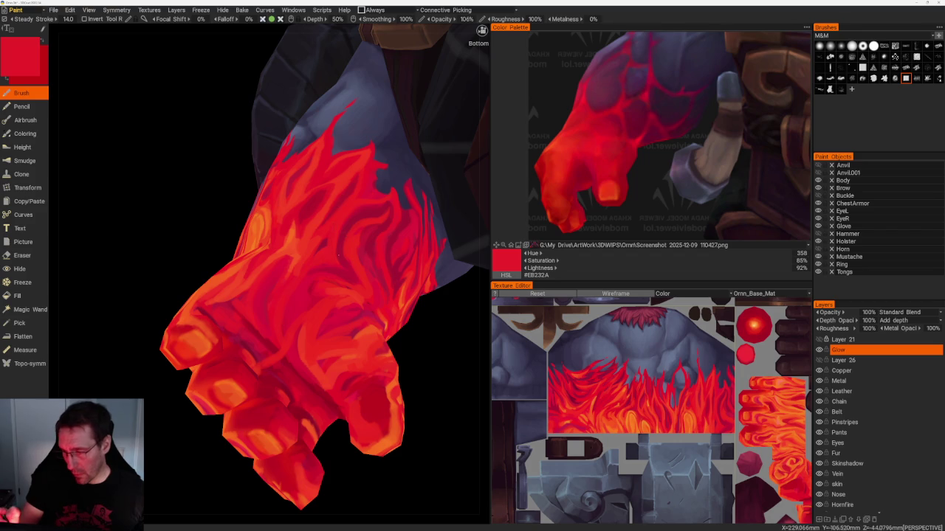
key(v)
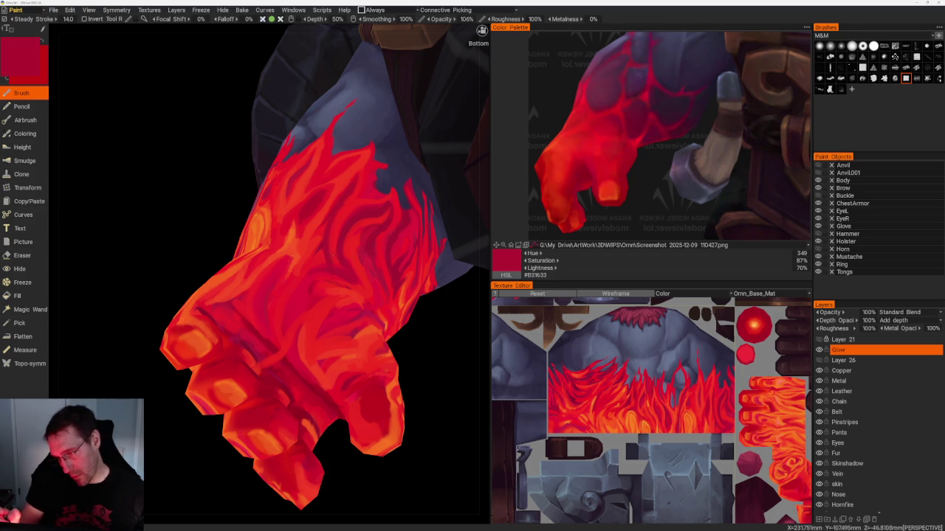
key(v)
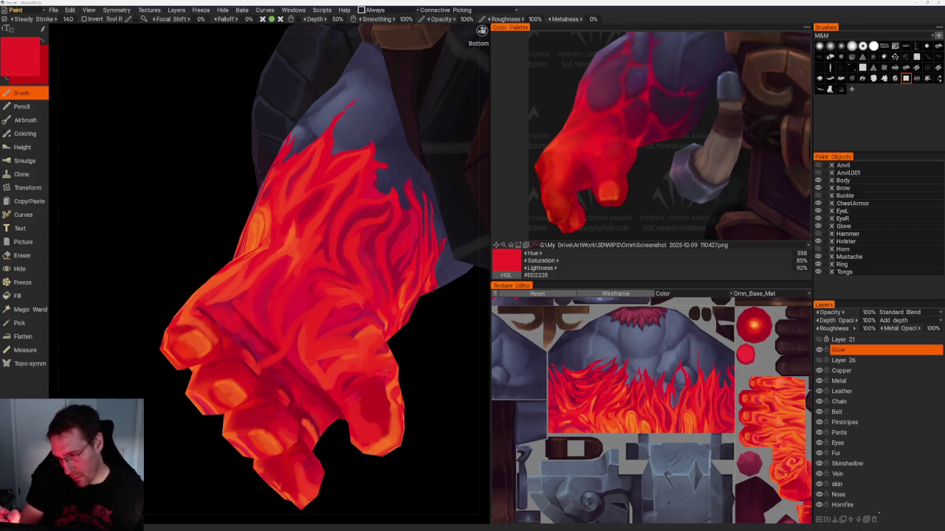
right_drag(416, 383, 337, 302)
mouse_move(337, 302)
mouse_down()
mouse_move(289, 317)
mouse_move(362, 295)
mouse_up()
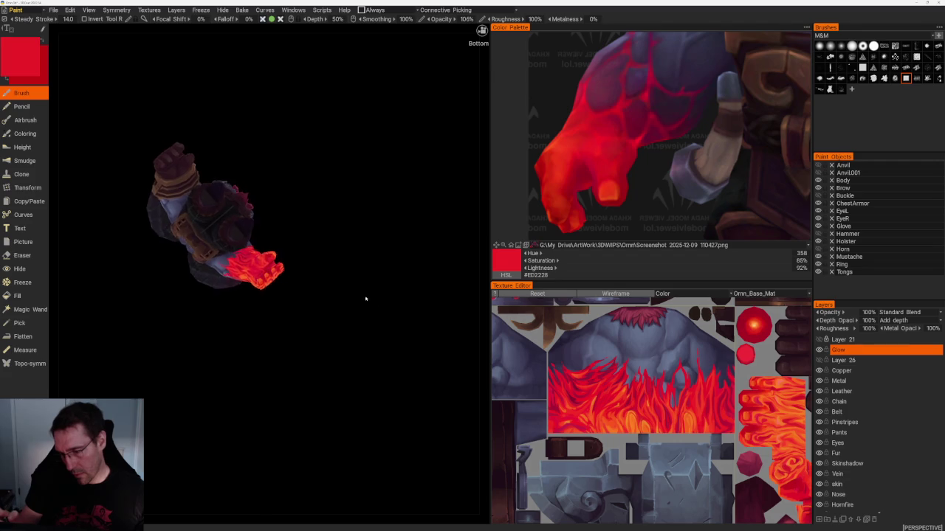
right_drag(362, 296, 398, 397)
drag(398, 397, 411, 359)
right_drag(411, 359, 433, 386)
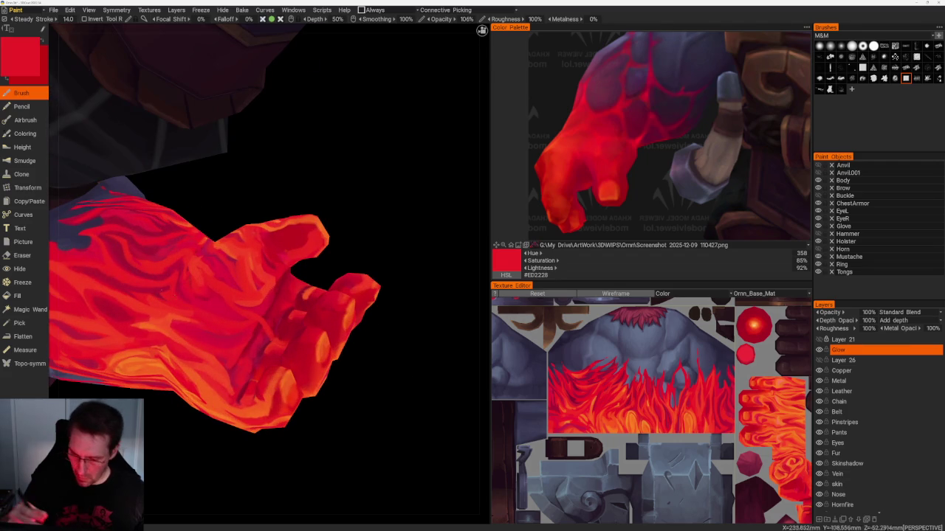
key(v)
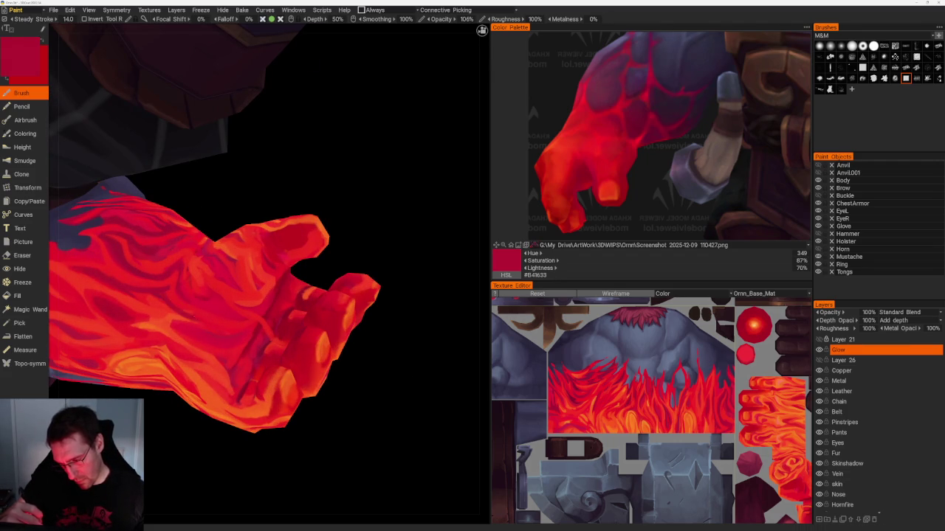
key(v)
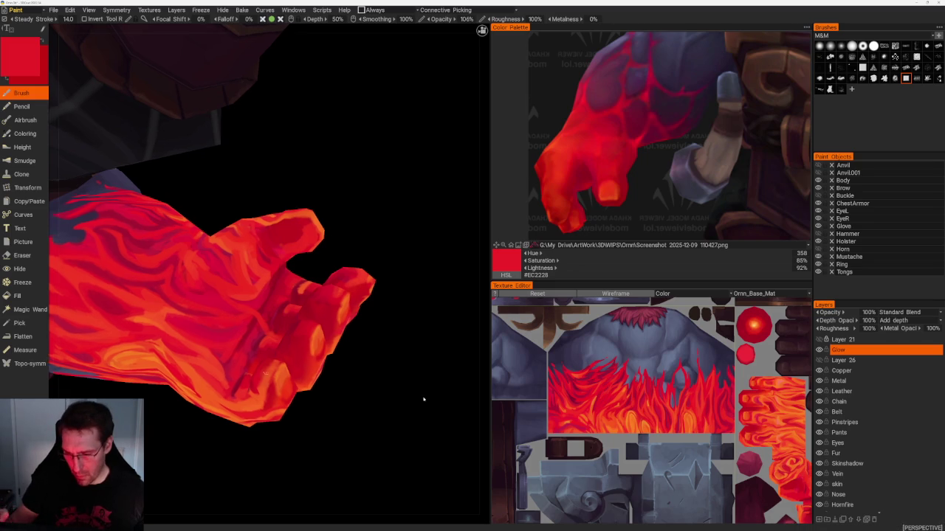
scroll(367, 274, down, 3)
drag(367, 274, 375, 312)
scroll(249, 362, up, 3)
scroll(249, 362, up, 1)
key(v)
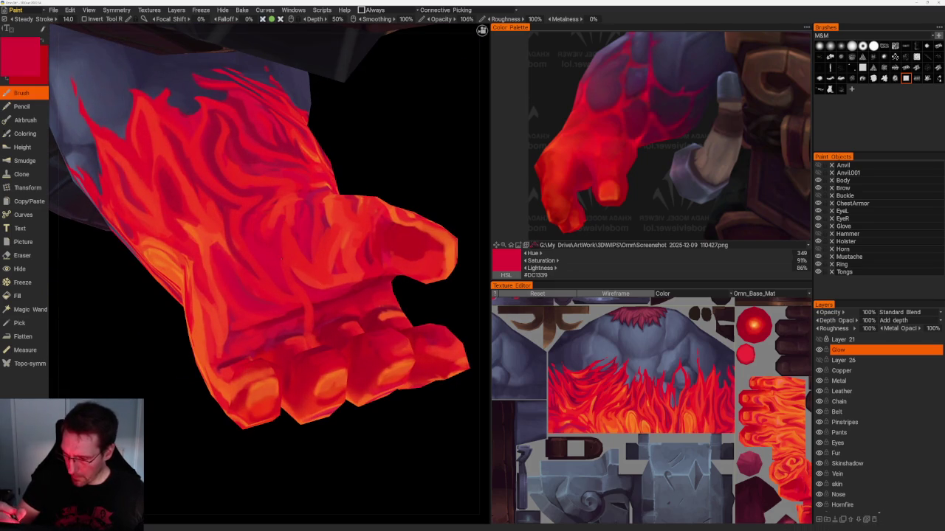
key(v)
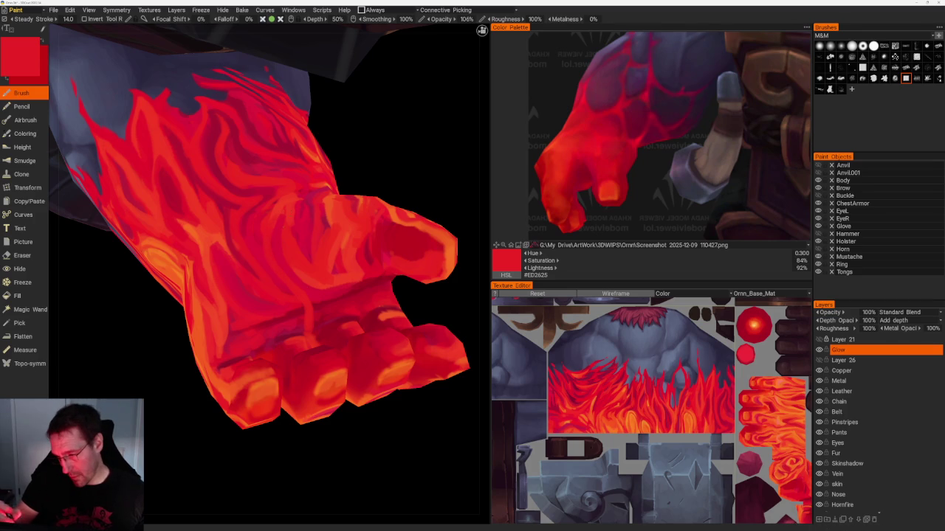
scroll(308, 244, down, 6)
mouse_move(308, 244)
mouse_down()
mouse_move(417, 234)
mouse_move(392, 259)
mouse_move(421, 248)
mouse_up()
scroll(421, 247, up, 3)
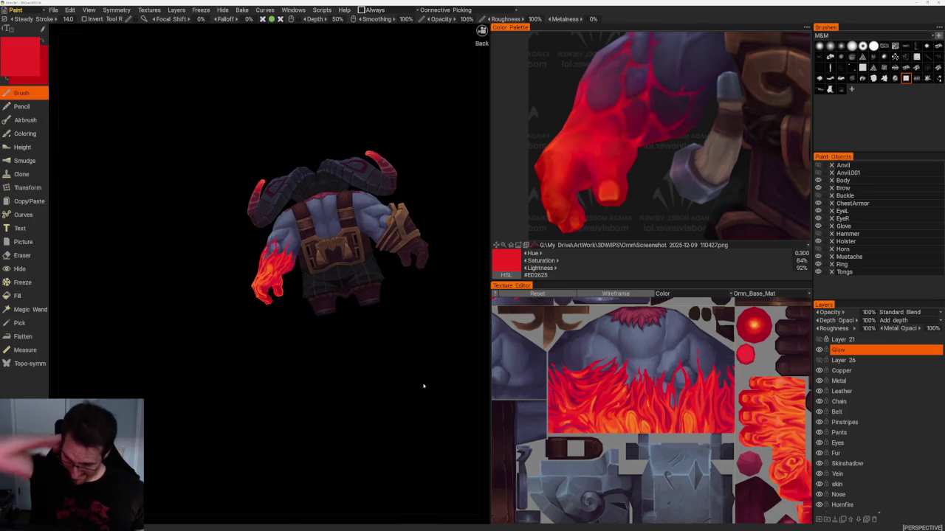
- Tilt to a top-side view and erase stray red along the forearm's edge
mouse_move(423, 386)
mouse_down()
mouse_move(352, 375)
mouse_move(344, 339)
mouse_move(348, 406)
mouse_move(386, 445)
mouse_up()
scroll(401, 460, up, 2)
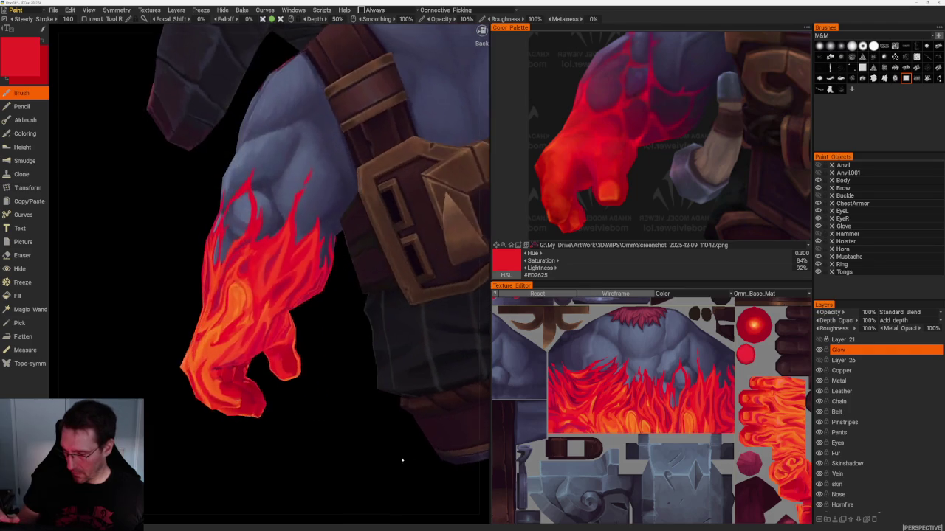
scroll(391, 460, up, 3)
scroll(345, 383, up, 2)
drag(346, 384, 316, 278)
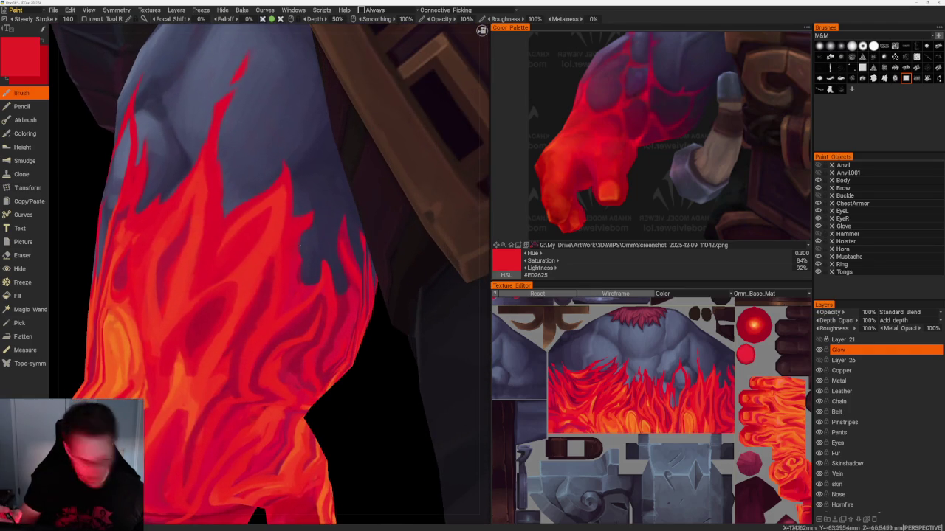
key(e)
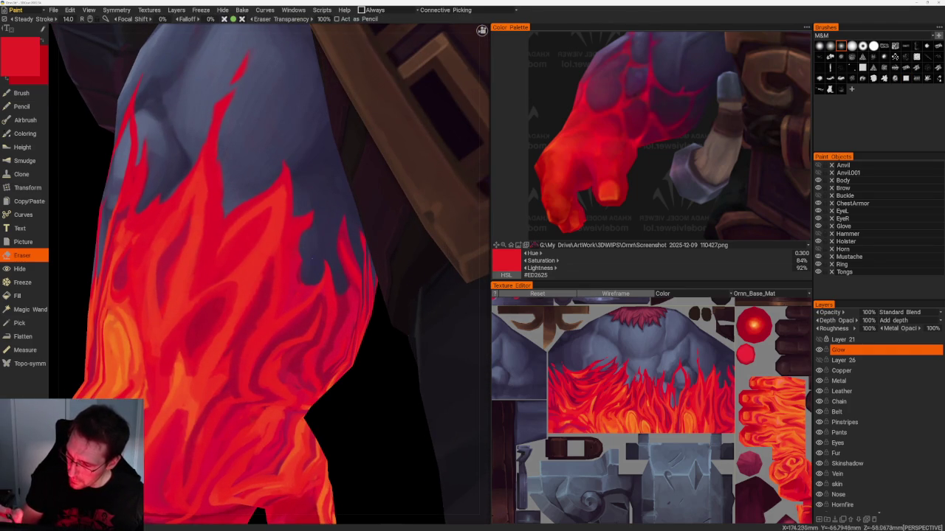
drag(310, 277, 309, 235)
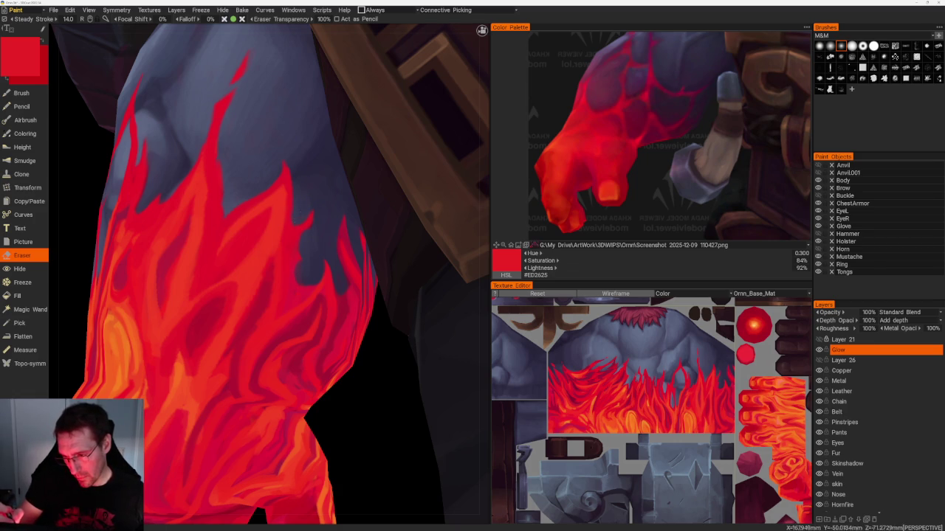
- Return to the paint brush and sample a darker red from the arm
drag(413, 391, 366, 394)
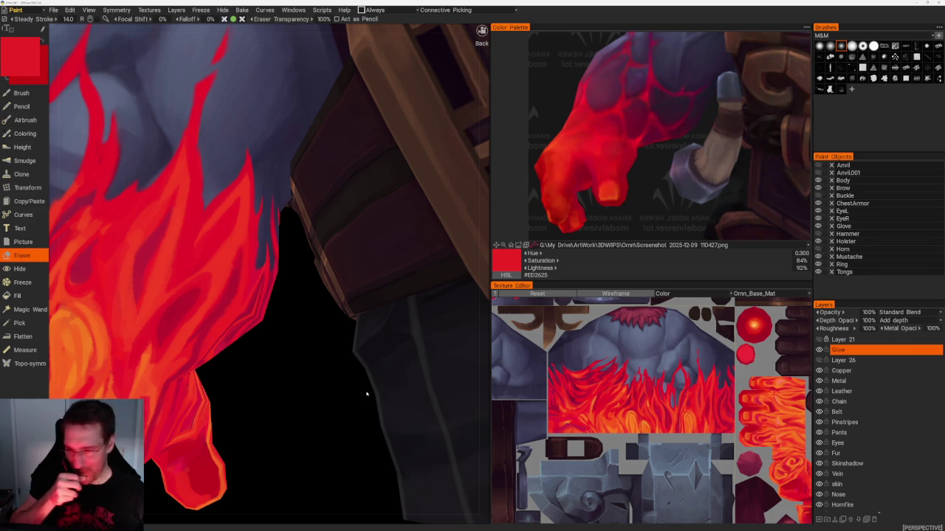
scroll(277, 363, down, 3)
scroll(273, 373, down, 1)
scroll(295, 399, up, 3)
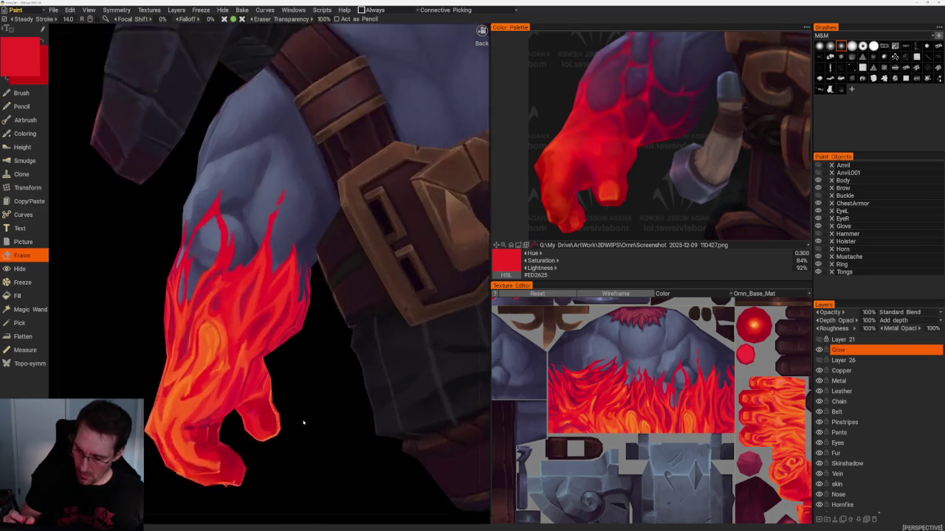
scroll(293, 392, up, 2)
key(b)
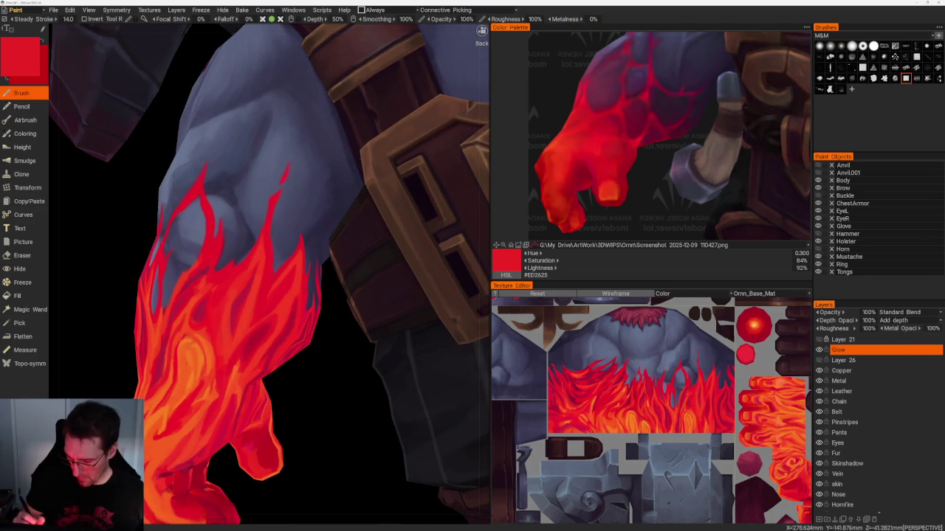
key(v)
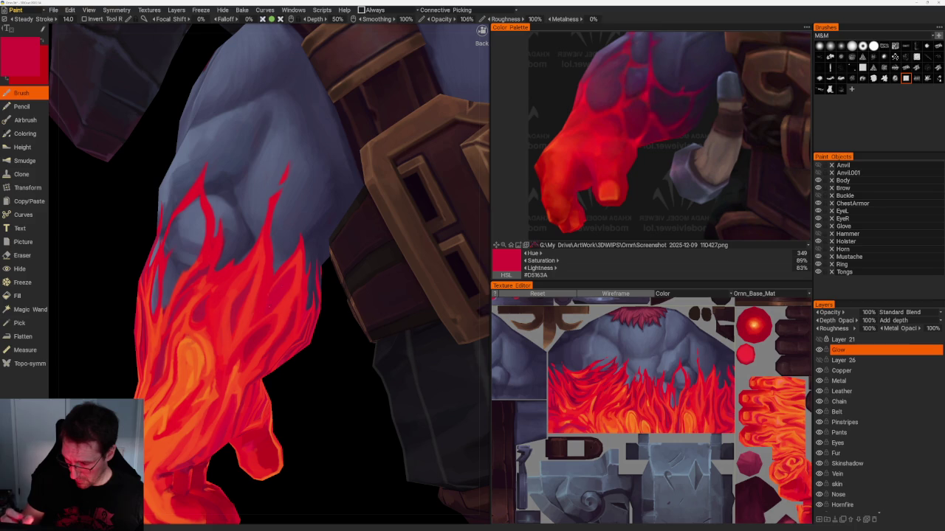
- Set darker crimson #B61E3C as the paint colour and view the model from behind
drag(327, 402, 384, 346)
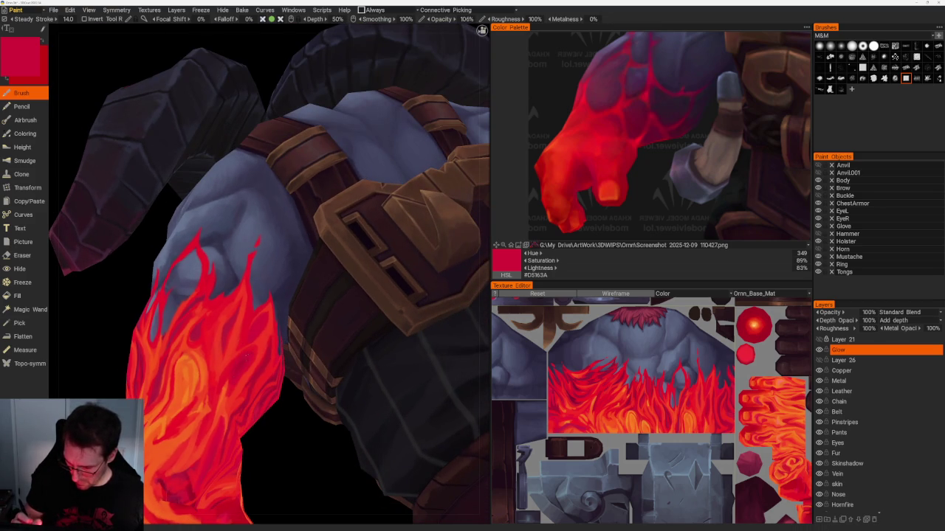
key(v)
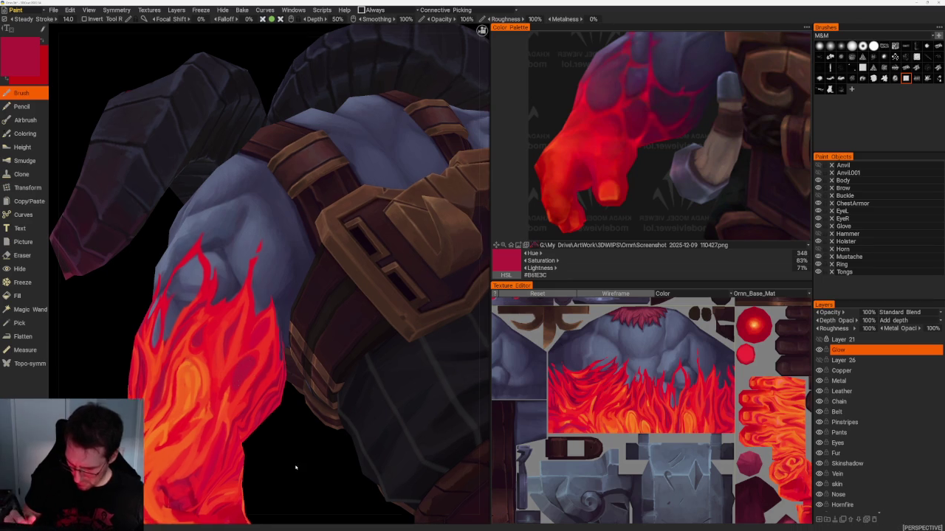
scroll(295, 144, down, 10)
drag(298, 143, 332, 260)
scroll(332, 260, up, 5)
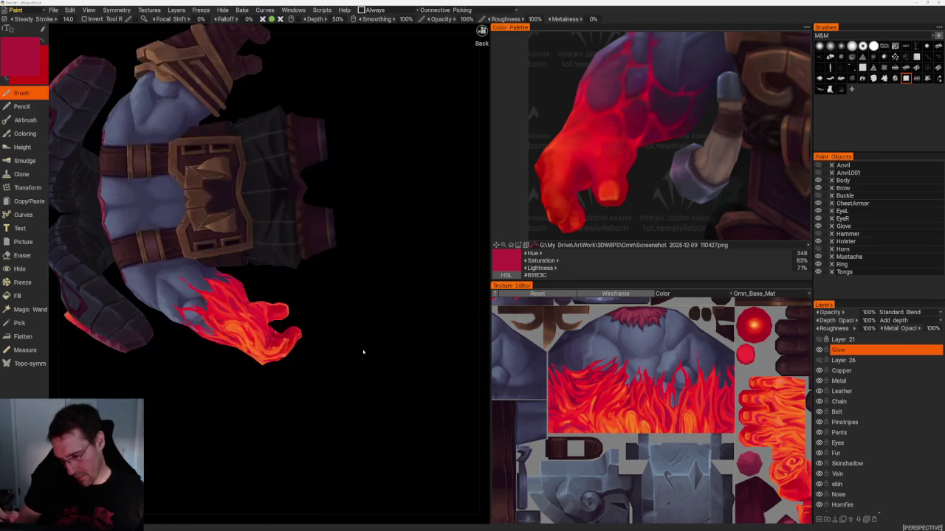
- Zoom around the fist, then pull back and turn the whole character to face front
scroll(362, 352, up, 3)
scroll(396, 380, up, 2)
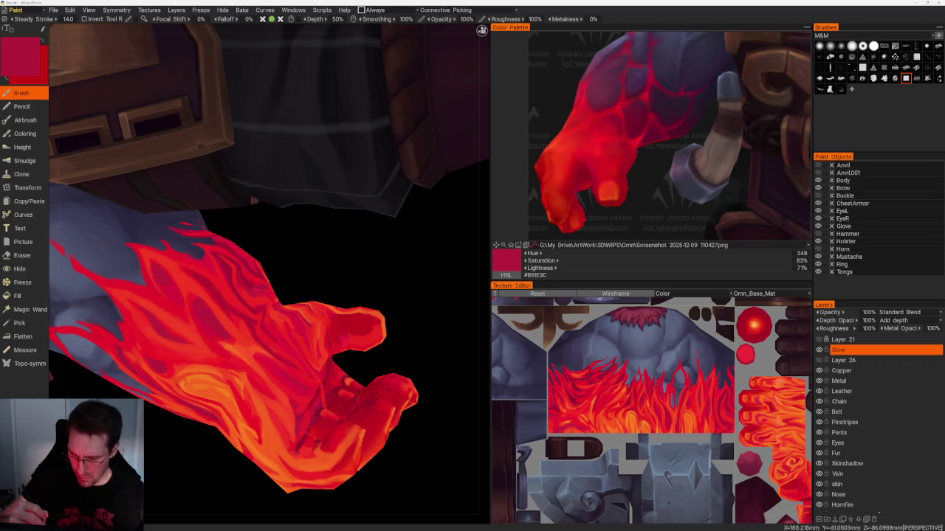
scroll(264, 151, down, 10)
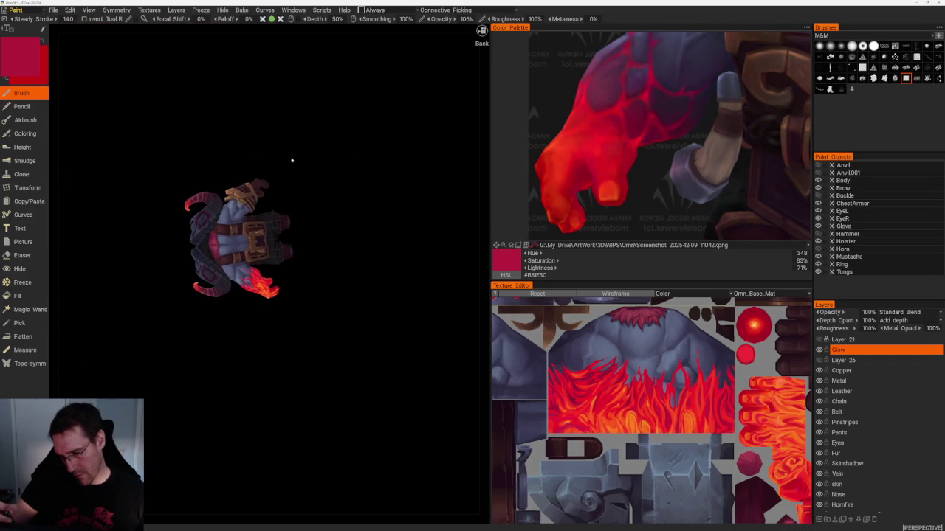
scroll(325, 228, up, 3)
scroll(370, 296, up, 4)
scroll(325, 289, up, 2)
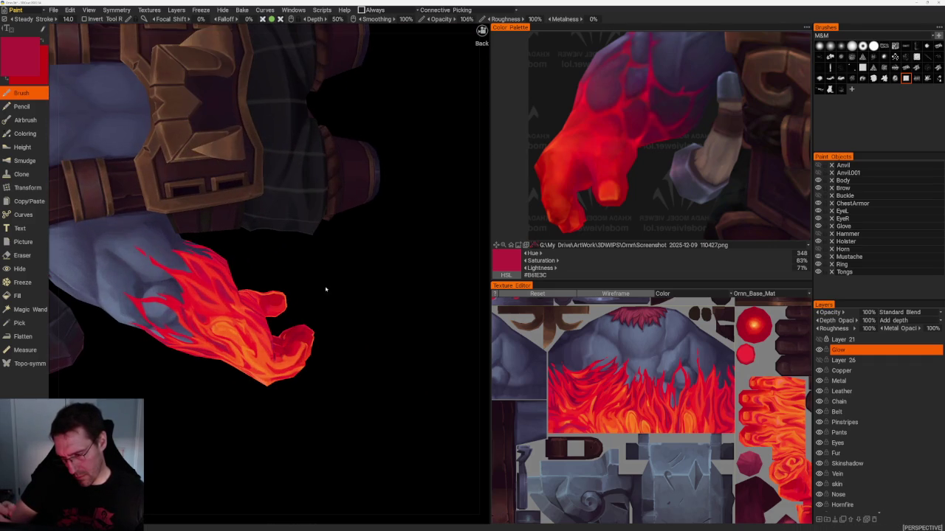
scroll(370, 333, down, 5)
drag(331, 268, 390, 194)
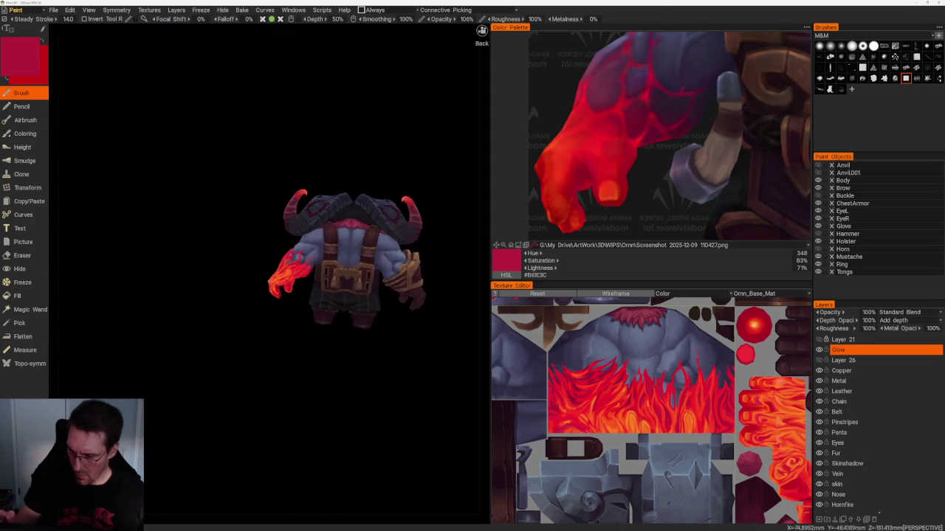
drag(333, 265, 331, 406)
scroll(331, 407, up, 5)
scroll(331, 407, up, 1)
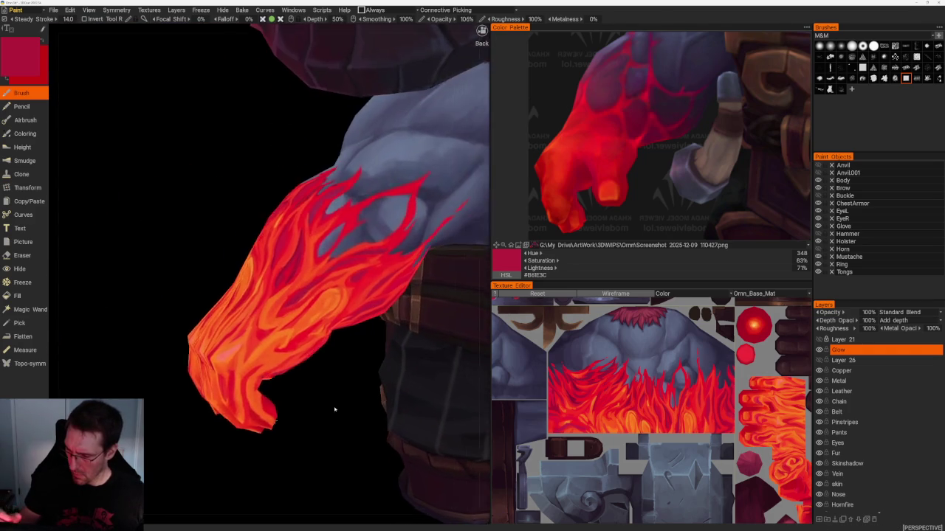
scroll(296, 397, up, 2)
scroll(295, 396, up, 2)
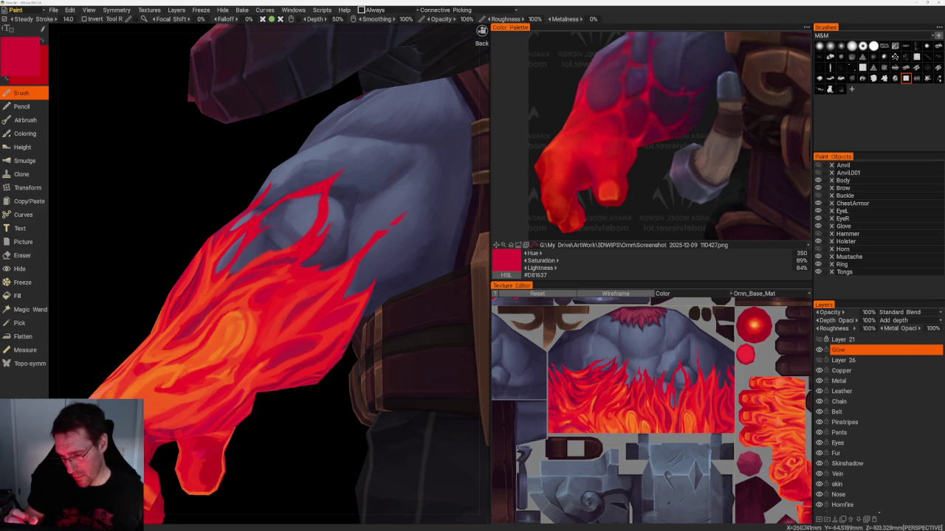
- Sample red #E8172A from the painted flames and load the front turnaround render as reference
key(v)
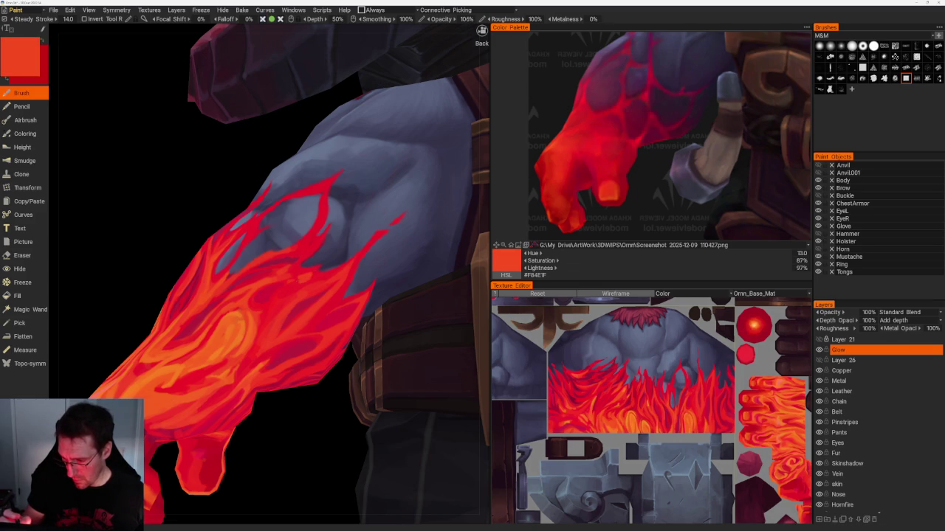
middle_drag(308, 305, 281, 317)
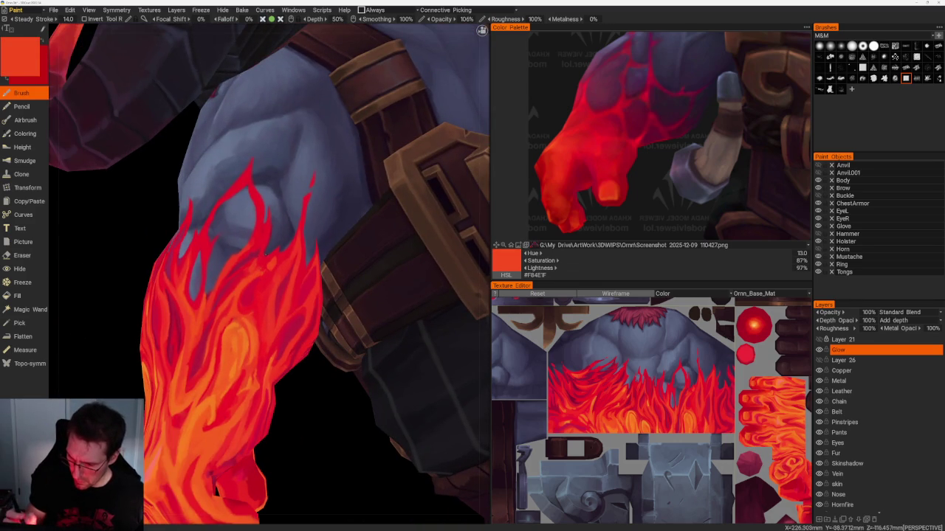
key(v)
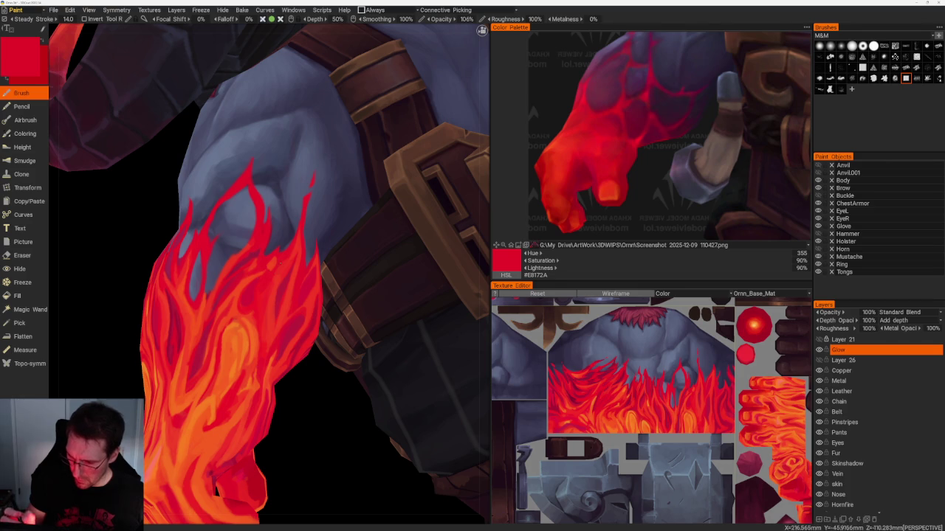
middle_drag(310, 295, 251, 273)
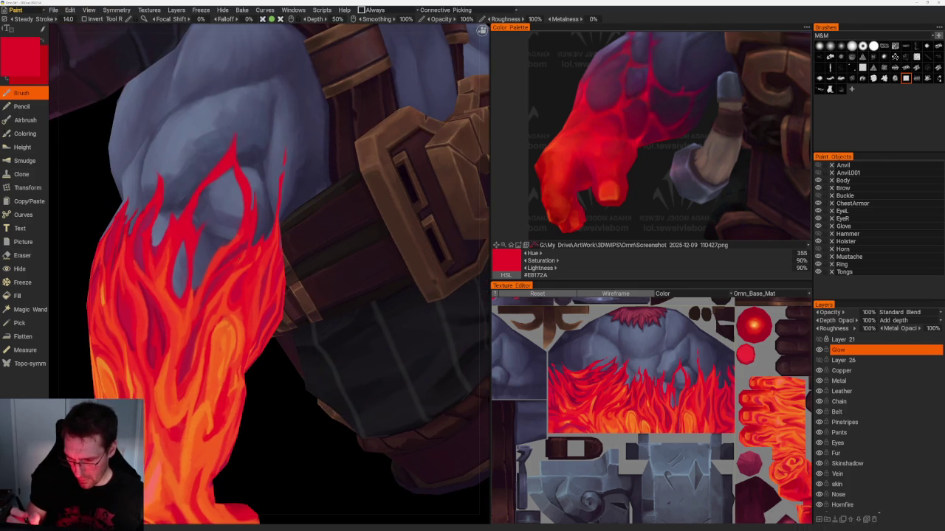
scroll(273, 455, down, 10)
mouse_move(264, 418)
middle_down()
mouse_move(216, 460)
mouse_move(228, 467)
middle_up()
scroll(217, 388, down, 3)
mouse_move(217, 388)
middle_down()
mouse_move(246, 407)
mouse_move(217, 338)
mouse_move(291, 386)
mouse_move(310, 380)
mouse_move(340, 418)
mouse_move(320, 428)
middle_up()
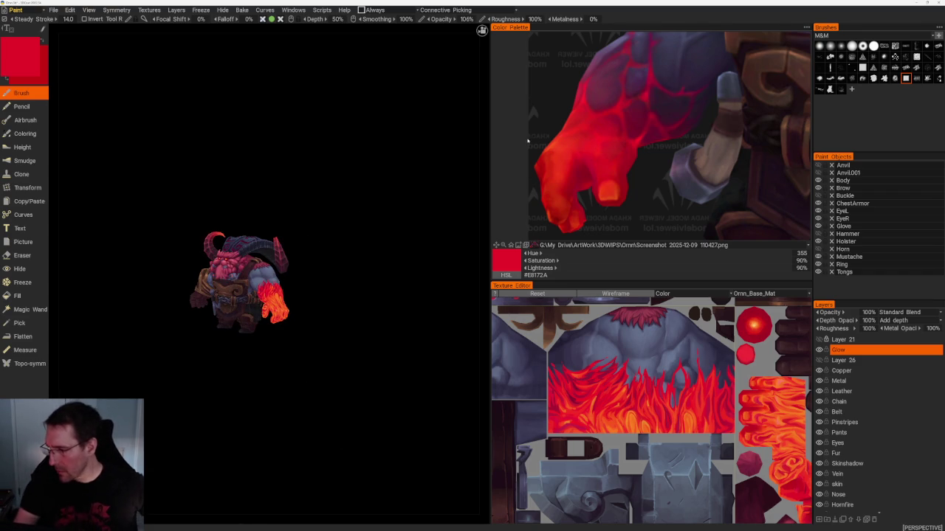
click(545, 246)
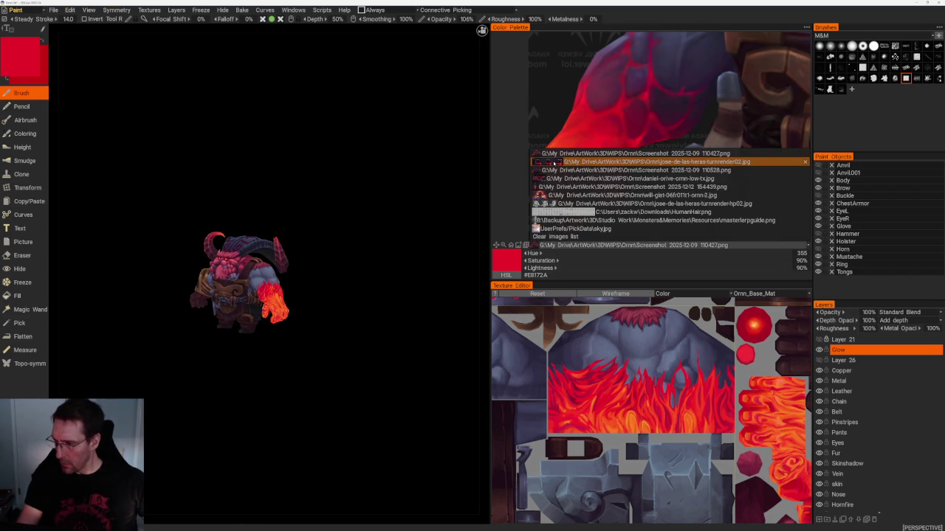
click(604, 162)
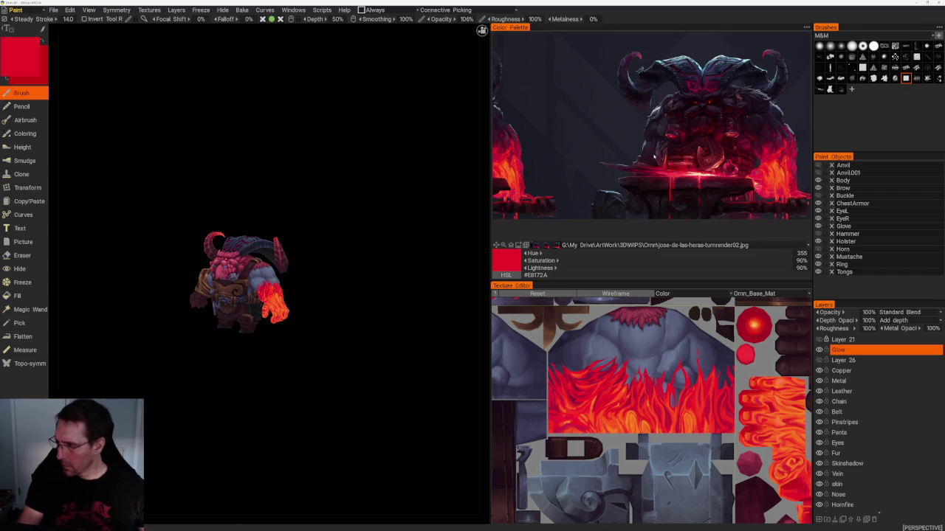
- Zoom the reference onto the flaming arm and sample orange and golden orange from it
scroll(654, 157, up, 2)
scroll(656, 148, up, 2)
scroll(657, 141, up, 2)
scroll(660, 129, up, 2)
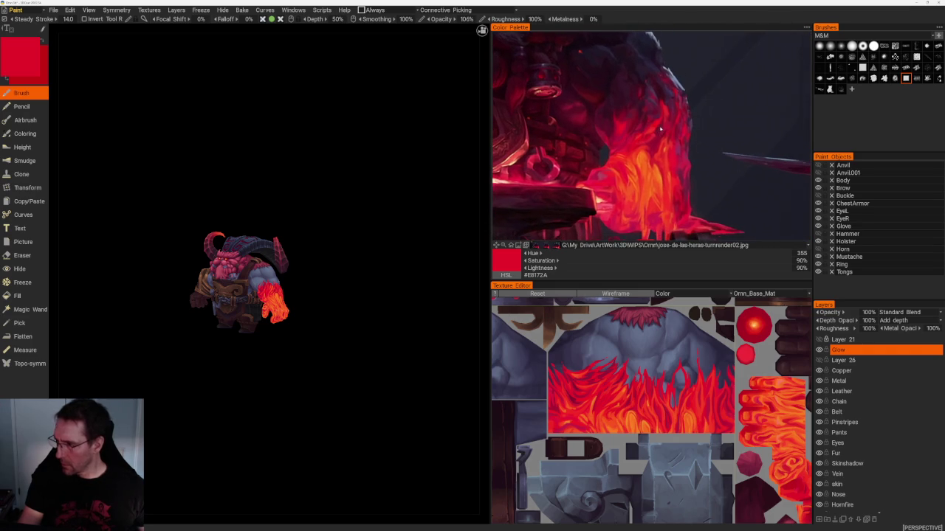
mouse_move(363, 258)
mouse_down()
mouse_move(403, 333)
mouse_move(392, 321)
mouse_move(411, 327)
mouse_move(398, 321)
mouse_up()
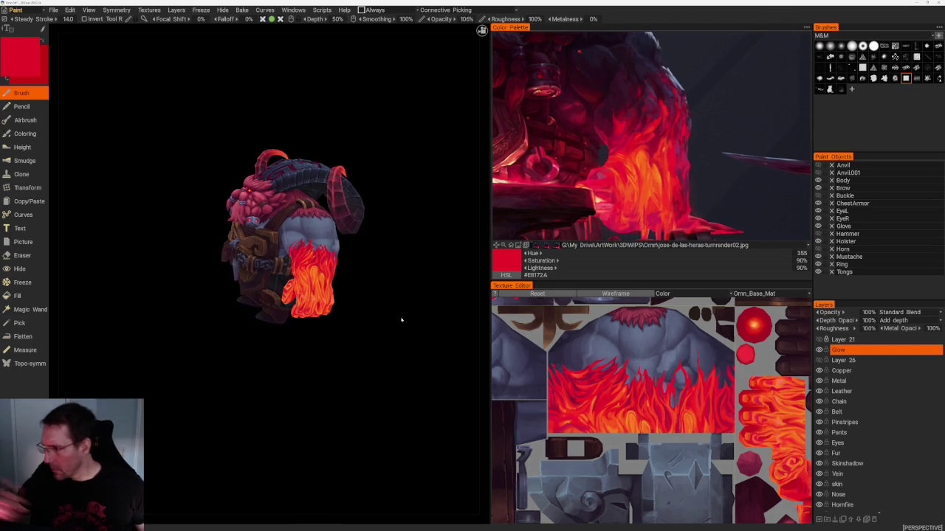
click(644, 158)
scroll(371, 315, up, 5)
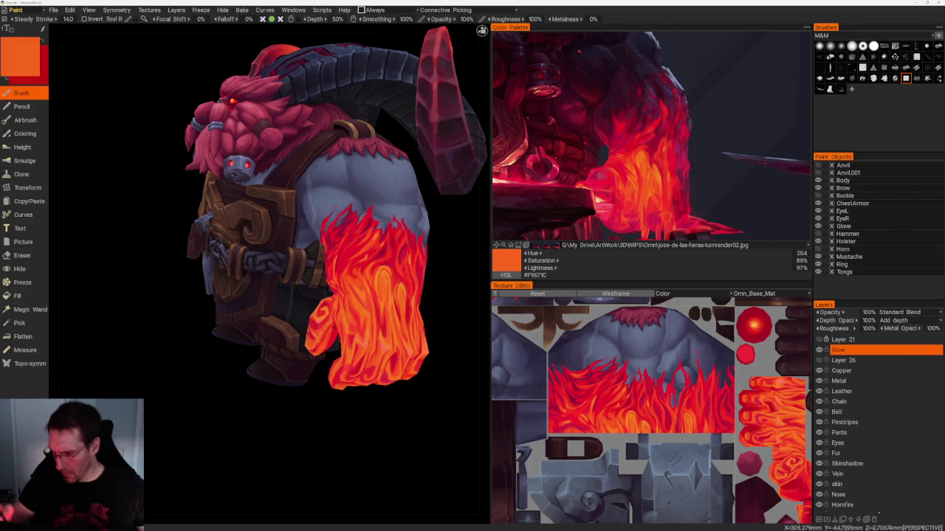
click(654, 186)
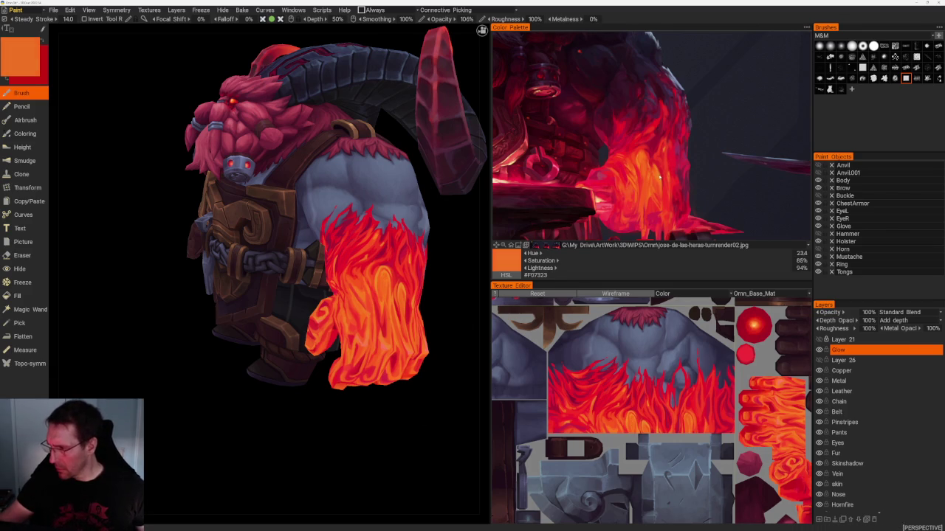
- Sample brighter orange, yellow-orange, then orange-red #F94029 from the reference while rotating
drag(383, 317, 443, 319)
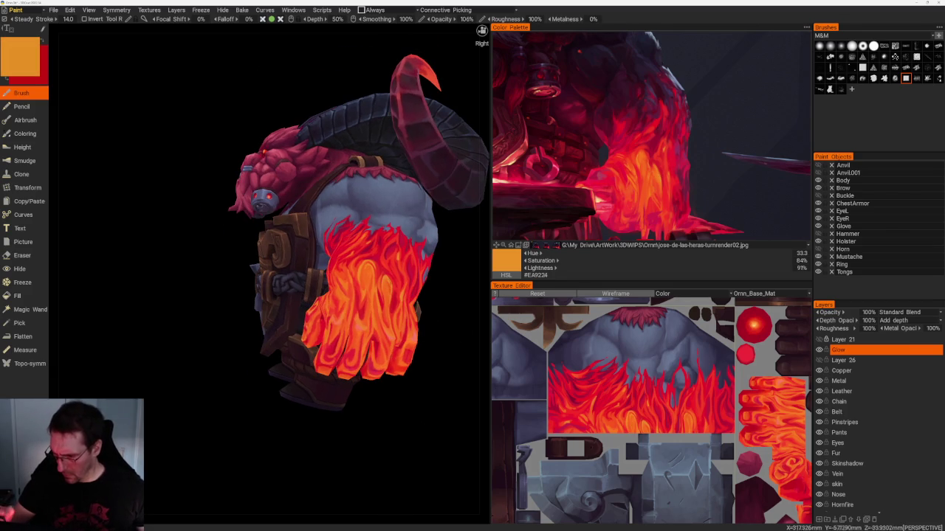
drag(443, 453, 431, 450)
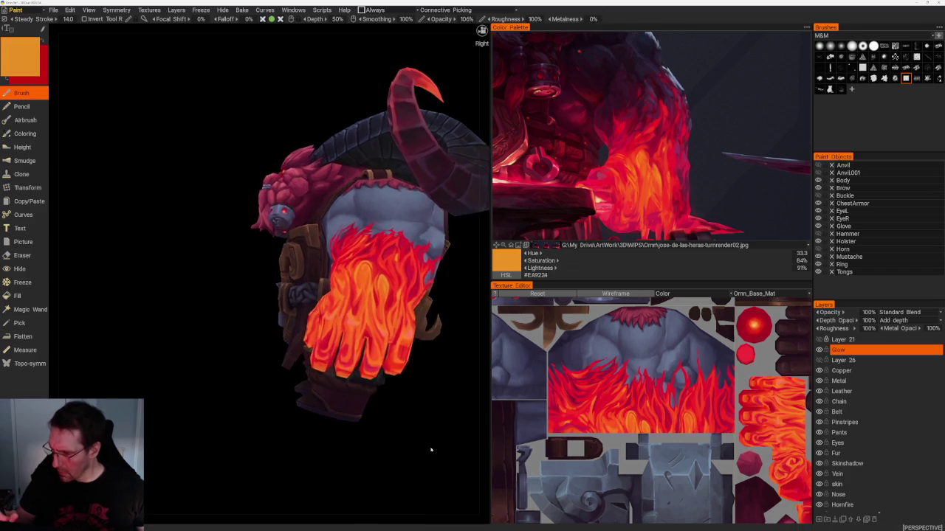
click(653, 175)
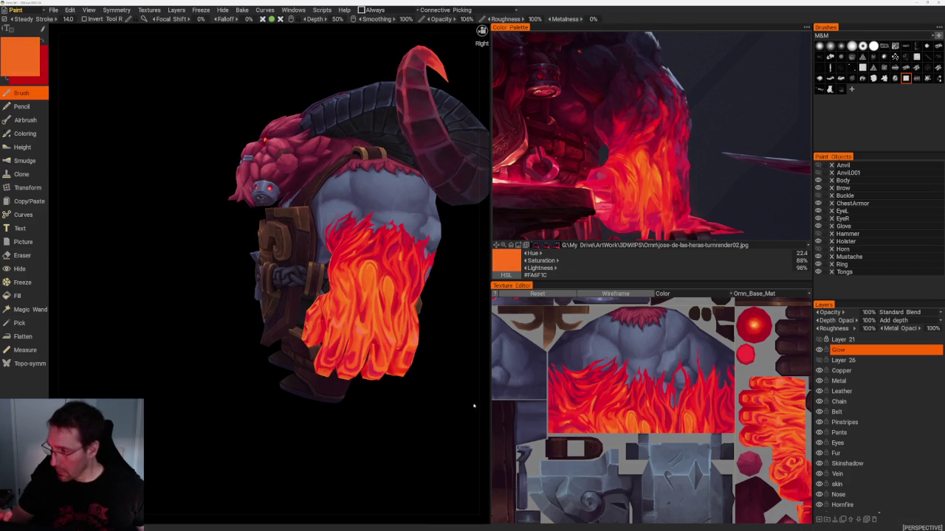
click(657, 180)
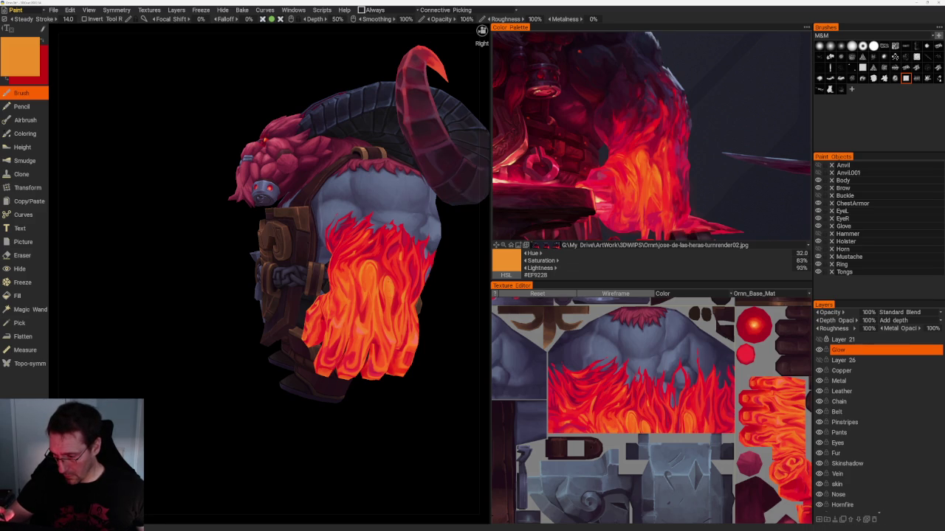
scroll(362, 280, down, 5)
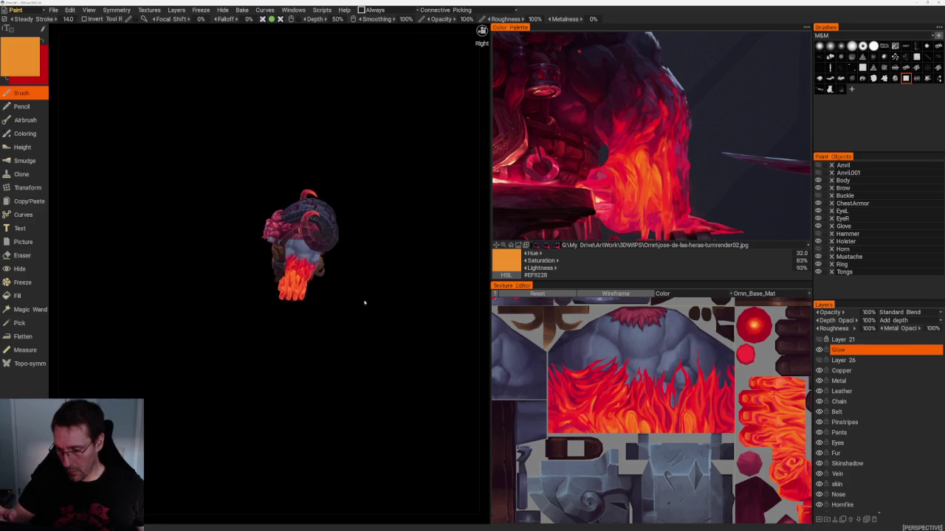
drag(363, 301, 375, 369)
scroll(375, 428, up, 3)
click(656, 180)
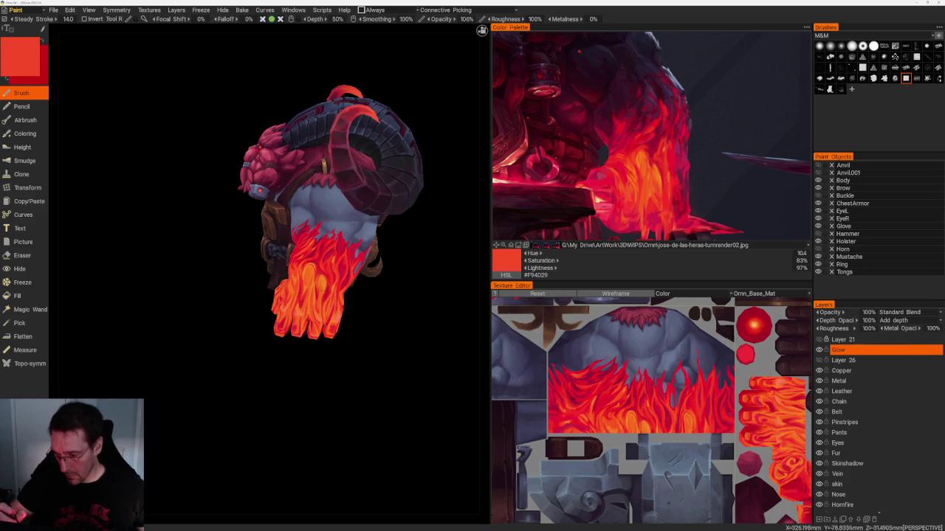
drag(375, 413, 346, 371)
scroll(346, 372, up, 3)
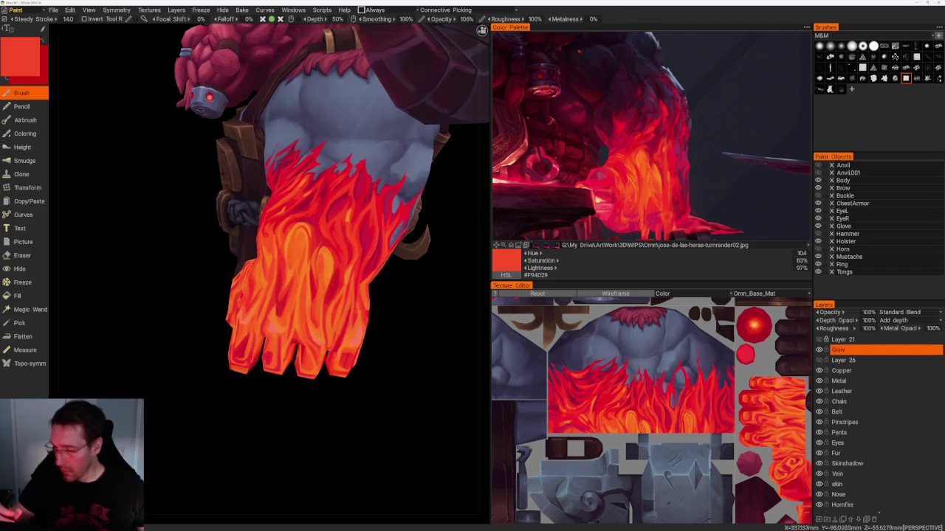
- Sample orange from the model's flames and bring the flame-painted fist up close
key(v)
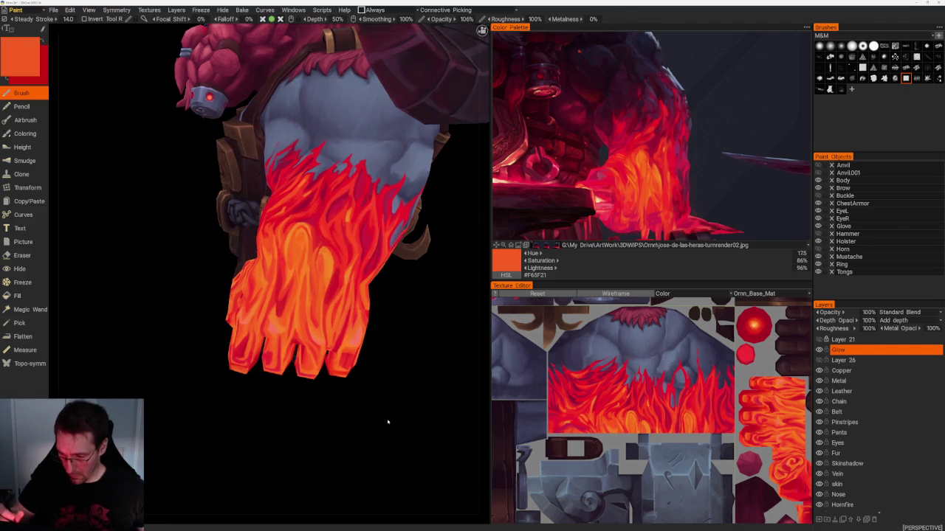
right_drag(387, 421, 316, 222)
drag(316, 221, 367, 205)
right_drag(367, 204, 380, 406)
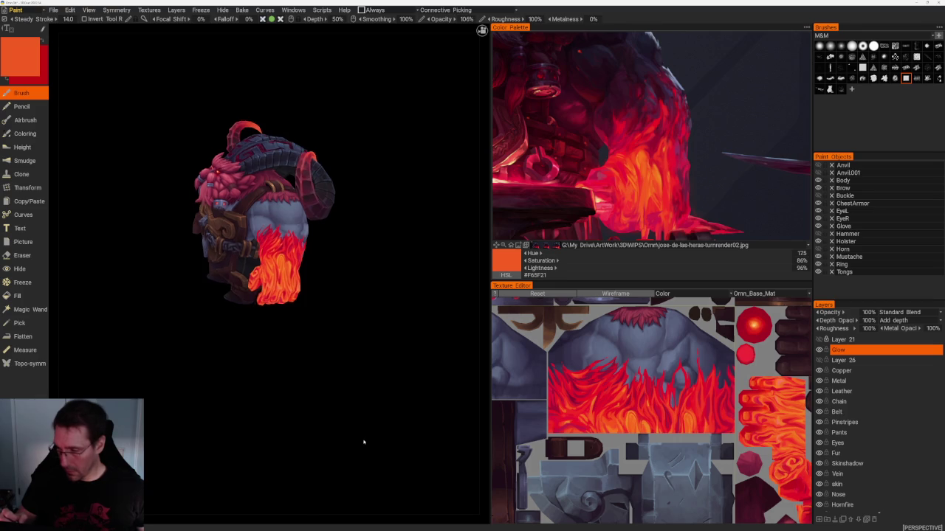
right_drag(363, 440, 421, 338)
drag(422, 338, 365, 296)
right_drag(361, 321, 373, 243)
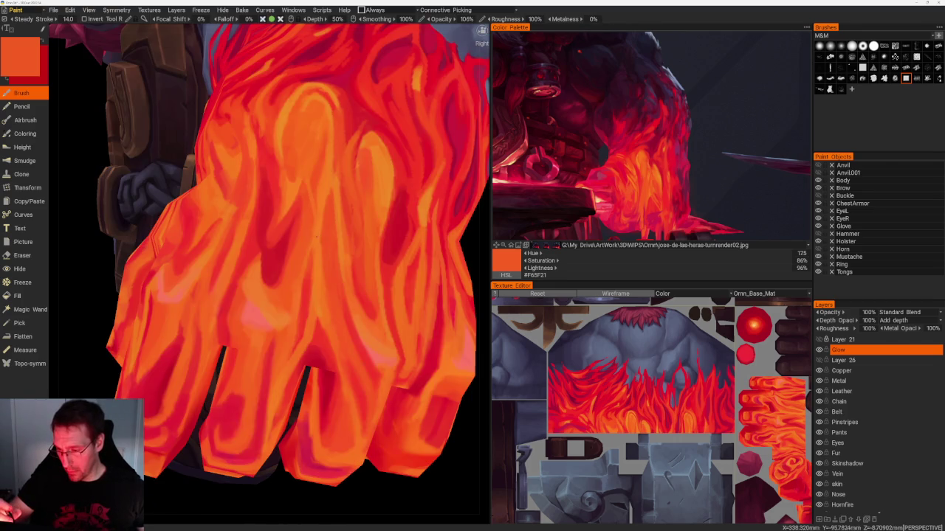
- Pick a lighter orange and turn the character slightly to check the fist
key(v)
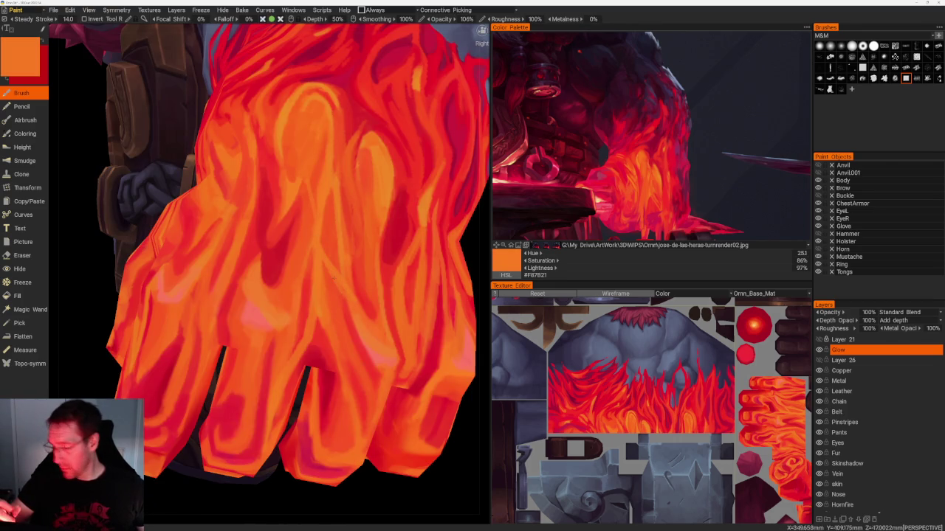
scroll(333, 288, down, 10)
mouse_move(333, 288)
mouse_down()
mouse_move(384, 293)
mouse_move(380, 320)
mouse_up()
scroll(379, 321, up, 8)
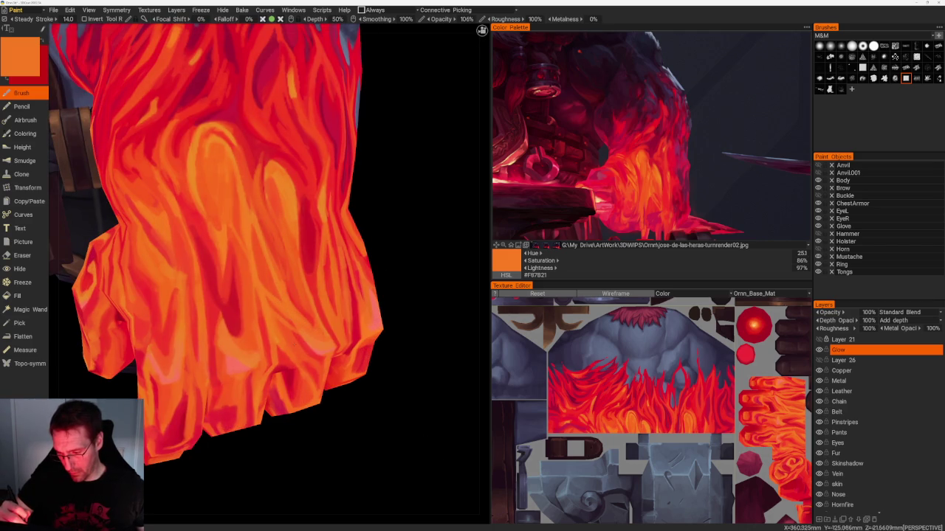
- Alternate red and orange samples over the fist's flames, ending on orange #F85F20
key(v)
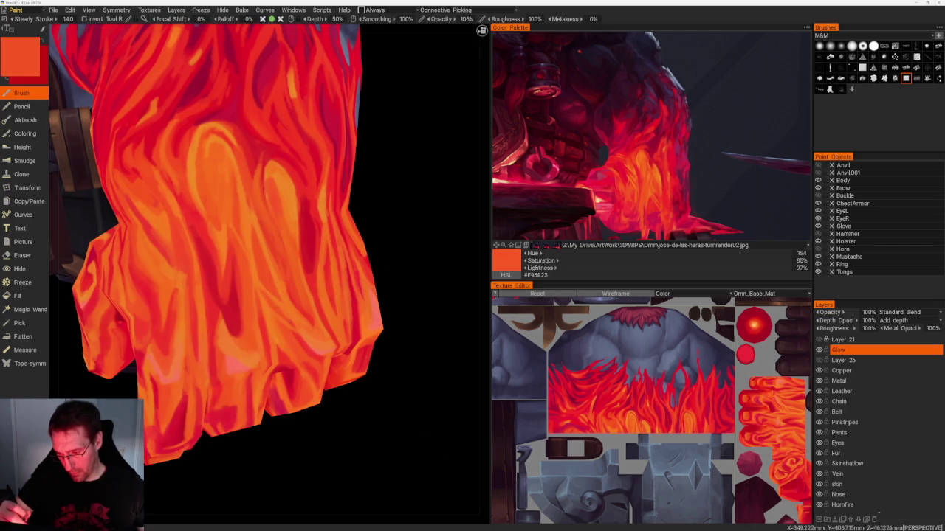
key(v)
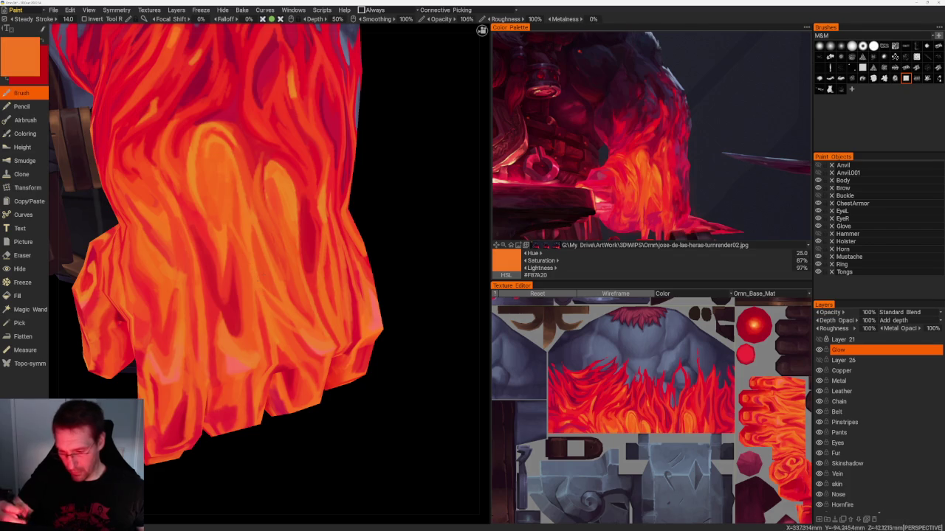
key(v)
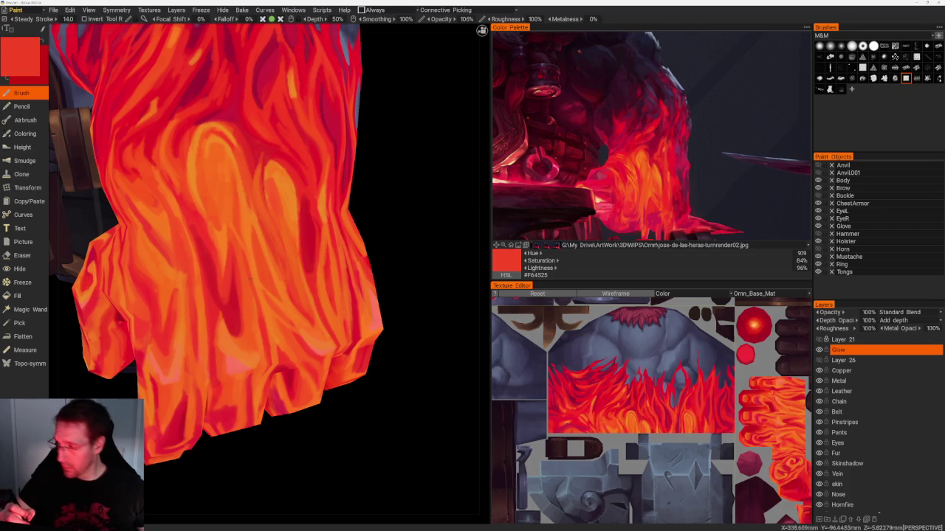
key(v)
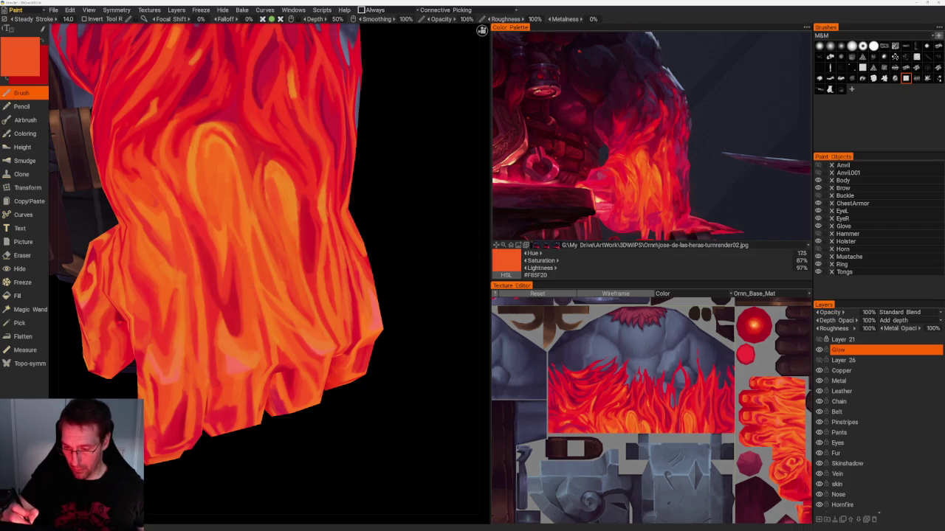
scroll(337, 433, down, 5)
scroll(342, 226, down, 5)
scroll(352, 207, up, 1)
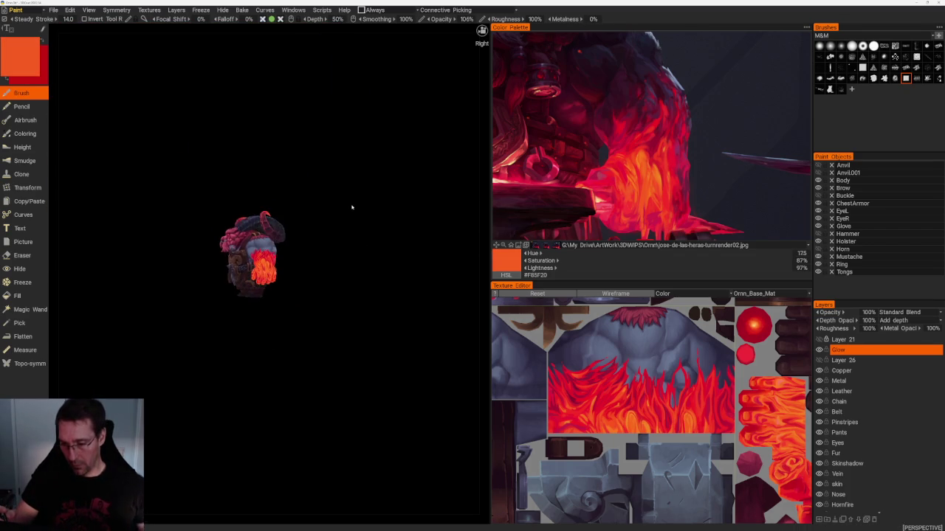
scroll(351, 213, up, 1)
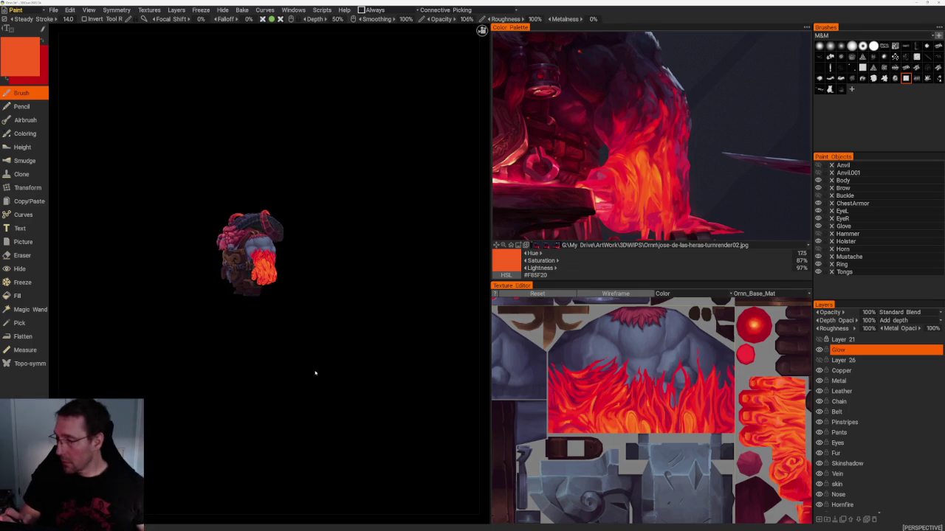
scroll(347, 391, up, 5)
scroll(377, 409, up, 3)
scroll(382, 415, up, 1)
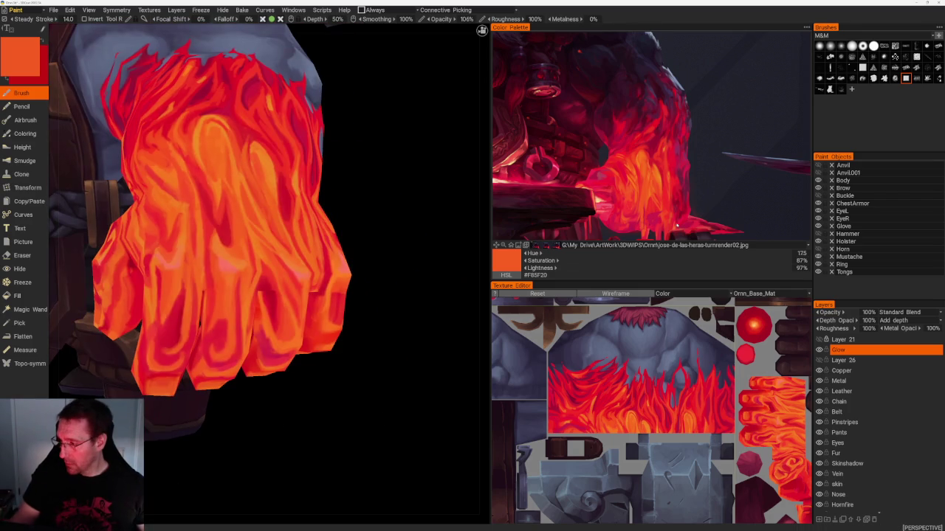
- Sample a crimson from the reference image and orbit to a side view of the hand
click(654, 218)
drag(423, 392, 413, 414)
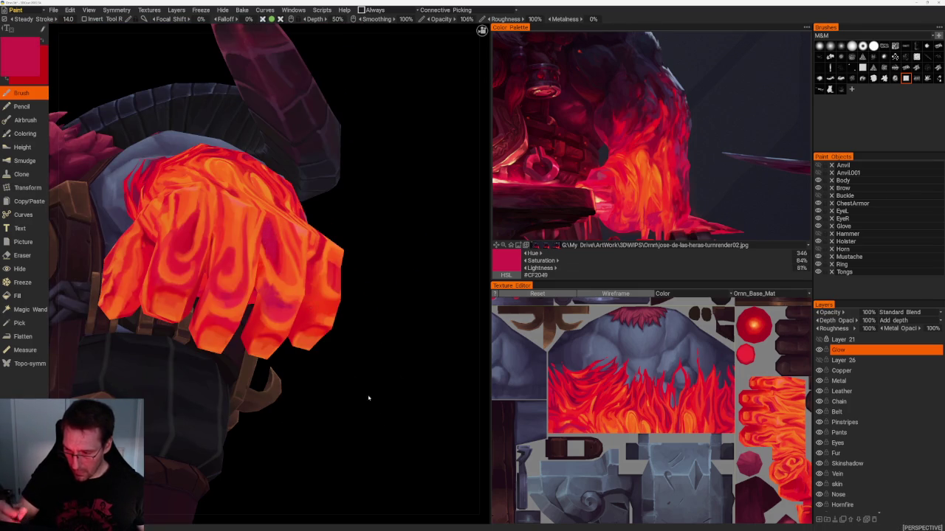
scroll(311, 222, down, 10)
drag(310, 222, 332, 276)
scroll(363, 374, up, 5)
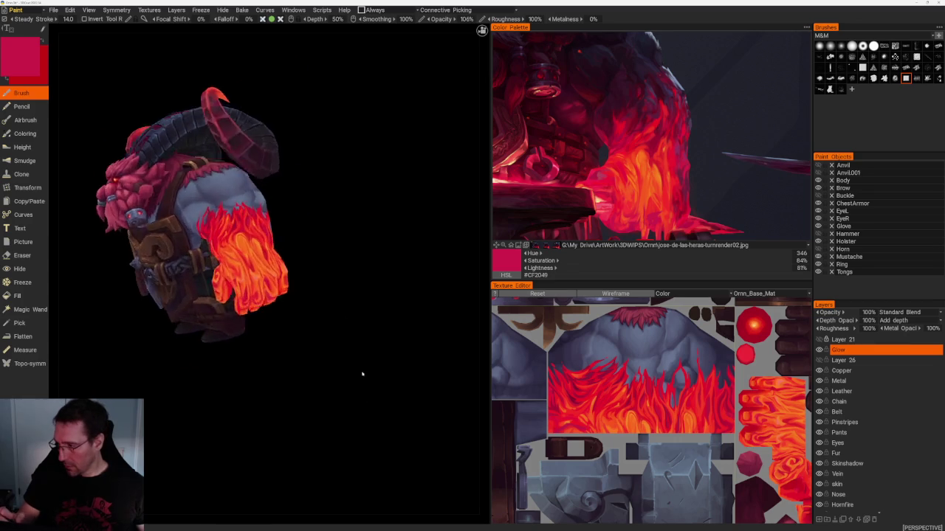
scroll(369, 413, up, 5)
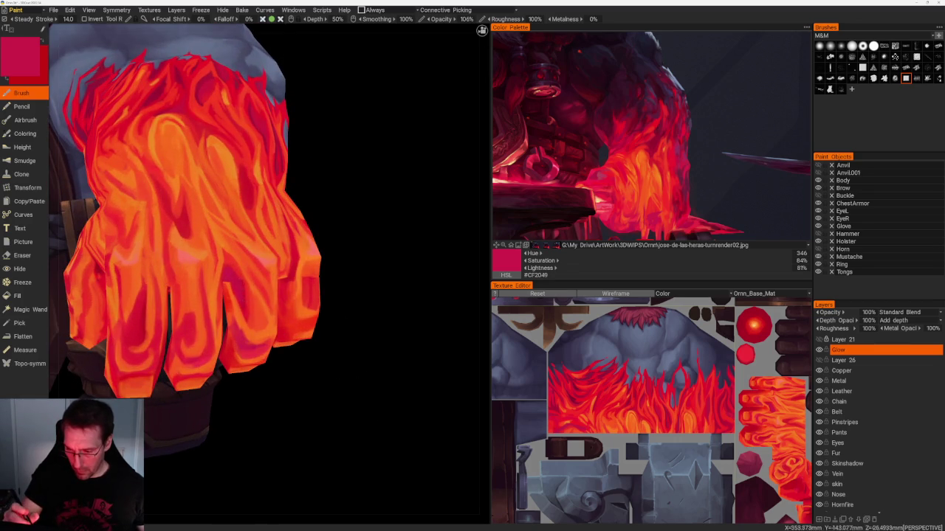
- Paint crimson accents from top-down and full views of the fist and gauntlet
mouse_move(347, 251)
mouse_down()
mouse_move(371, 262)
mouse_move(369, 244)
mouse_up()
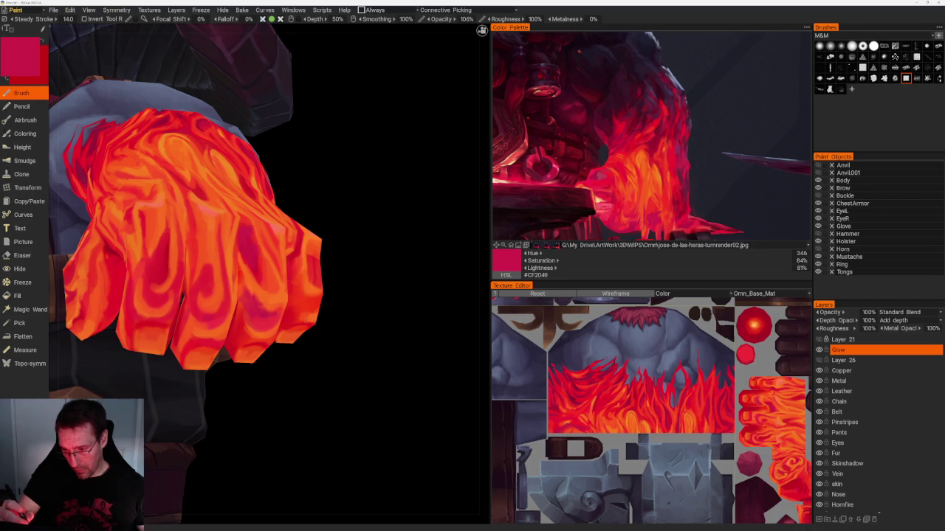
scroll(407, 359, down, 5)
drag(367, 263, 322, 274)
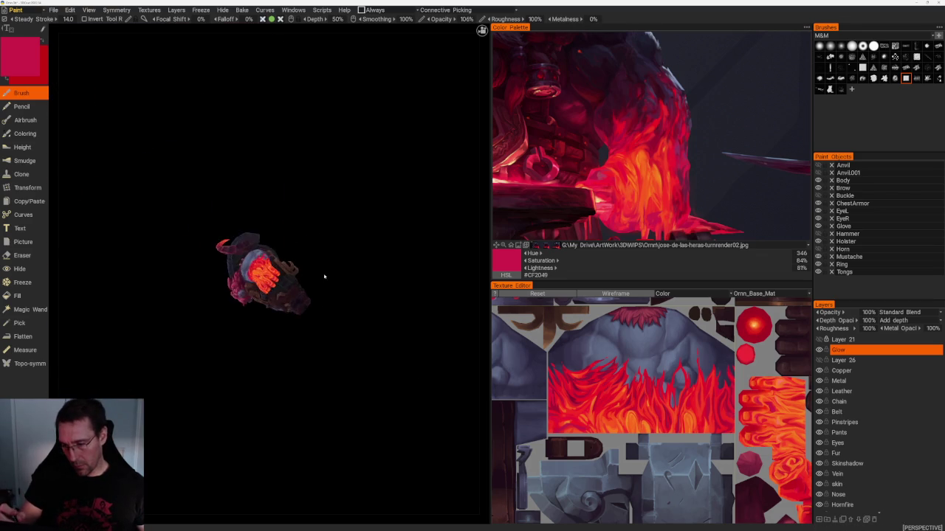
scroll(400, 363, up, 3)
drag(400, 363, 413, 236)
scroll(411, 310, up, 3)
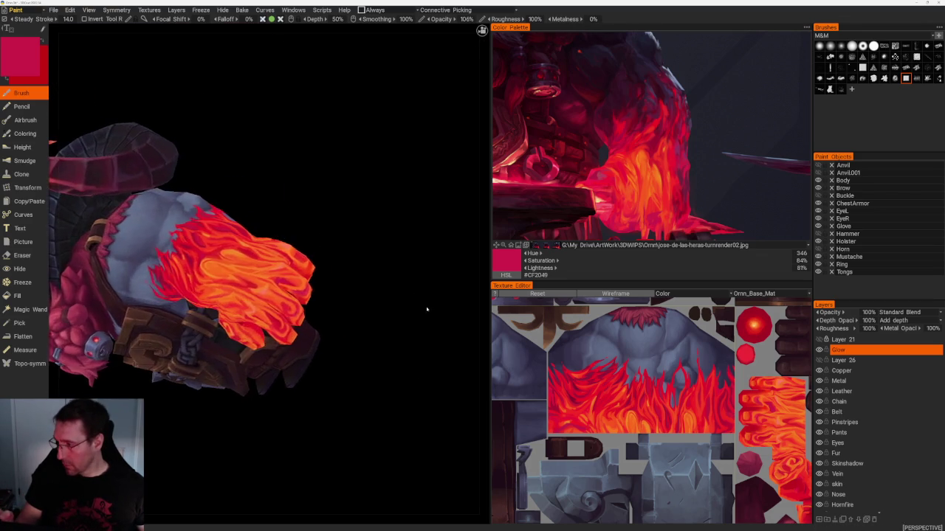
scroll(428, 312, up, 4)
- Sample a brighter red from the reference image and review the fist from a new angle
click(651, 232)
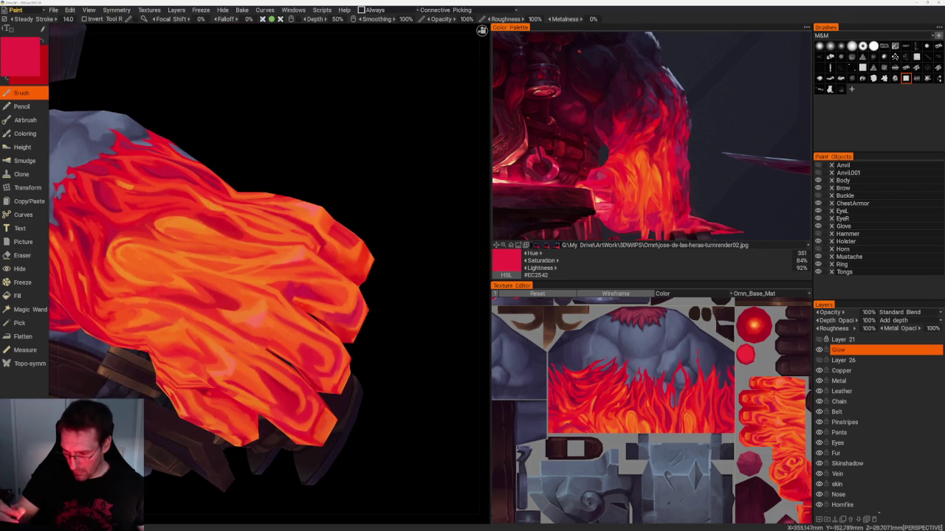
scroll(354, 320, down, 5)
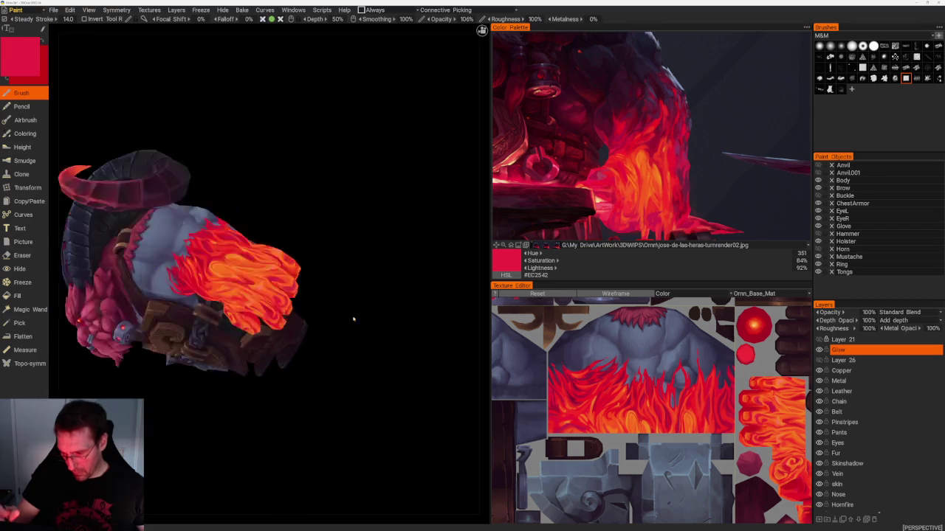
scroll(335, 196, down, 3)
drag(335, 197, 332, 344)
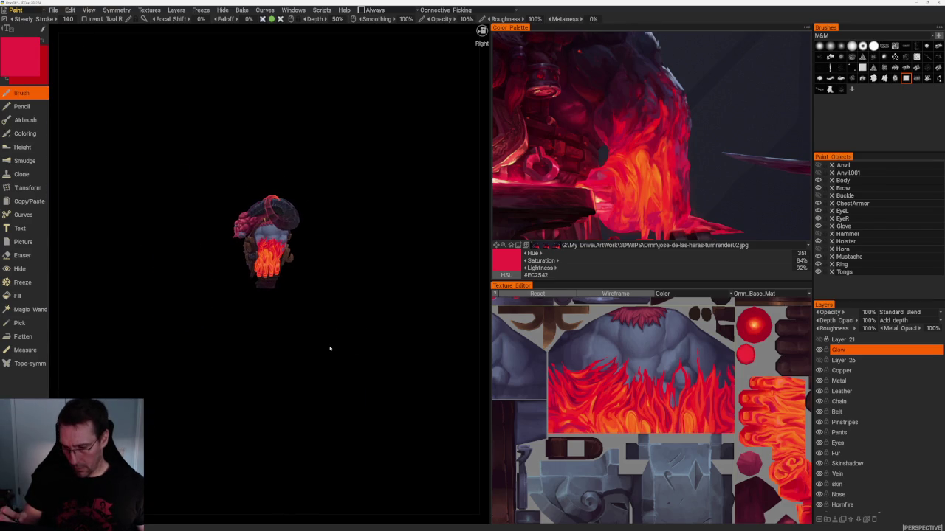
scroll(345, 341, up, 3)
scroll(418, 453, up, 1)
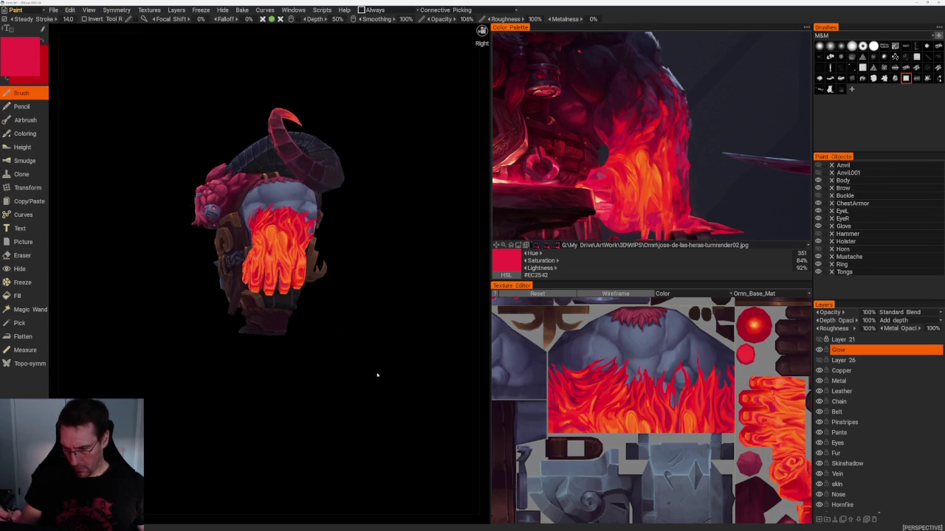
scroll(380, 376, up, 2)
scroll(407, 411, up, 3)
- Pick orange and deep red from the model, then orbit toward the flaming glove
key(v)
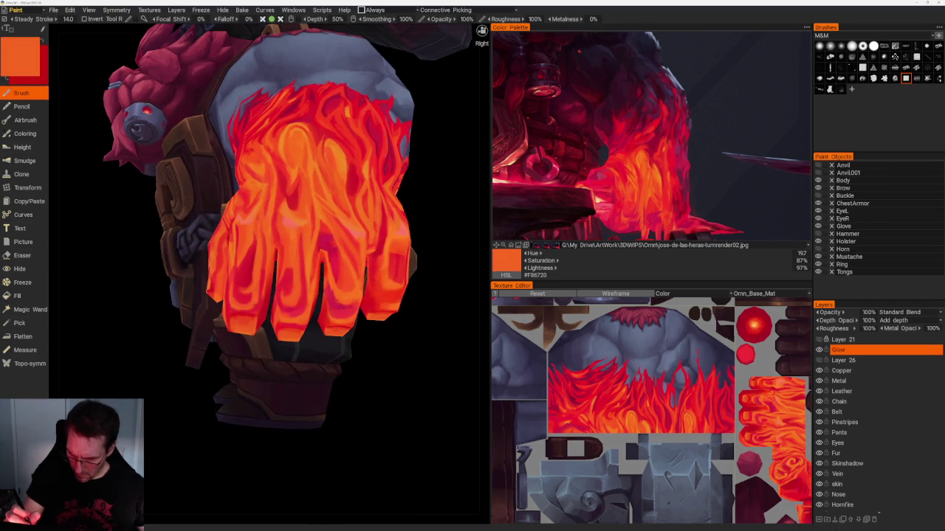
key(v)
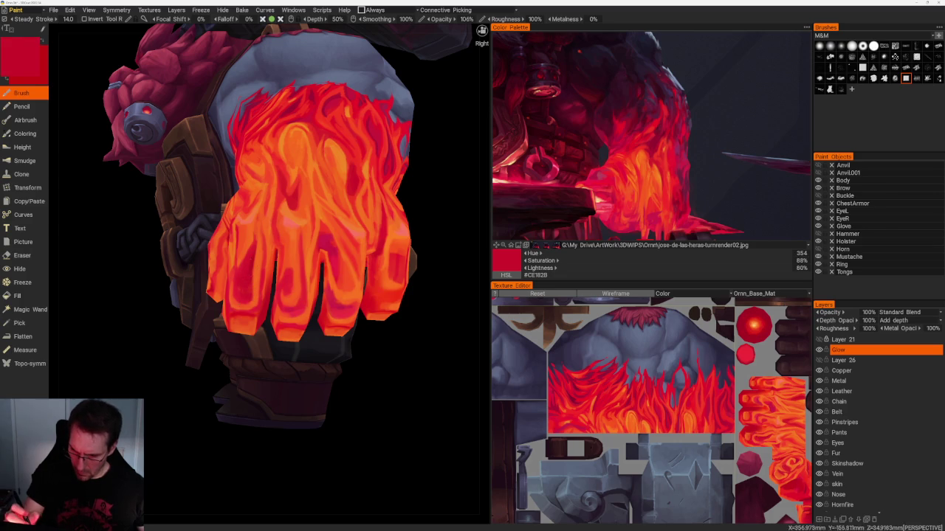
mouse_move(363, 426)
mouse_down()
mouse_move(420, 407)
mouse_move(400, 359)
mouse_move(388, 439)
mouse_up()
scroll(301, 344, down, 5)
mouse_move(301, 345)
mouse_down()
mouse_move(327, 392)
mouse_move(317, 342)
mouse_move(284, 385)
mouse_move(342, 455)
mouse_up()
scroll(350, 426, up, 2)
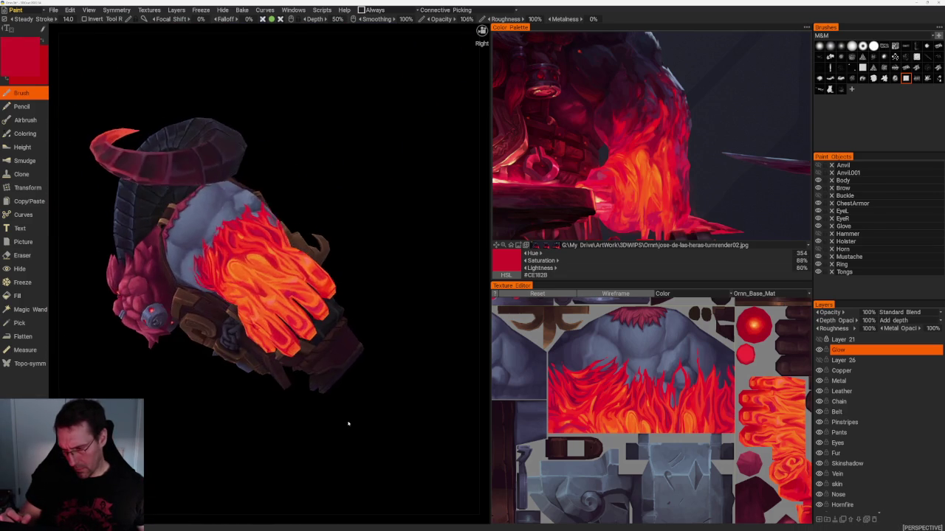
scroll(349, 428, up, 2)
scroll(350, 426, up, 2)
drag(354, 386, 413, 390)
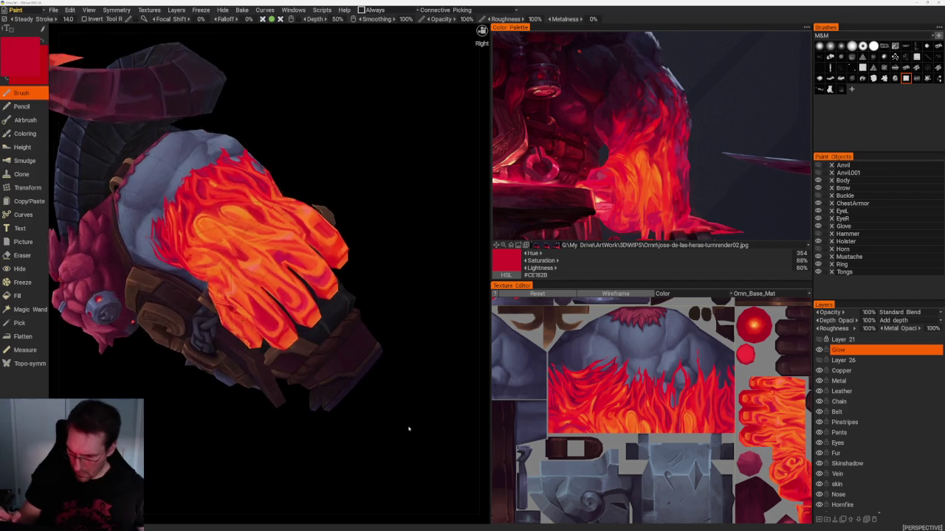
scroll(413, 390, up, 2)
scroll(413, 433, up, 2)
- Paint strokes with orange, deep red and brighter red sampled from the flames
key(v)
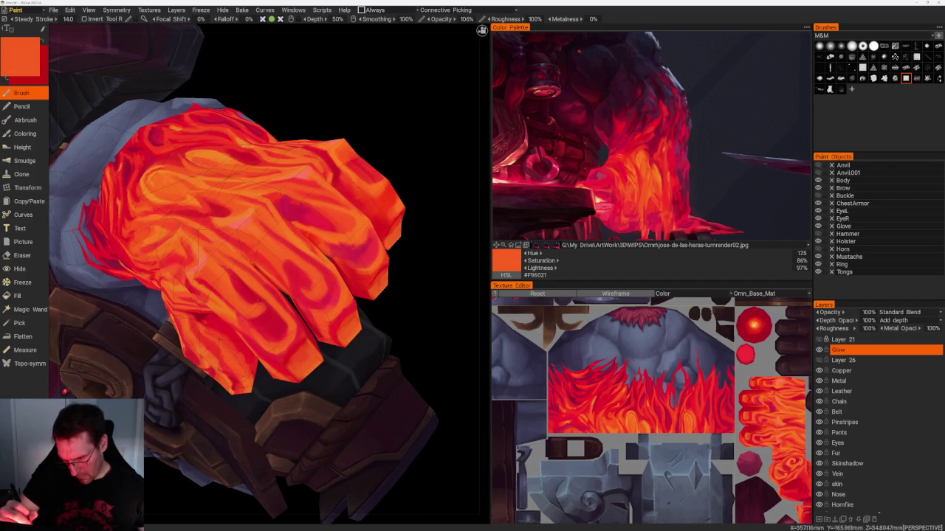
key(v)
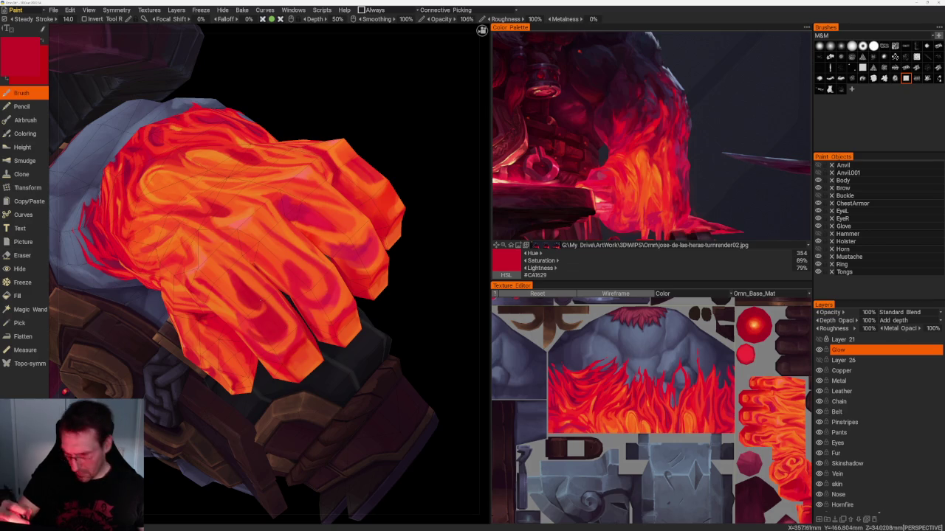
key(v)
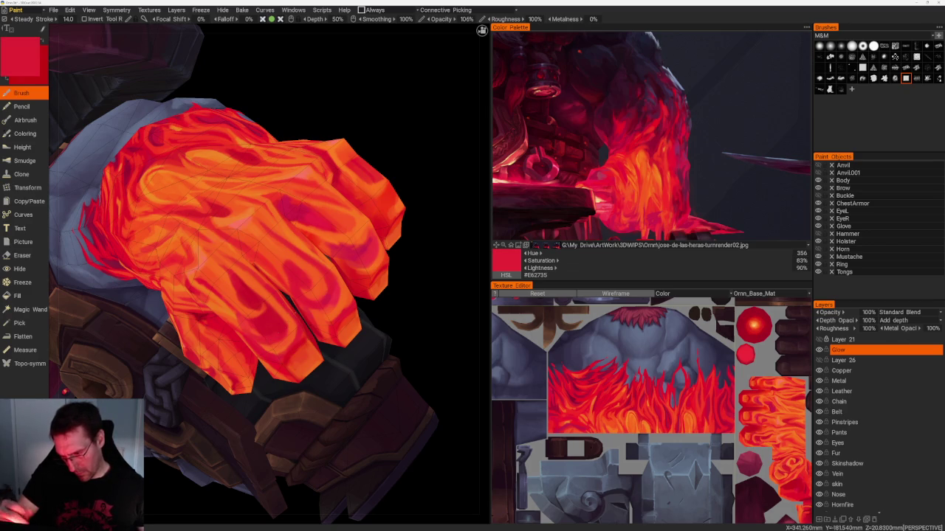
scroll(349, 226, down, 5)
mouse_move(350, 226)
mouse_down()
mouse_move(377, 257)
mouse_move(372, 279)
mouse_up()
mouse_move(335, 363)
mouse_down()
mouse_move(323, 352)
mouse_move(380, 421)
mouse_move(400, 374)
mouse_move(407, 407)
mouse_move(401, 400)
mouse_up()
scroll(405, 401, up, 3)
scroll(411, 437, up, 3)
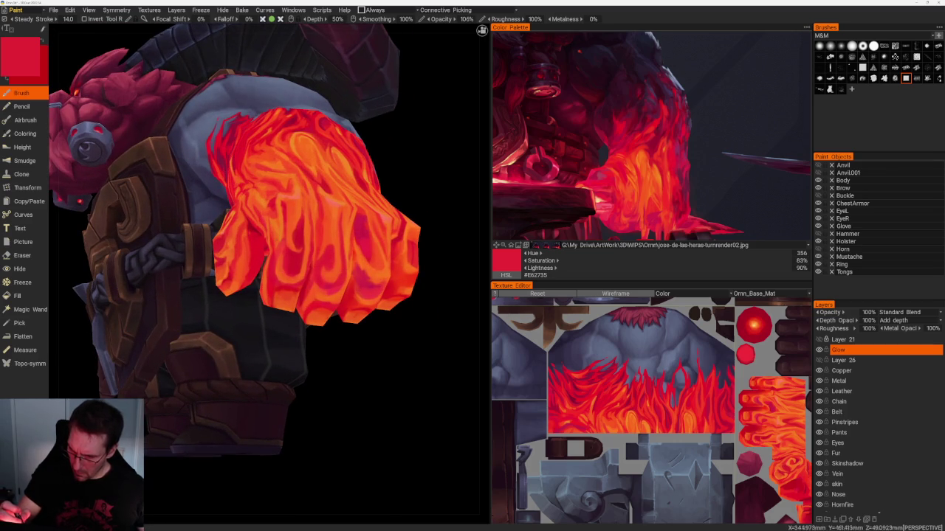
- Alternate orange and red strokes on the fist from front and side views
key(v)
drag(401, 400, 355, 398)
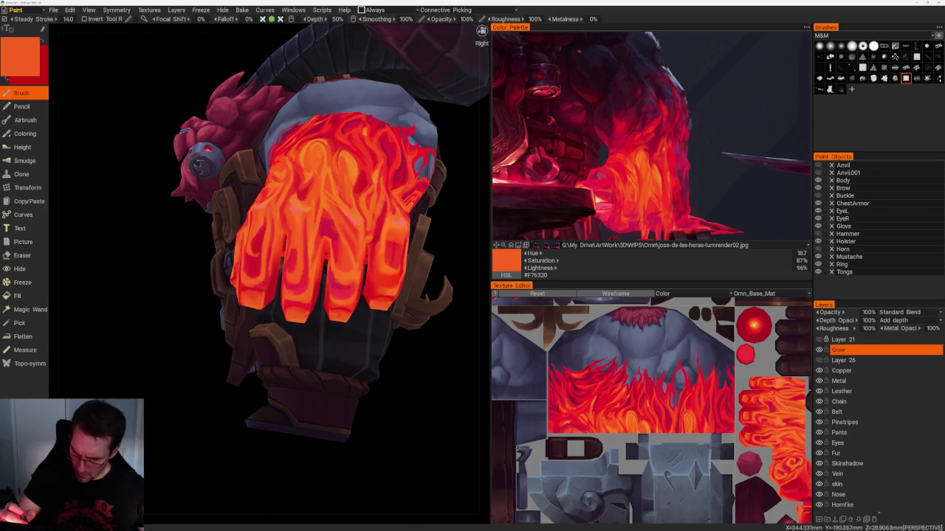
key(v)
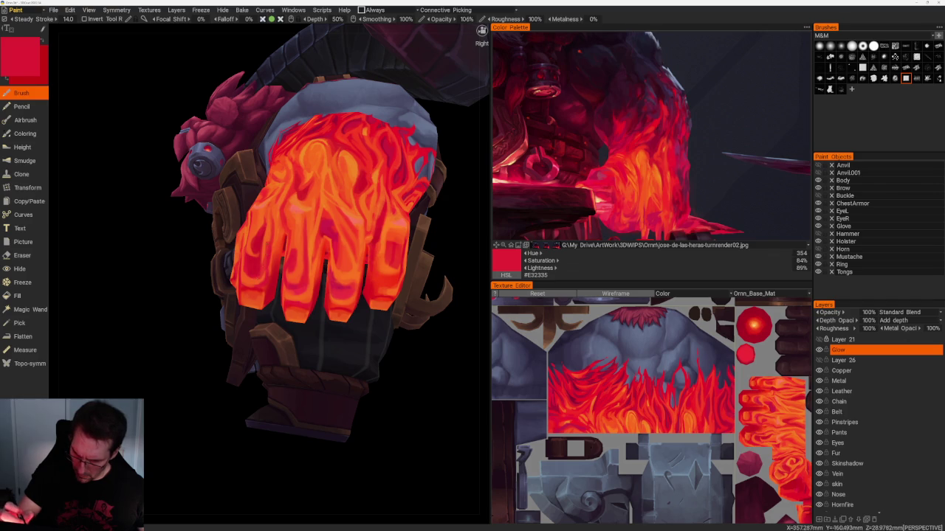
mouse_move(447, 398)
mouse_down()
mouse_move(428, 403)
mouse_move(436, 408)
mouse_up()
key(v)
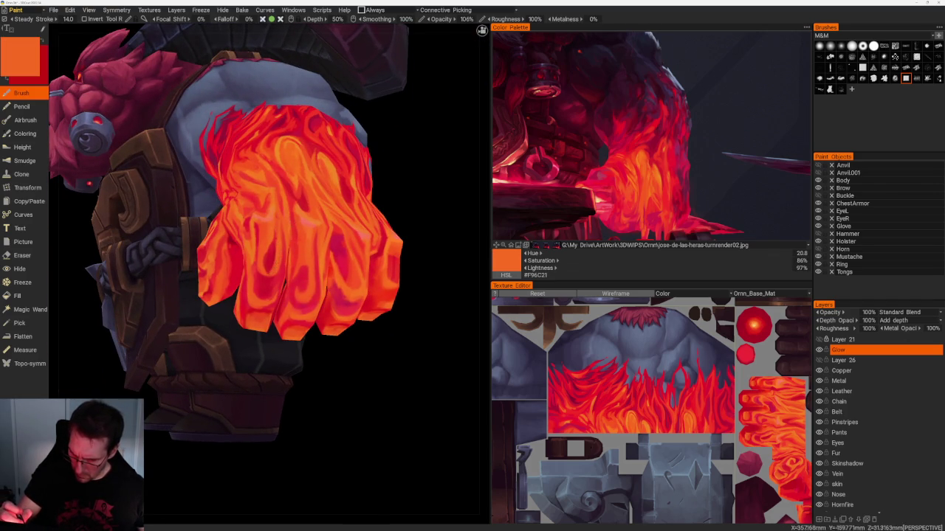
drag(351, 363, 369, 365)
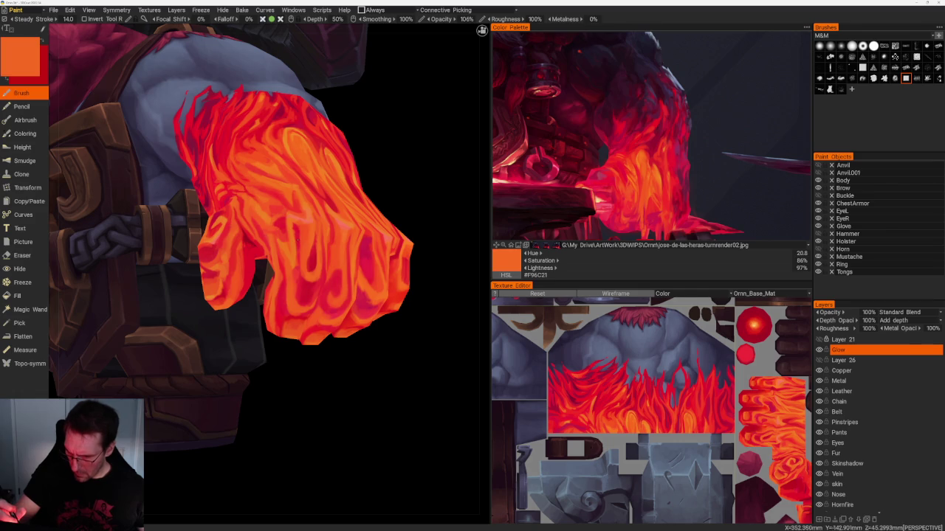
key(v)
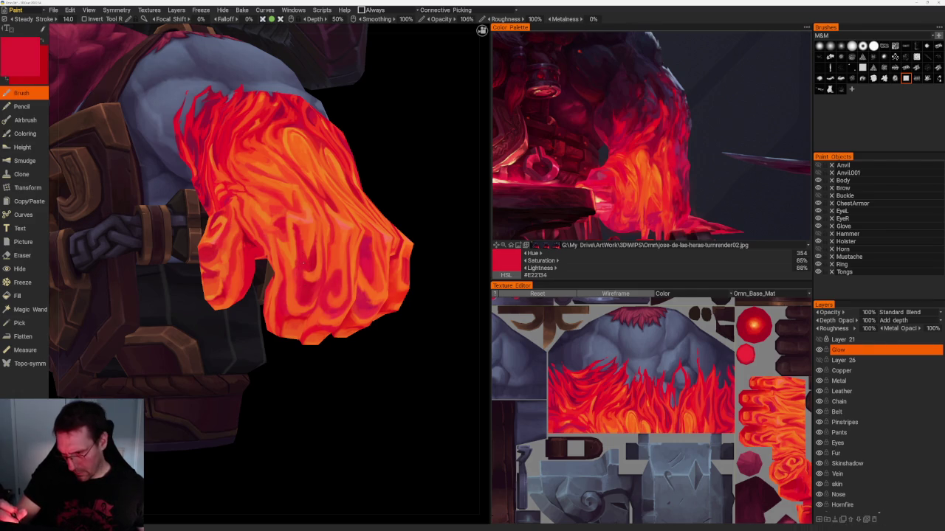
shift+drag(366, 376, 383, 372)
key(v)
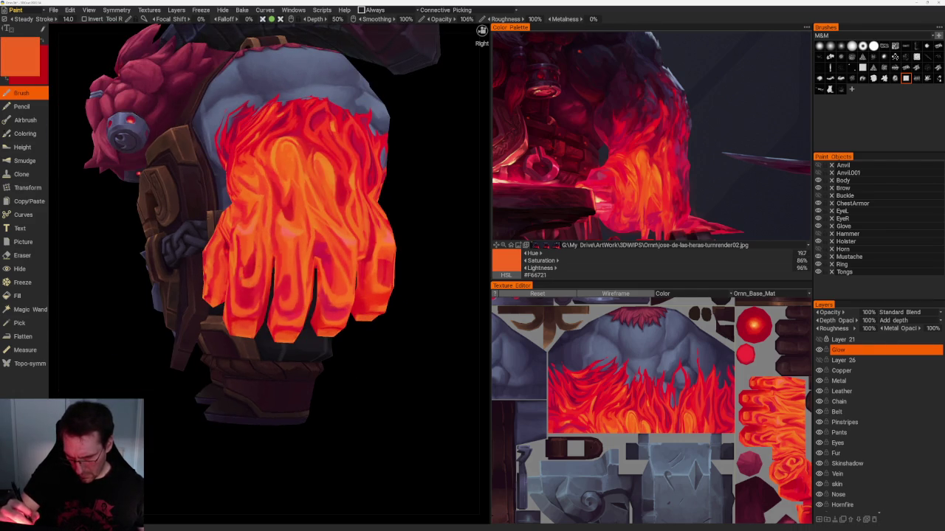
- Sample a red tone for the arm's flames, then return to orange
scroll(349, 348, down, 5)
scroll(358, 200, down, 3)
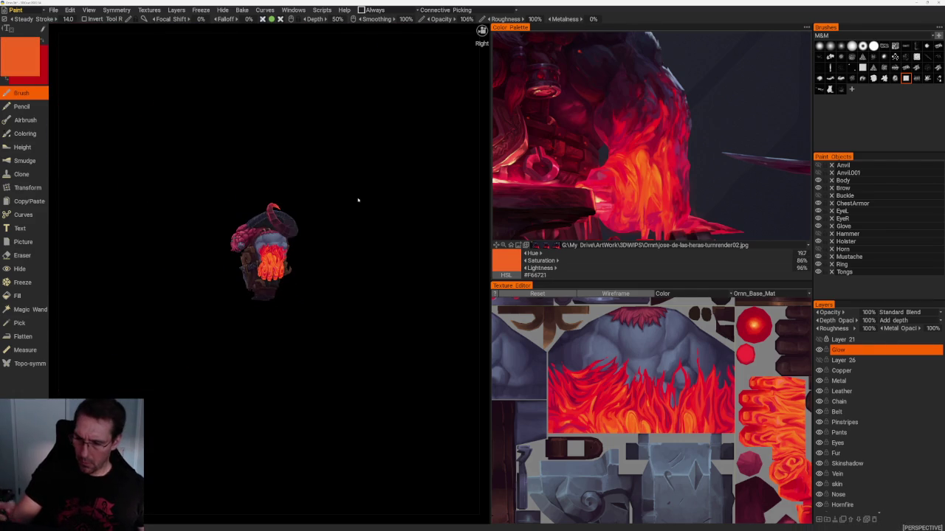
mouse_move(346, 210)
mouse_down()
mouse_move(373, 293)
mouse_move(322, 228)
mouse_move(356, 282)
mouse_up()
scroll(357, 282, up, 2)
scroll(401, 348, up, 3)
scroll(432, 380, up, 2)
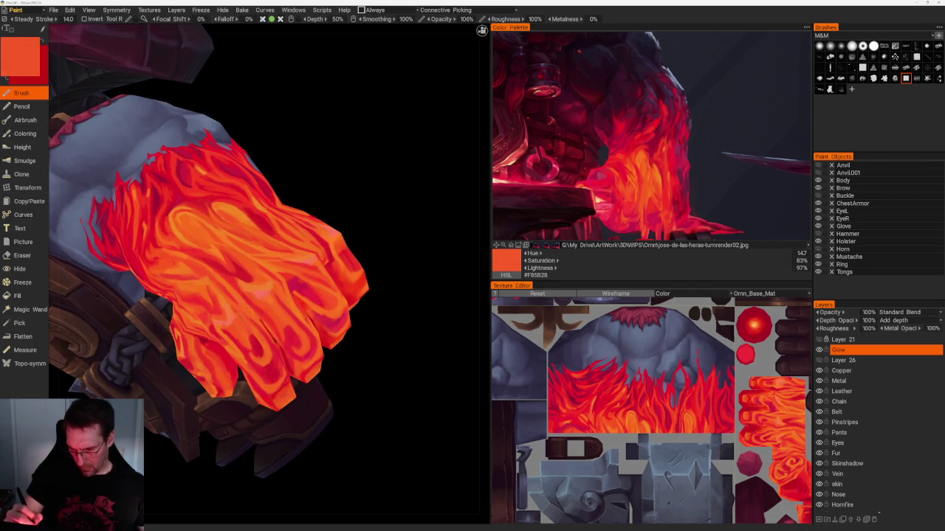
click(632, 201)
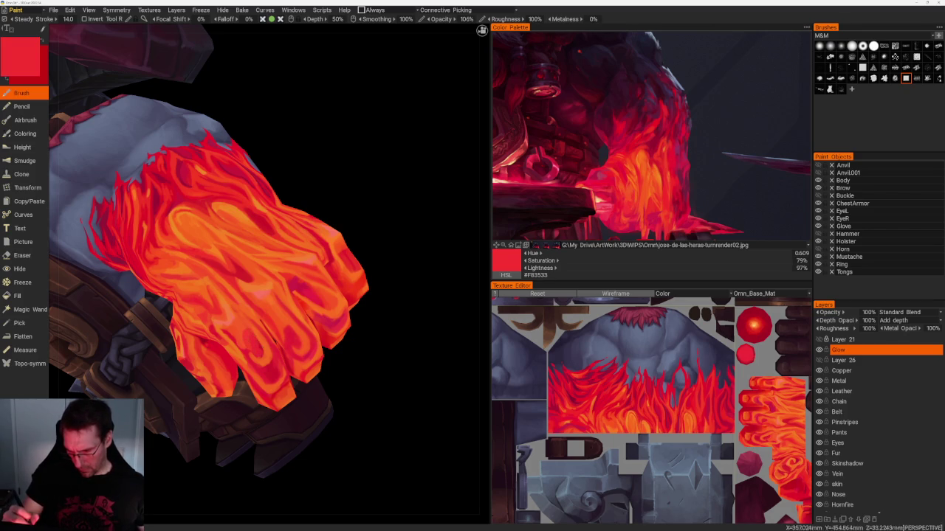
drag(420, 392, 443, 410)
key(v)
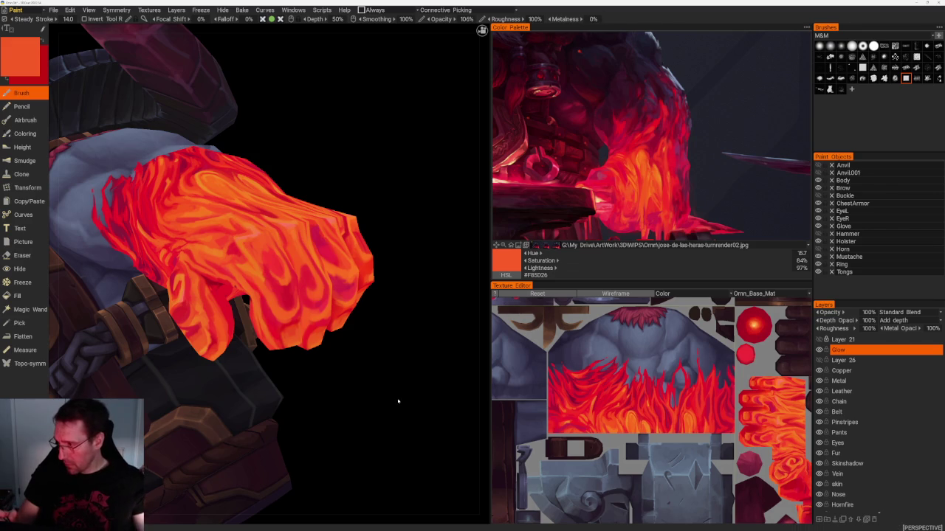
- Sample another red flame colour from a side view, then switch back to orange
drag(395, 369, 413, 380)
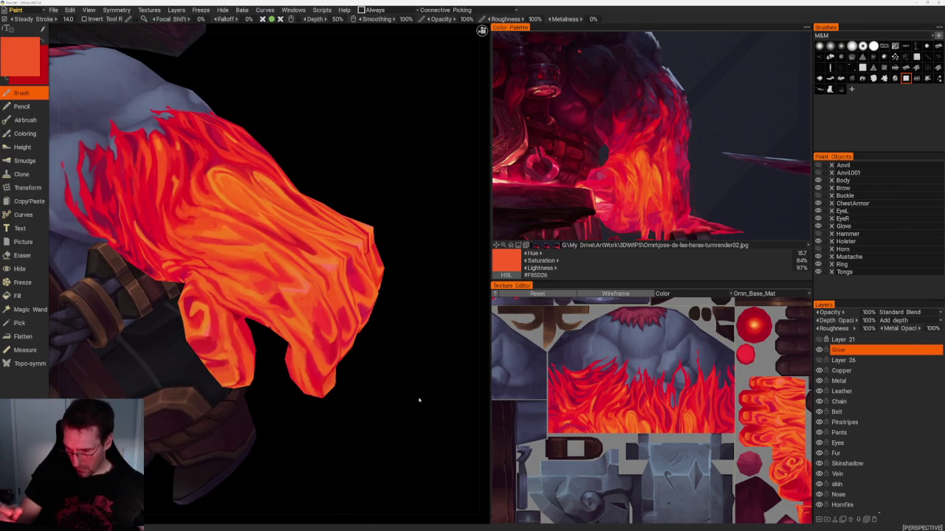
scroll(327, 246, down, 5)
drag(327, 246, 329, 250)
scroll(385, 376, up, 3)
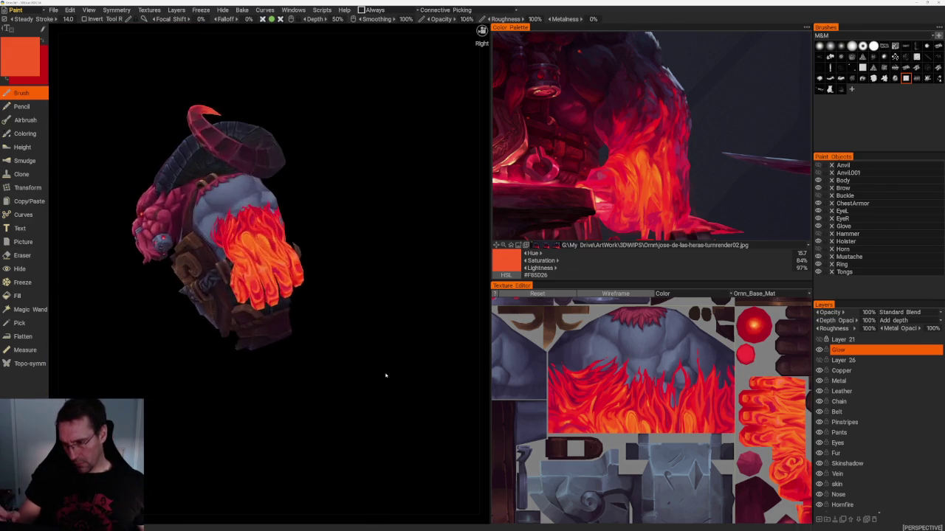
scroll(385, 375, up, 3)
scroll(388, 401, up, 3)
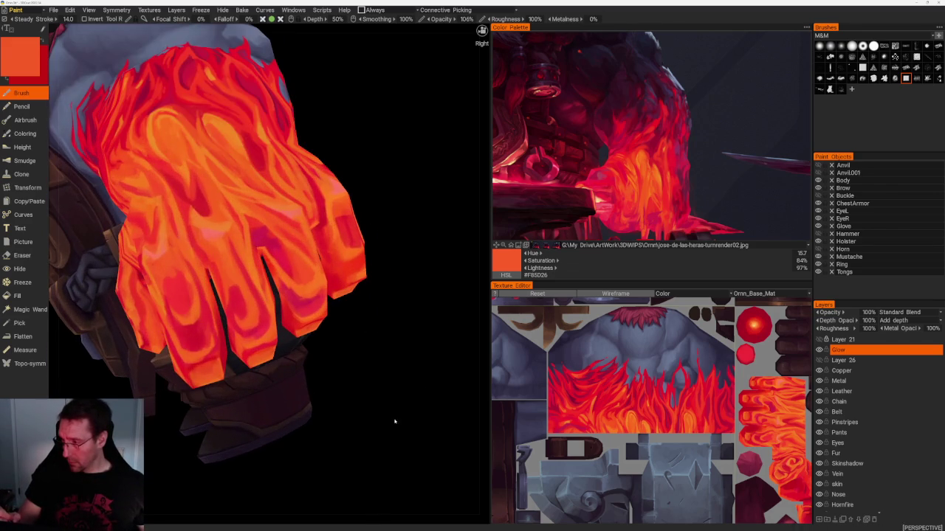
click(633, 205)
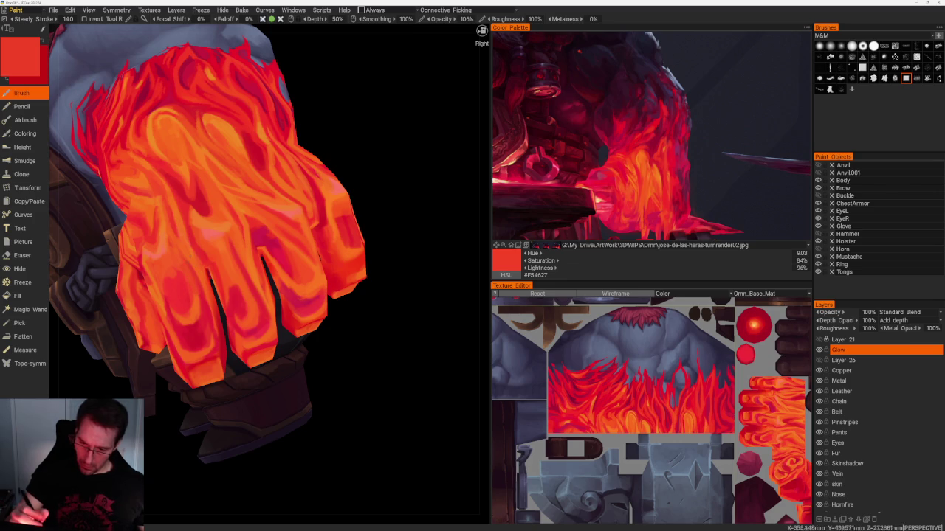
key(v)
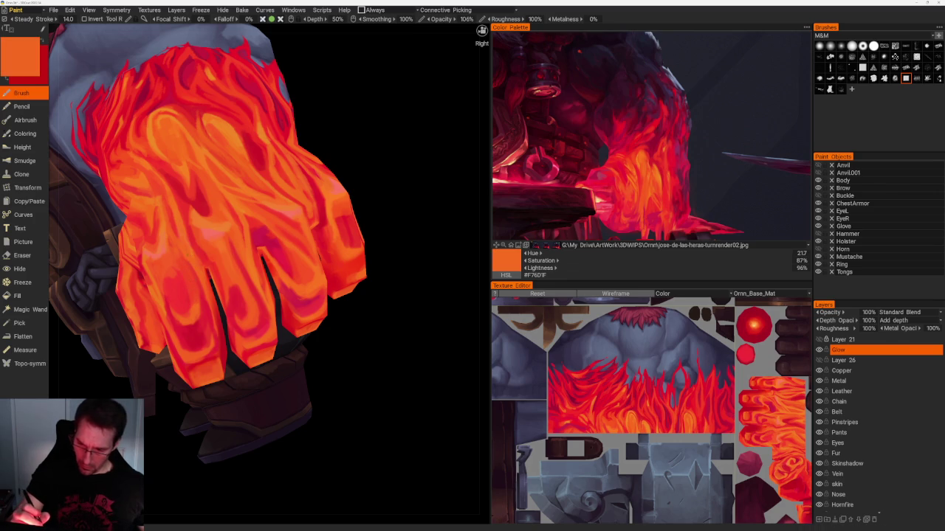
- Paint red, lighter red and orange-red #F7511D strokes on the glove's other side
drag(356, 381, 295, 377)
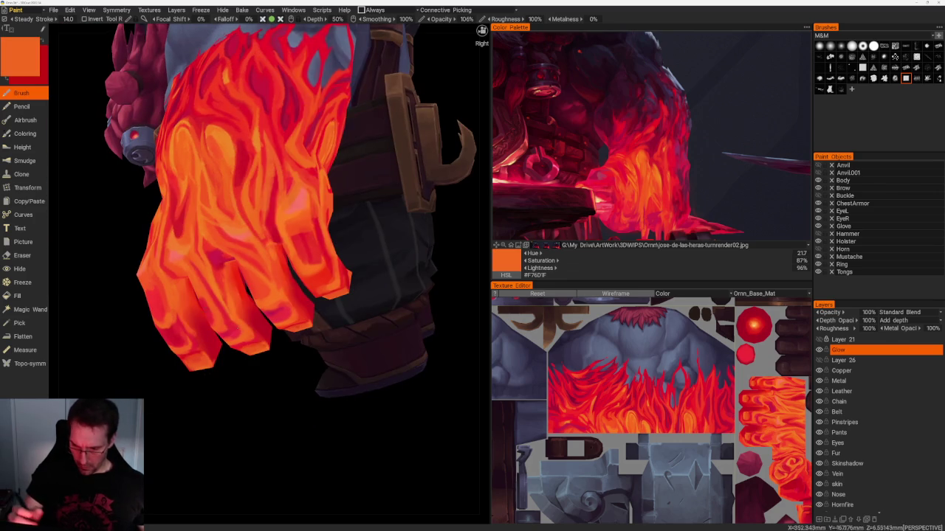
key(v)
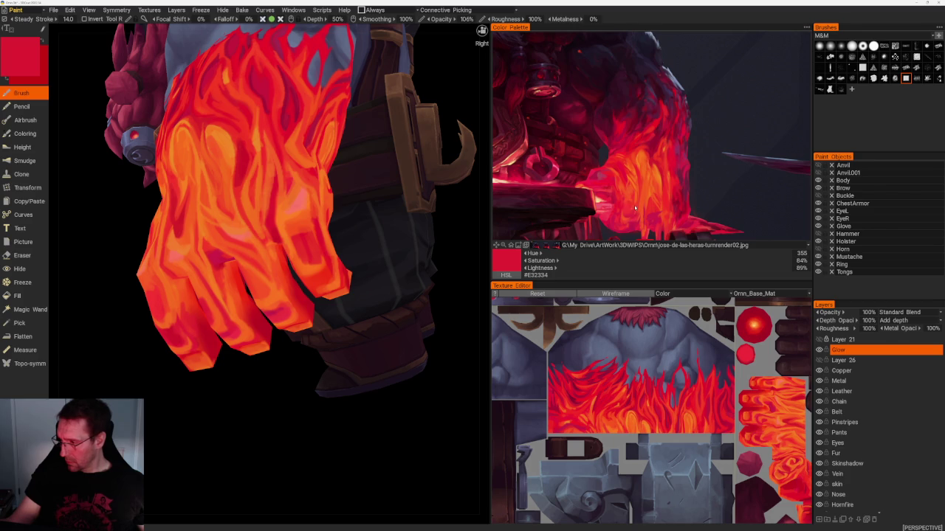
key(v)
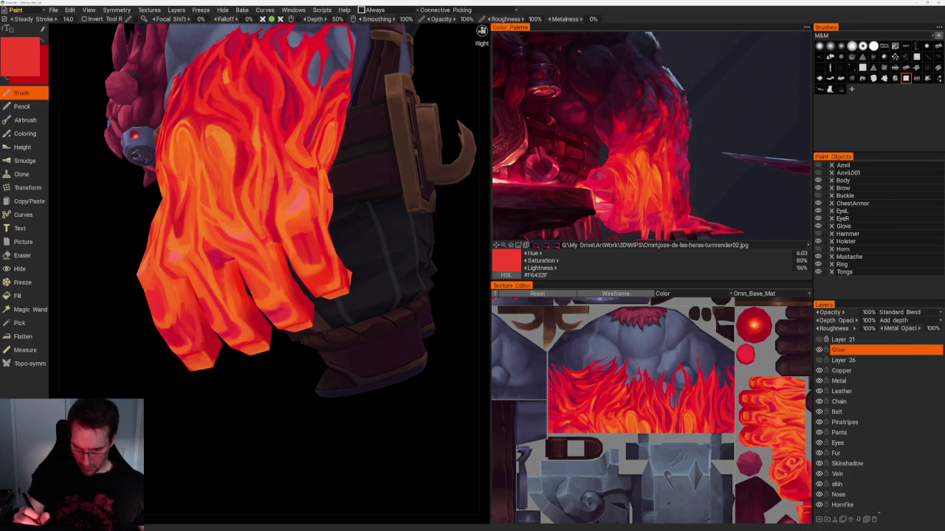
key(v)
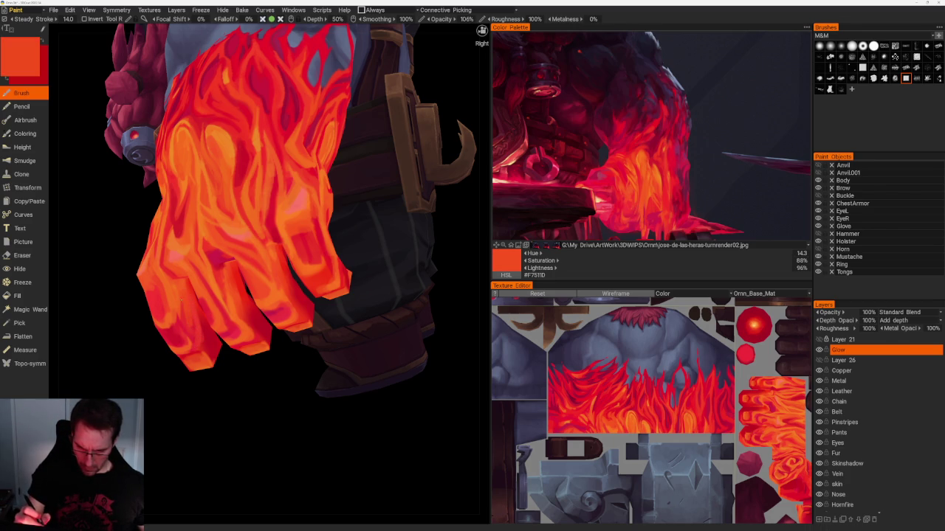
drag(259, 402, 333, 398)
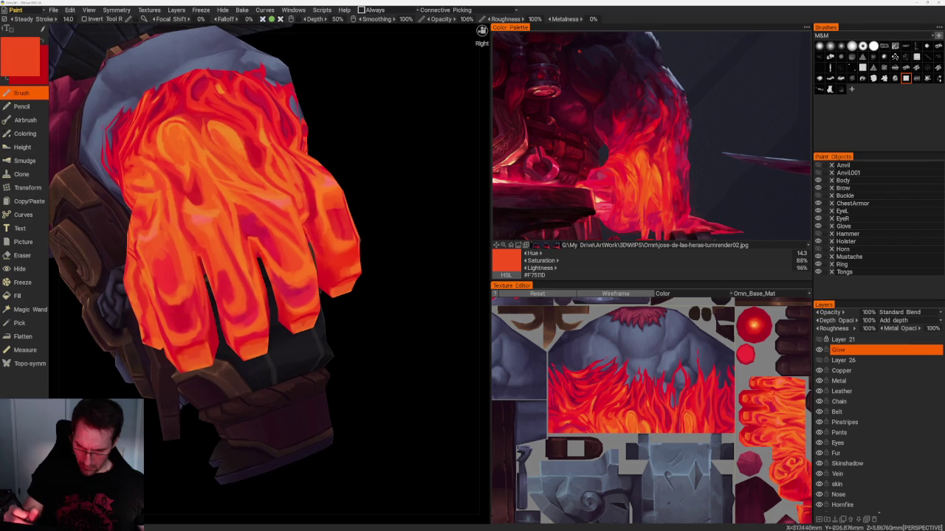
- Alternate dark red, brighter red and orange strokes, then pull back to see the whole model
key(v)
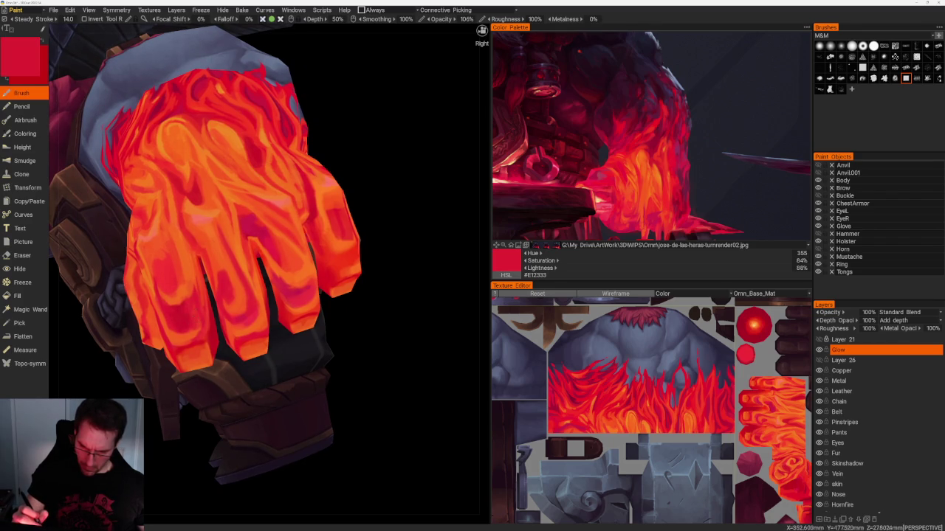
key(v)
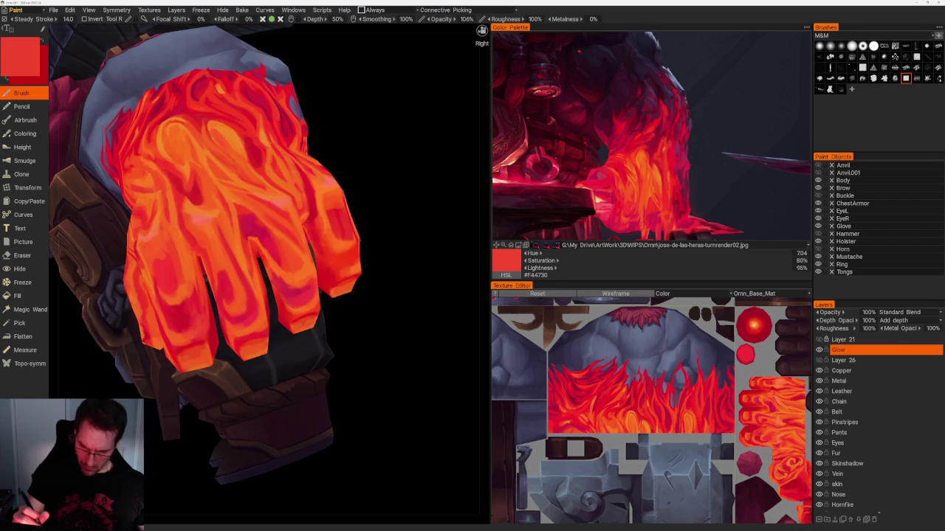
key(v)
mouse_move(342, 384)
right_down()
mouse_move(341, 262)
mouse_move(399, 310)
mouse_move(392, 354)
right_up()
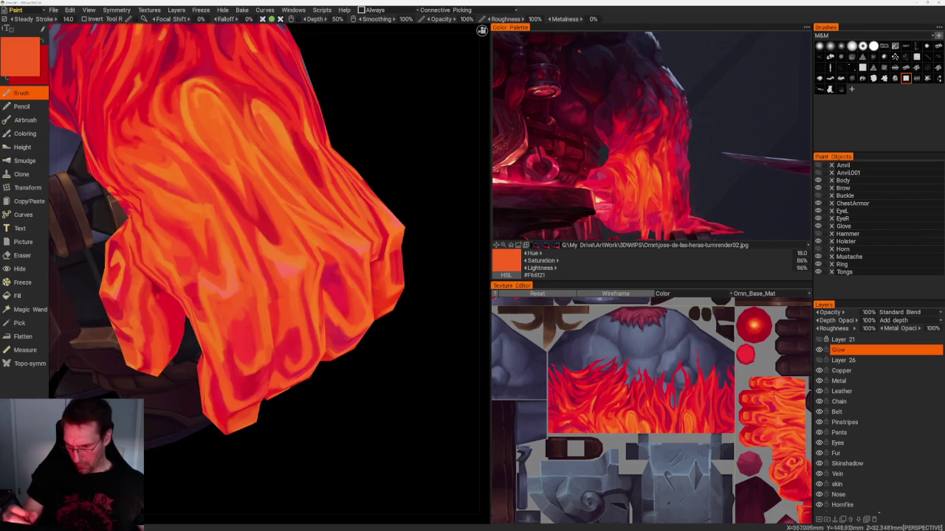
key(v)
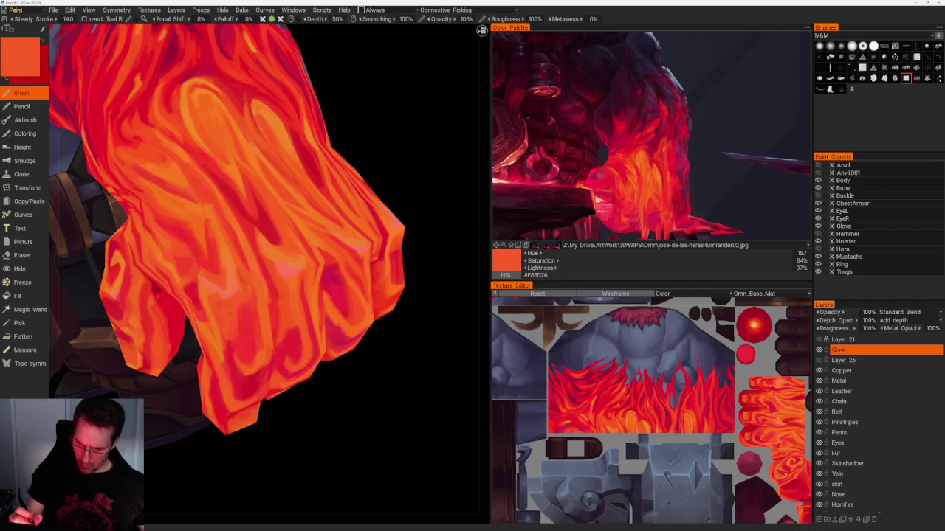
right_drag(392, 354, 280, 297)
mouse_move(281, 297)
mouse_down()
mouse_move(381, 310)
mouse_move(330, 345)
mouse_move(352, 363)
mouse_move(350, 347)
mouse_move(367, 388)
mouse_move(382, 359)
mouse_move(308, 360)
mouse_move(344, 361)
mouse_move(248, 381)
mouse_move(265, 405)
mouse_move(300, 411)
mouse_move(257, 392)
mouse_up()
- Return to the glove and add red, orange-red and orange strokes, ending on crimson #E2192D
scroll(313, 446, up, 5)
mouse_move(312, 446)
mouse_down()
mouse_move(340, 420)
mouse_move(329, 435)
mouse_move(337, 436)
mouse_up()
scroll(265, 449, up, 5)
scroll(265, 449, down, 5)
drag(236, 433, 317, 420)
scroll(281, 428, up, 4)
key(v)
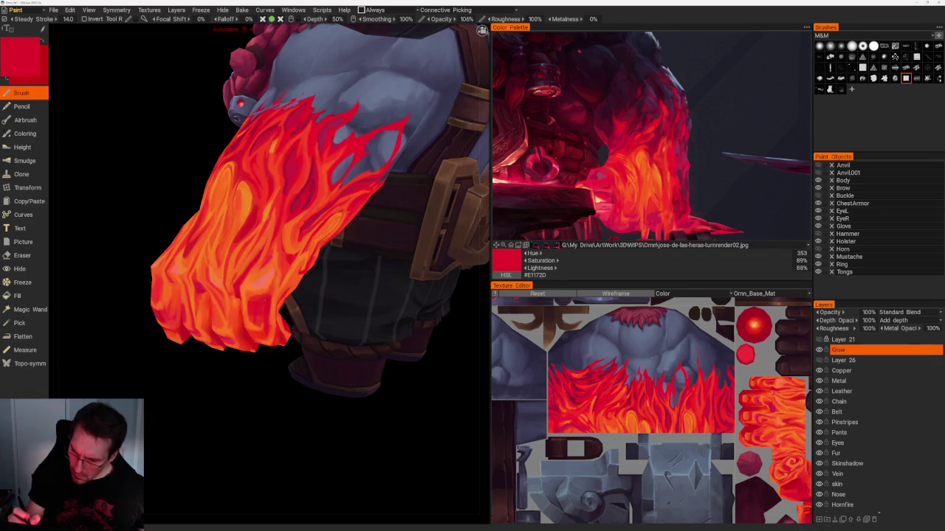
key(v)
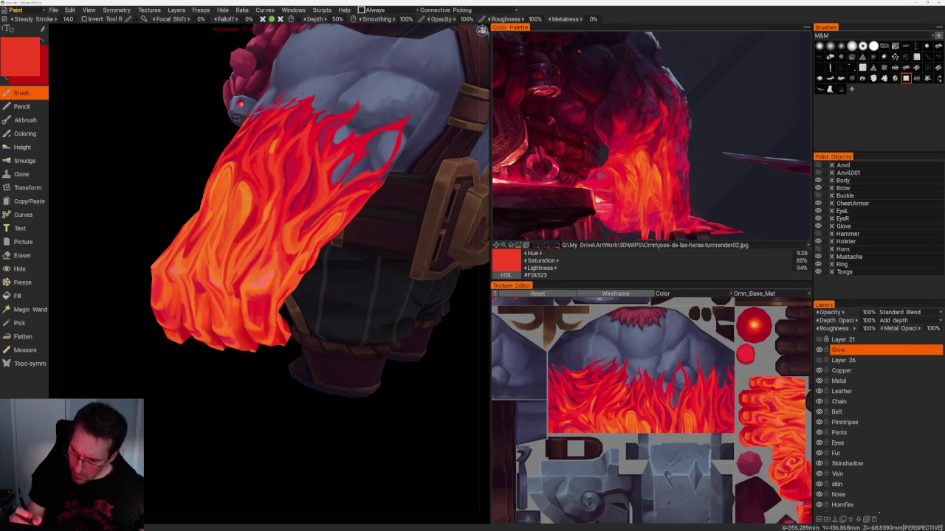
key(v)
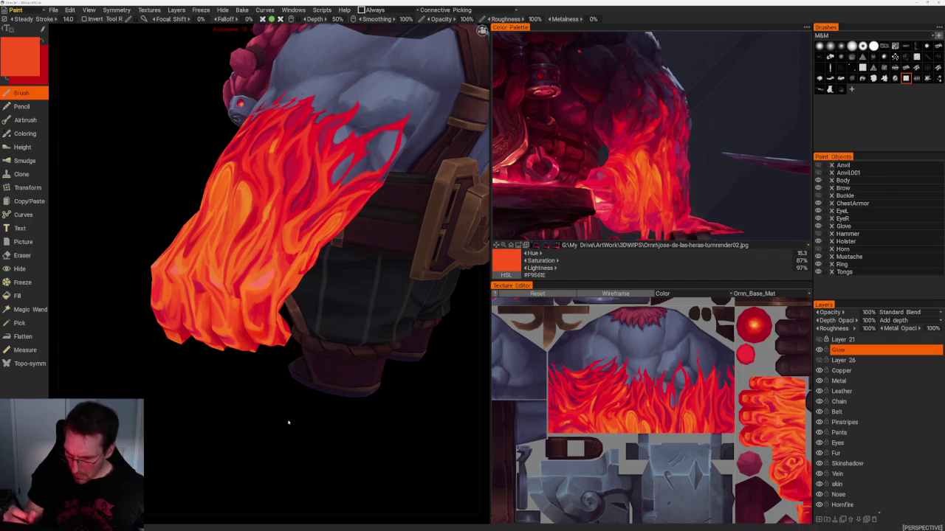
drag(288, 422, 325, 414)
key(v)
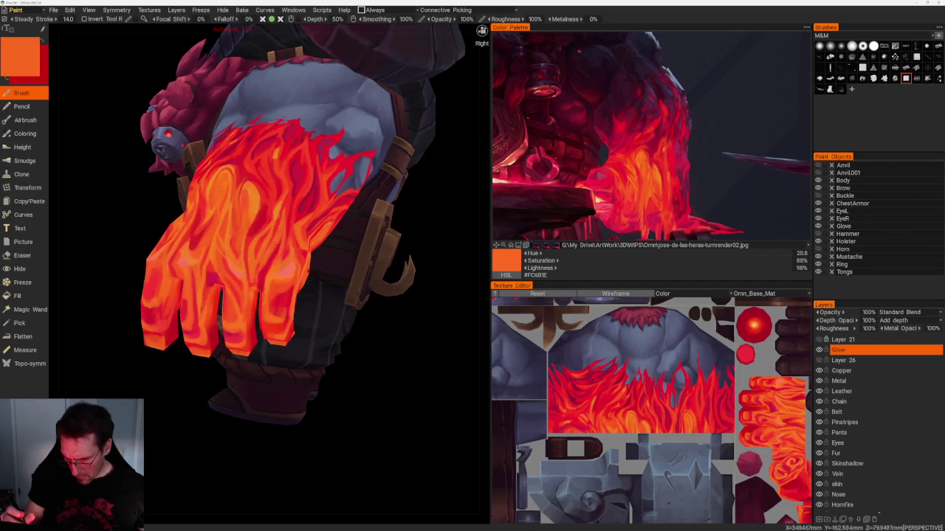
key(v)
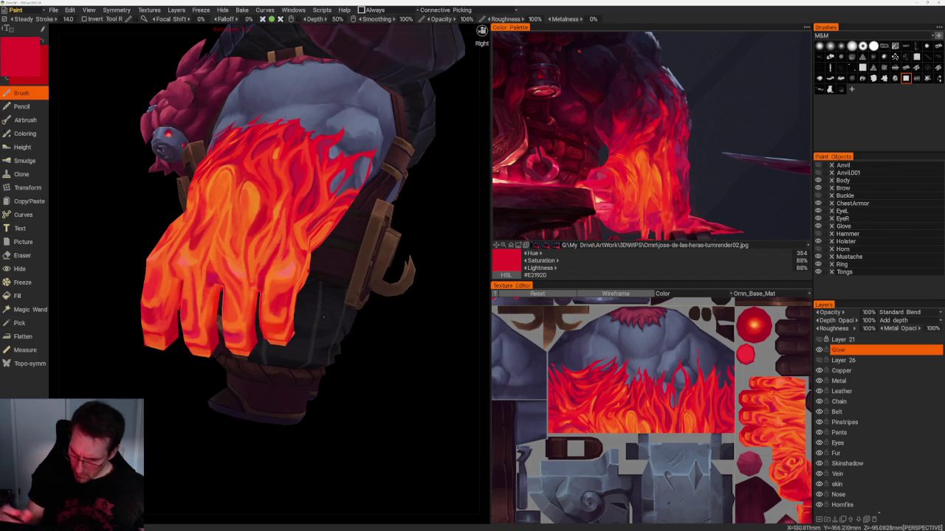
- Orbit to a front view and review the full-body character
drag(322, 318, 369, 347)
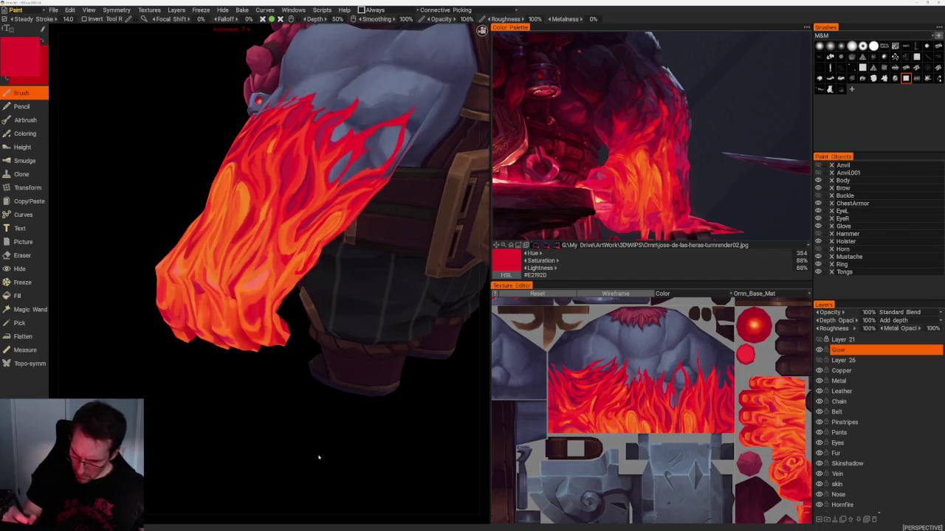
scroll(295, 436, down, 5)
mouse_move(270, 415)
mouse_down()
mouse_move(362, 415)
mouse_move(374, 431)
mouse_move(364, 428)
mouse_up()
scroll(274, 369, down, 5)
mouse_move(274, 369)
mouse_down()
mouse_move(317, 381)
mouse_move(318, 400)
mouse_move(369, 432)
mouse_up()
scroll(369, 433, up, 2)
scroll(369, 432, up, 2)
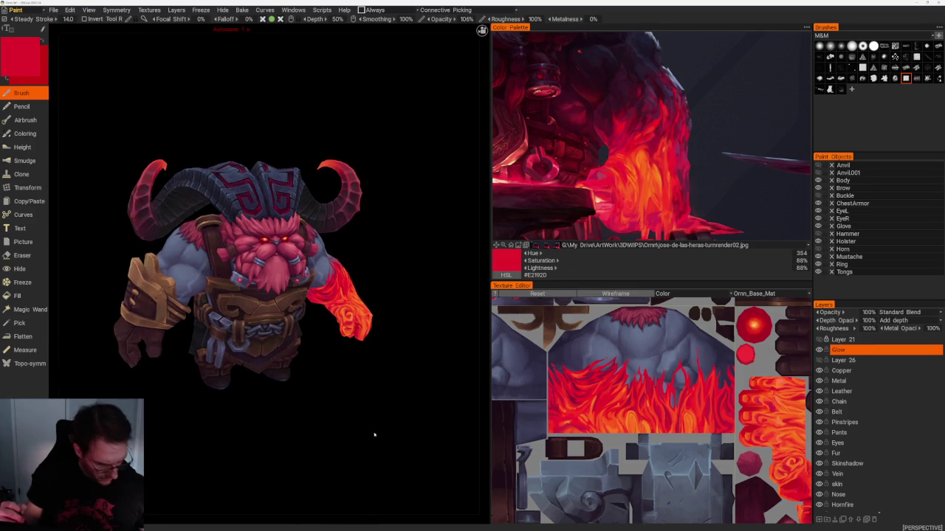
- Pick a lighter orange-red and orbit around the whole character
scroll(403, 330, up, 5)
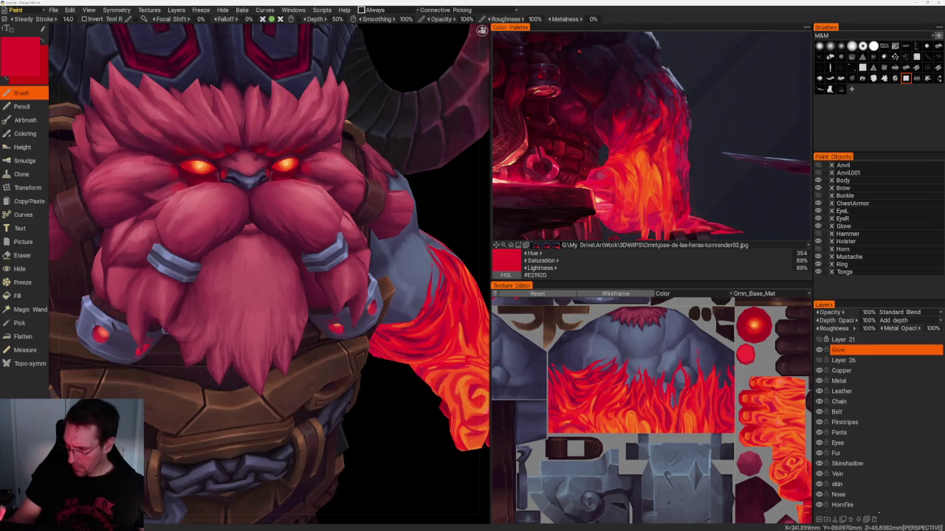
scroll(270, 277, up, 3)
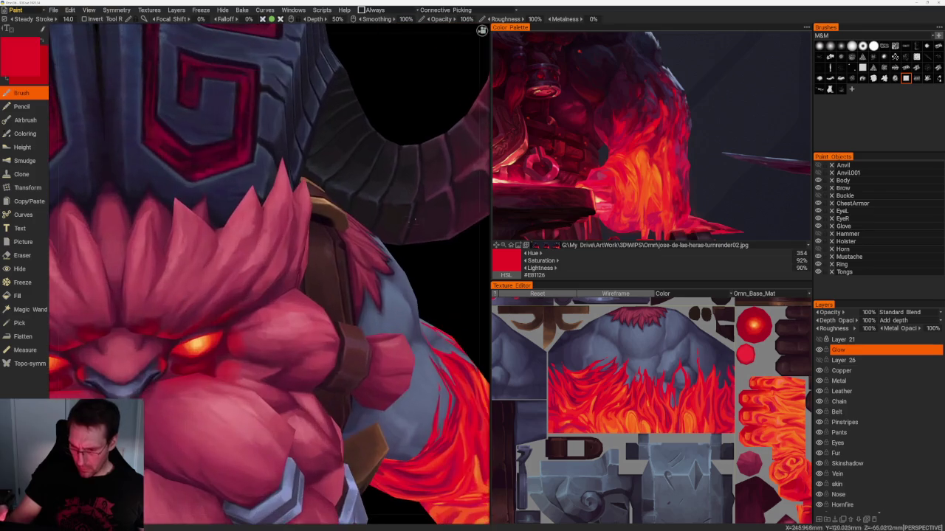
scroll(269, 274, up, 1)
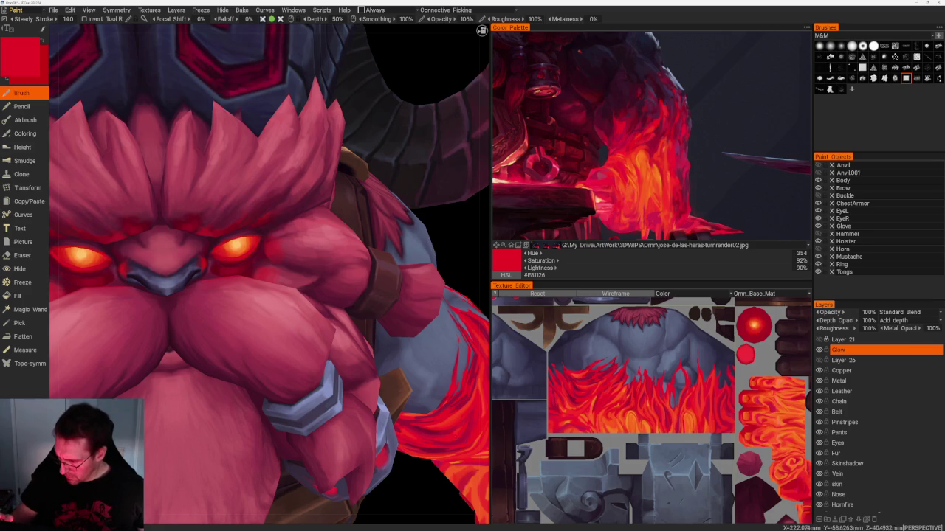
key(v)
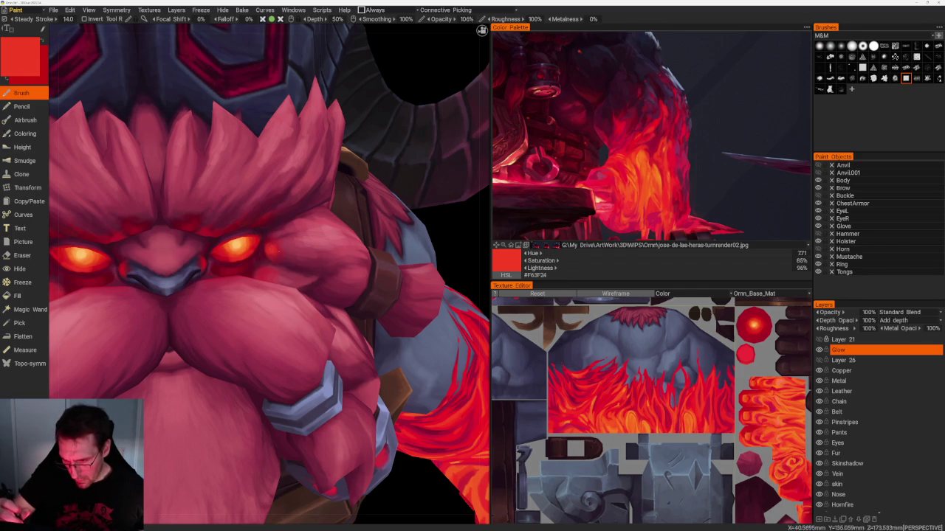
scroll(295, 265, down, 10)
mouse_move(317, 244)
middle_down()
mouse_move(394, 251)
mouse_move(402, 238)
middle_up()
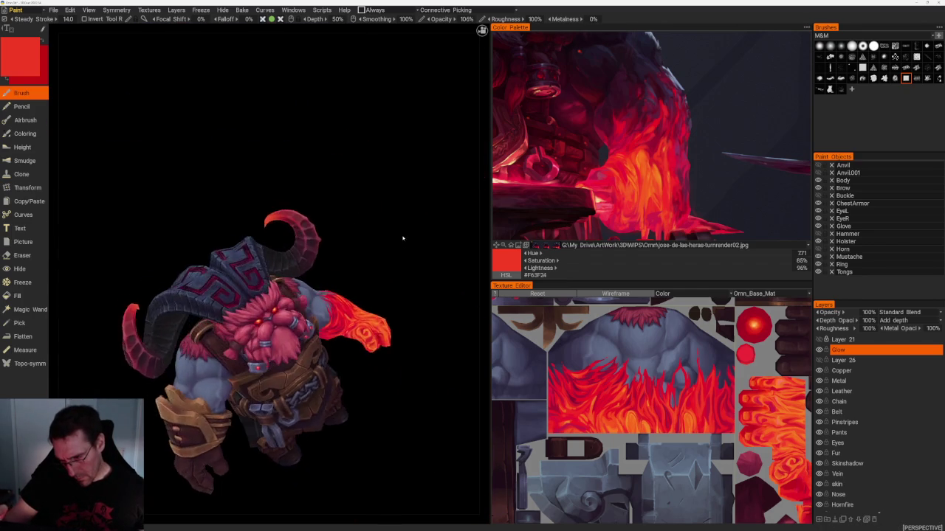
scroll(404, 221, up, 3)
scroll(403, 206, up, 1)
scroll(402, 199, up, 2)
scroll(402, 190, up, 3)
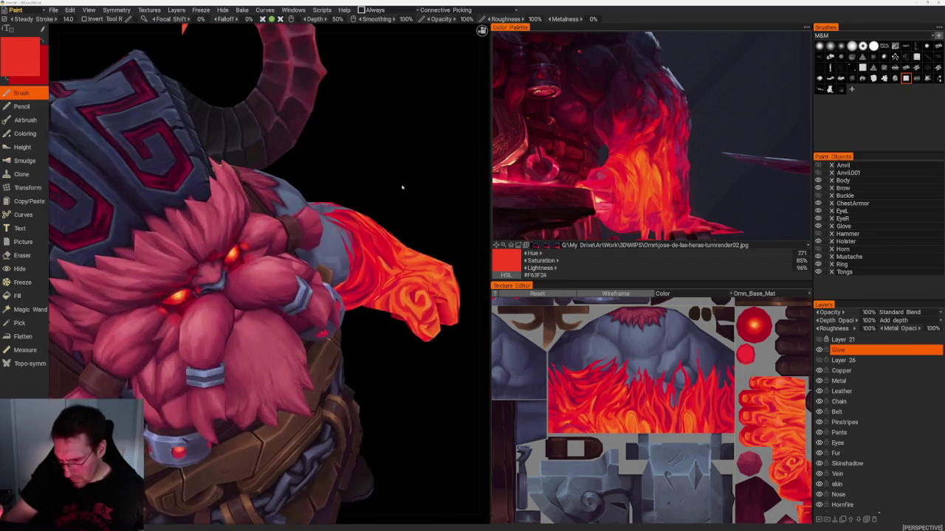
- Paint beard strands in bright red and deep crimson #981131, then frame the front view
middle_drag(402, 187, 391, 192)
scroll(391, 192, up, 3)
key(v)
middle_drag(414, 163, 414, 162)
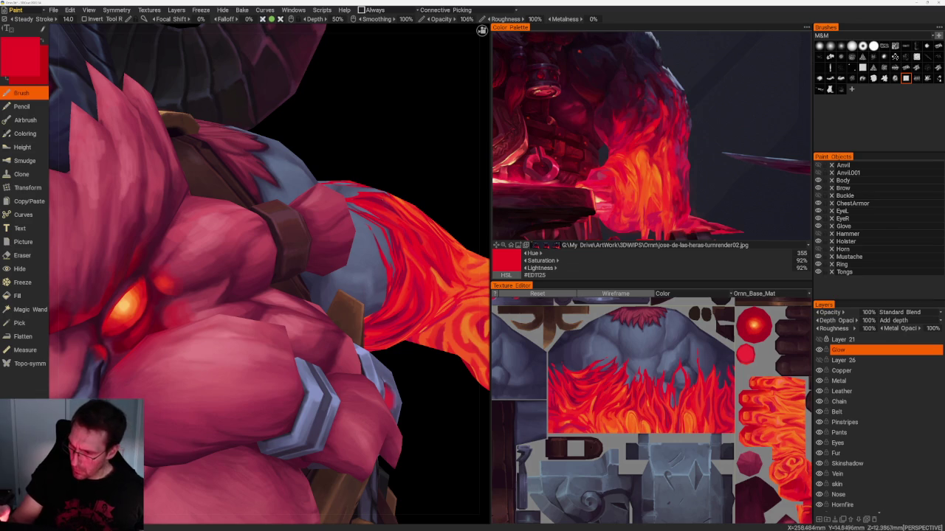
key(v)
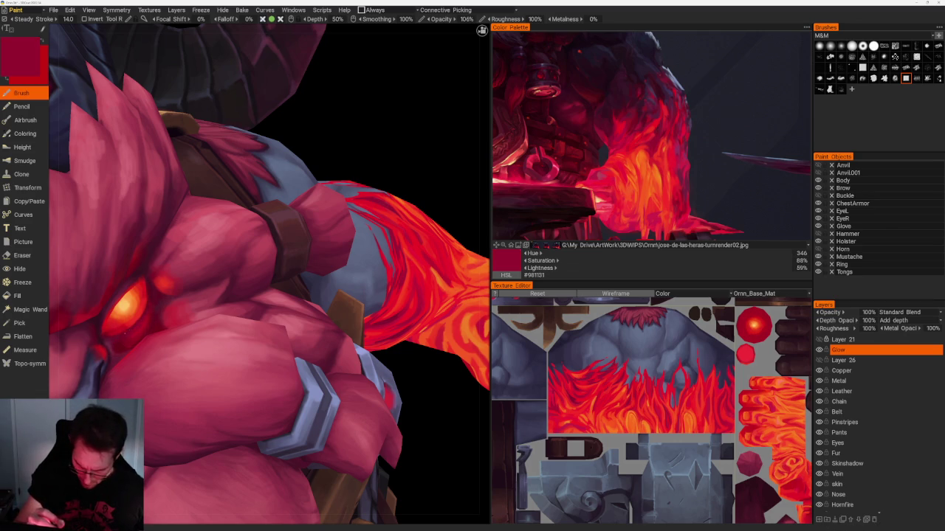
key(KP_1)
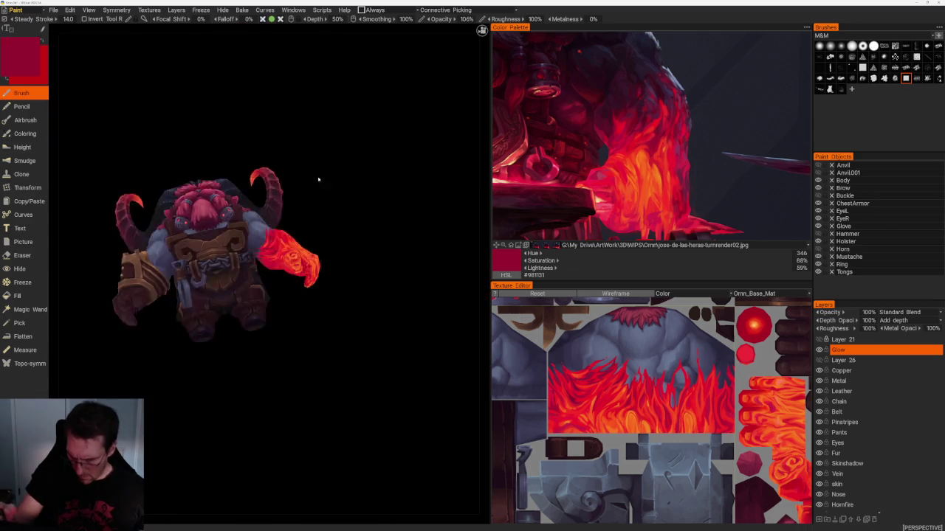
- Pick a bright red and paint highlight strands into the beard below the face
mouse_move(383, 272)
mouse_down()
mouse_move(420, 337)
mouse_move(366, 407)
mouse_up()
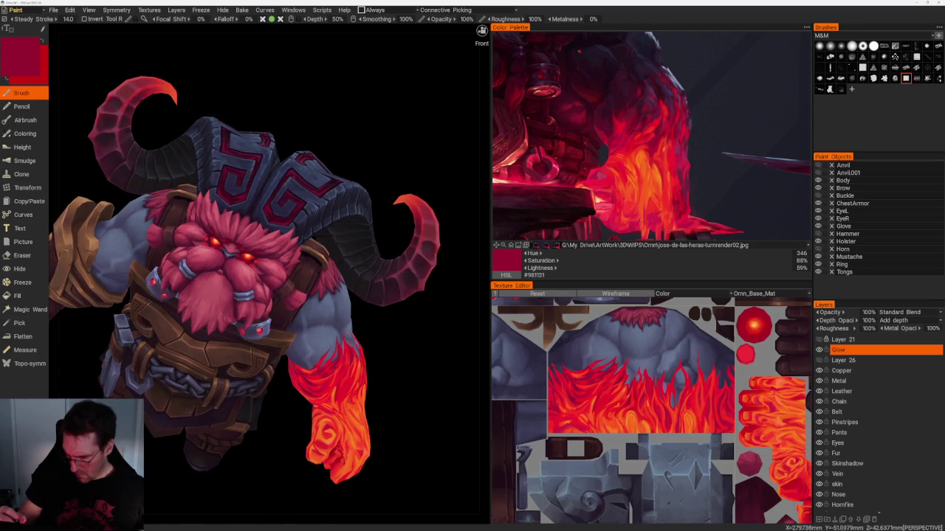
key(v)
scroll(411, 359, up, 6)
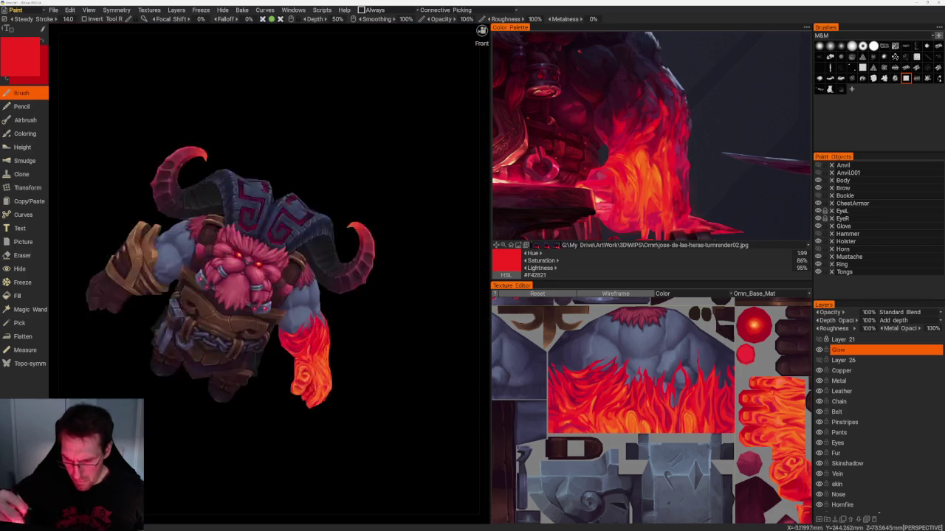
drag(308, 162, 323, 148)
scroll(364, 214, up, 3)
mouse_move(365, 213)
mouse_down()
mouse_move(349, 152)
mouse_move(352, 191)
mouse_up()
scroll(347, 170, up, 3)
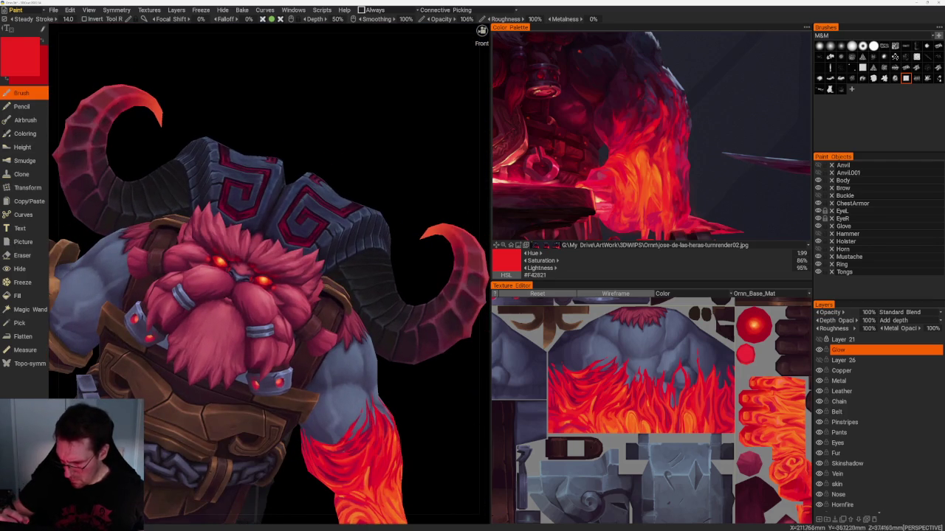
- Alternate dark crimson shadow strokes with brighter red highlights on the beard strands
key(v)
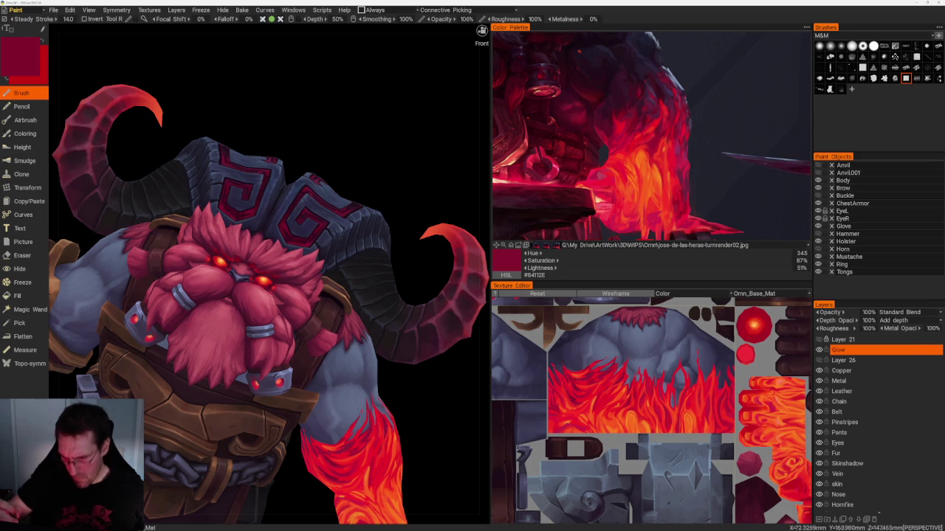
scroll(274, 271, up, 3)
scroll(274, 271, up, 3)
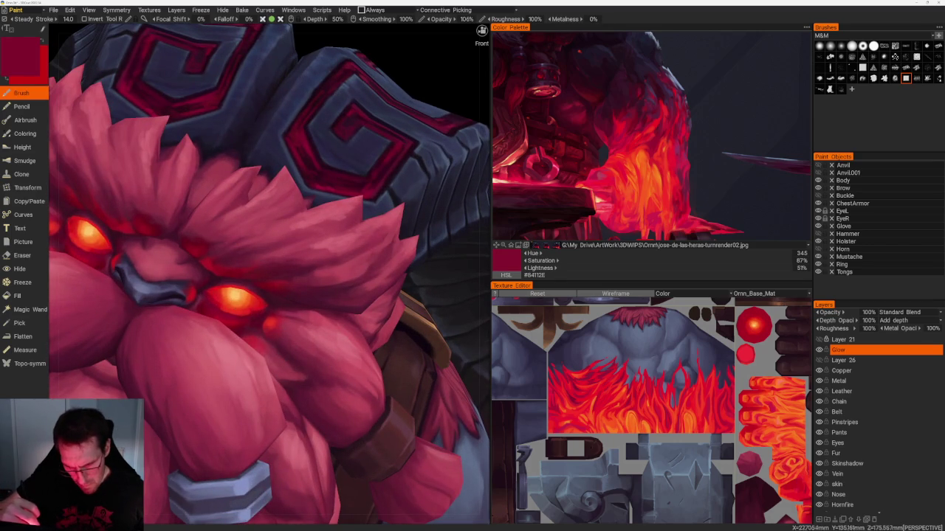
key(v)
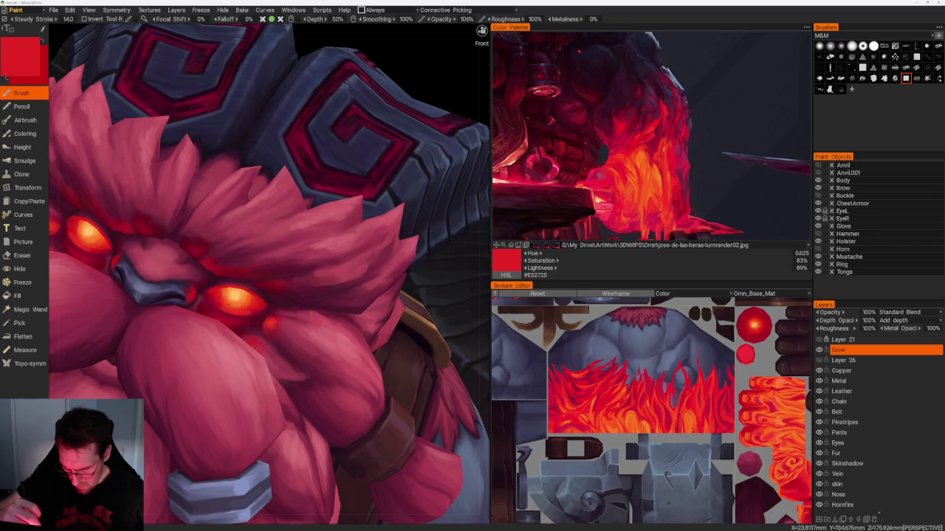
scroll(325, 155, down, 5)
scroll(324, 155, down, 3)
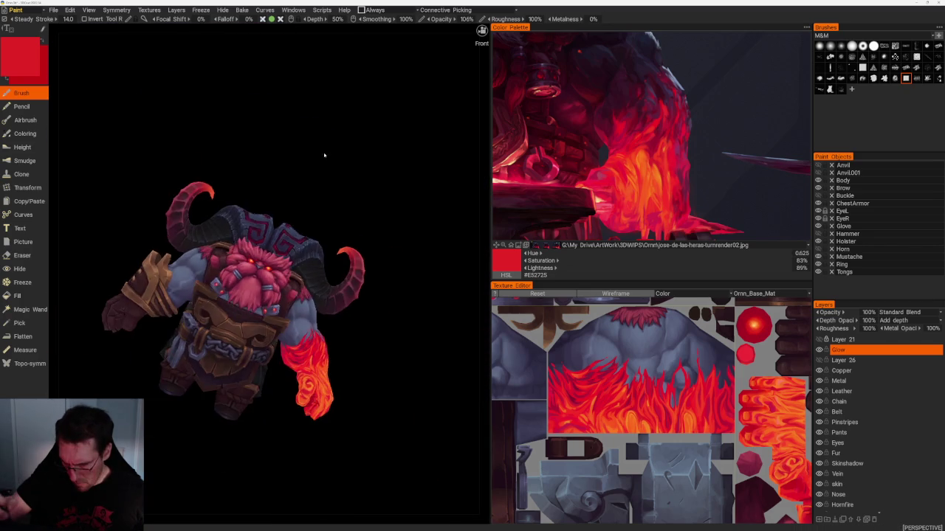
key(v)
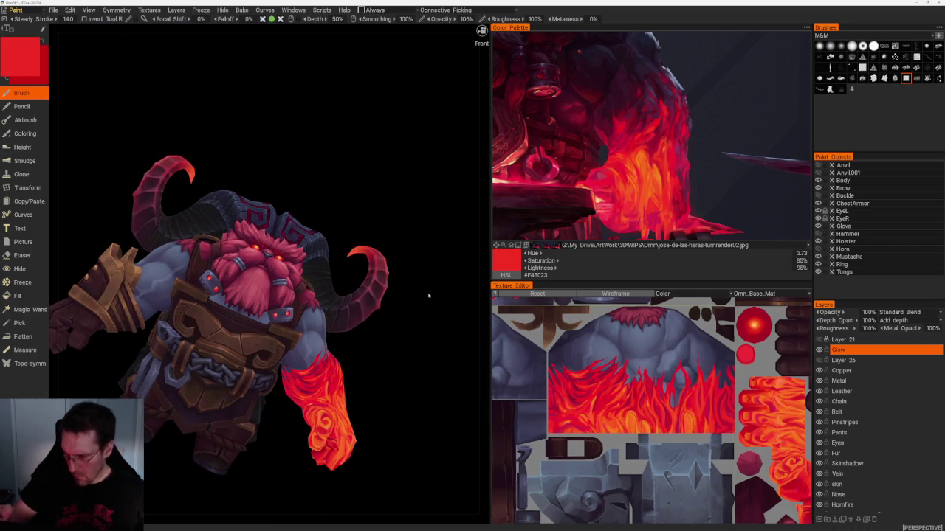
scroll(269, 277, up, 8)
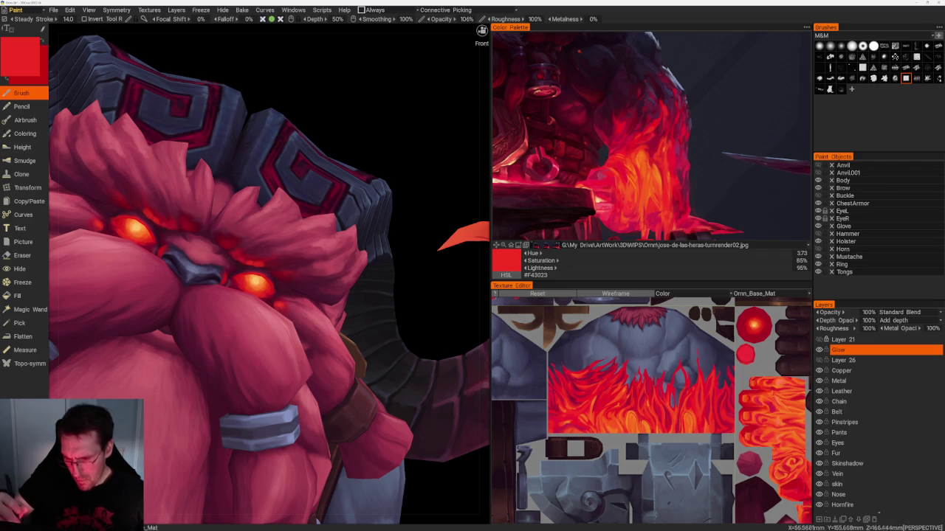
scroll(312, 177, down, 5)
- Paint more bright red beard strands from a closer front view of the face
drag(312, 177, 305, 178)
scroll(327, 214, up, 2)
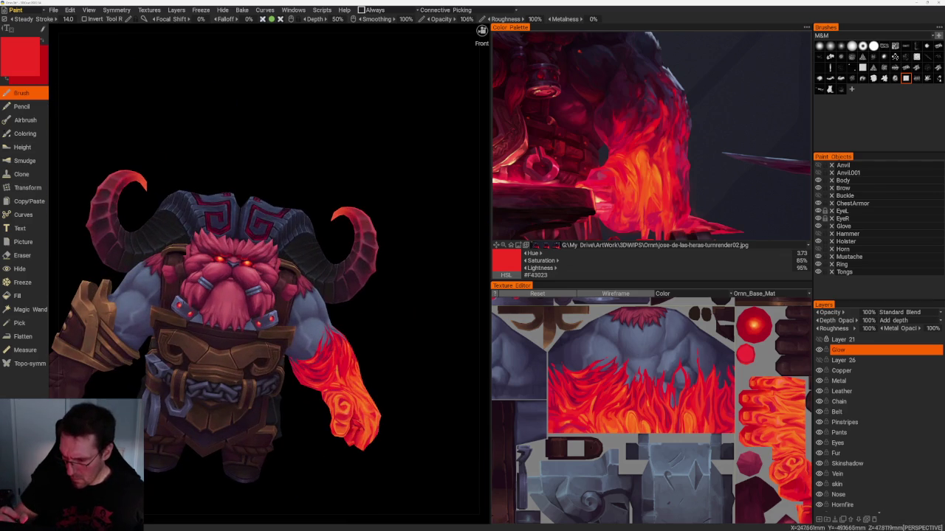
scroll(254, 253, up, 2)
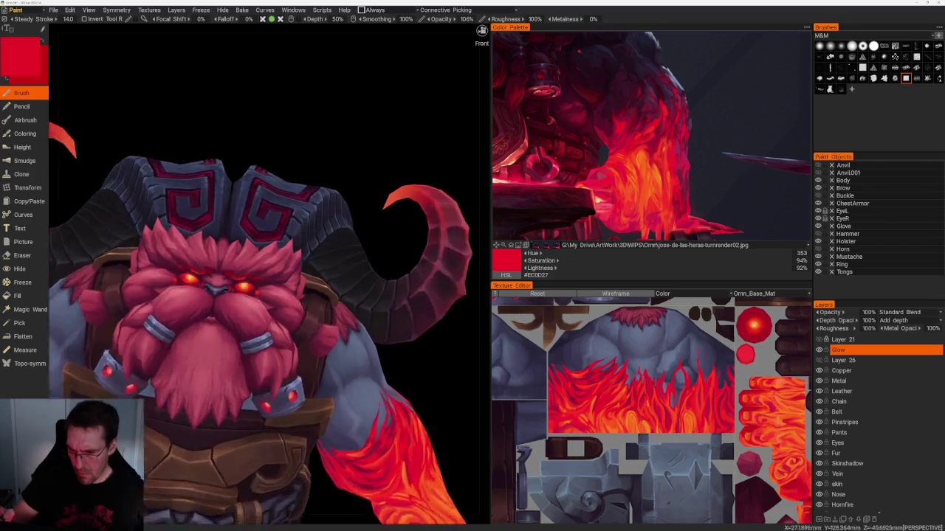
scroll(255, 252, up, 2)
scroll(254, 252, up, 2)
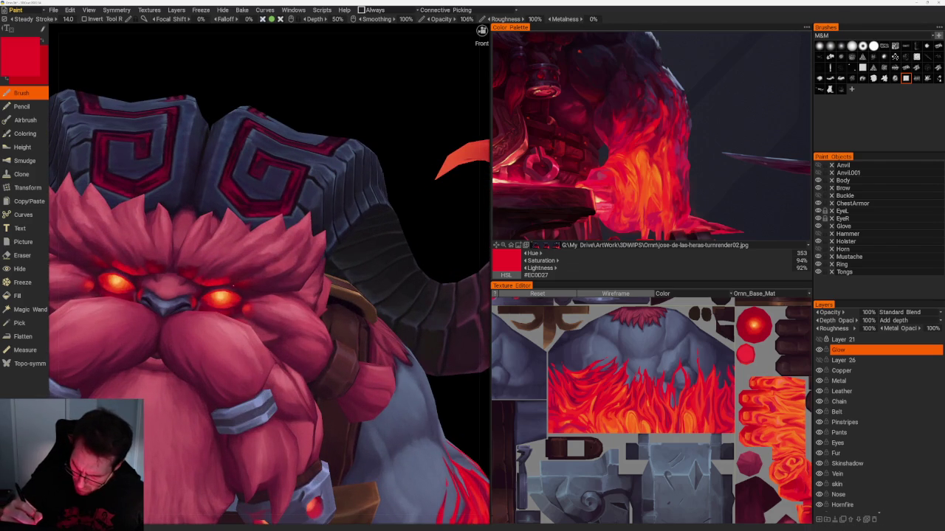
scroll(270, 310, down, 5)
mouse_move(312, 154)
mouse_down()
mouse_move(347, 194)
mouse_move(343, 177)
mouse_up()
scroll(342, 178, up, 5)
scroll(375, 228, up, 2)
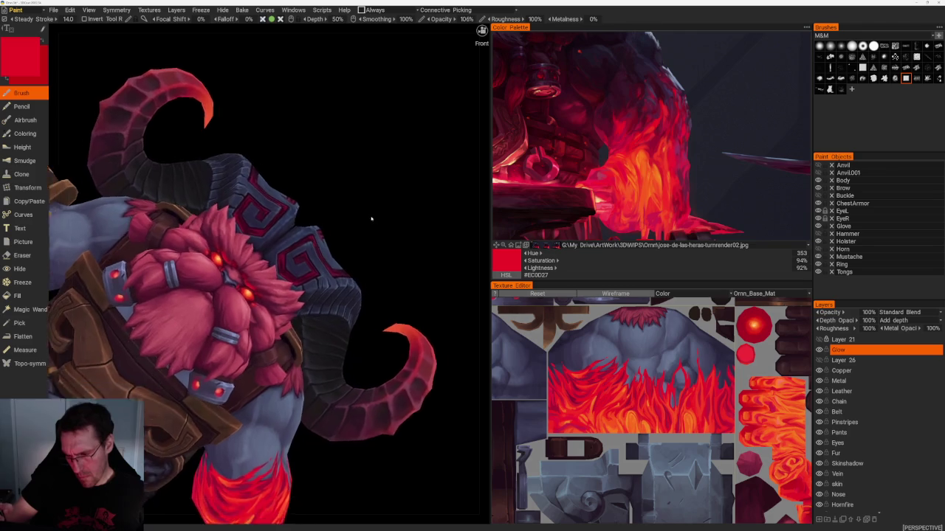
scroll(371, 217, up, 2)
scroll(380, 211, up, 2)
drag(382, 214, 364, 181)
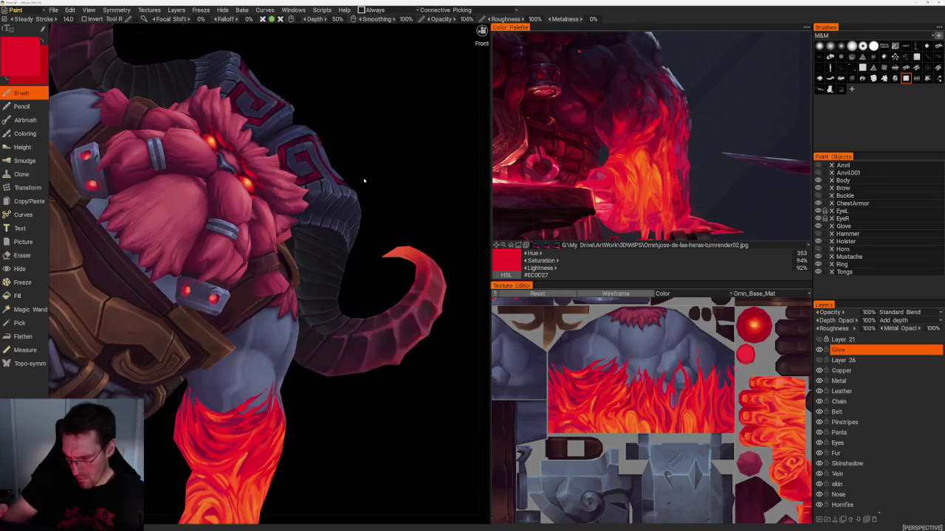
- Add dark crimson shadows around the eyes, then return to bright red #D61F26
key(v)
scroll(382, 163, up, 2)
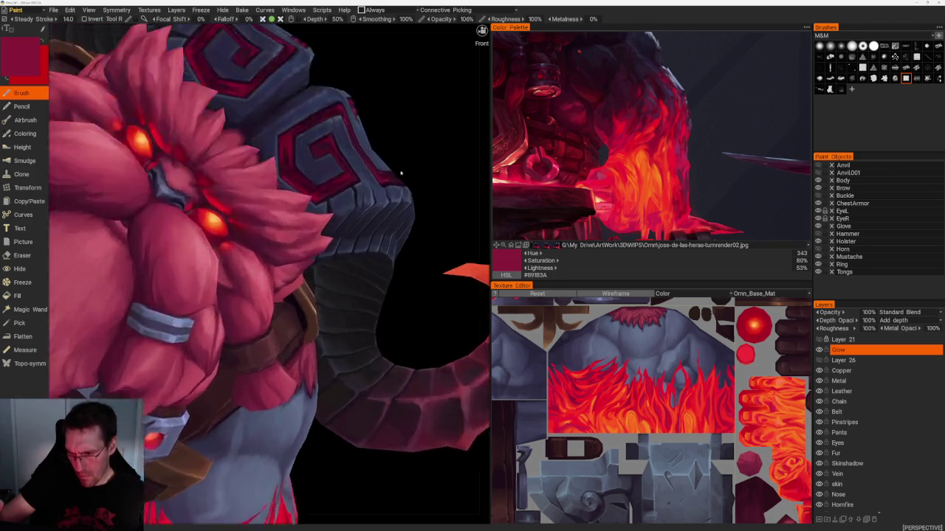
scroll(381, 162, up, 2)
scroll(382, 163, up, 2)
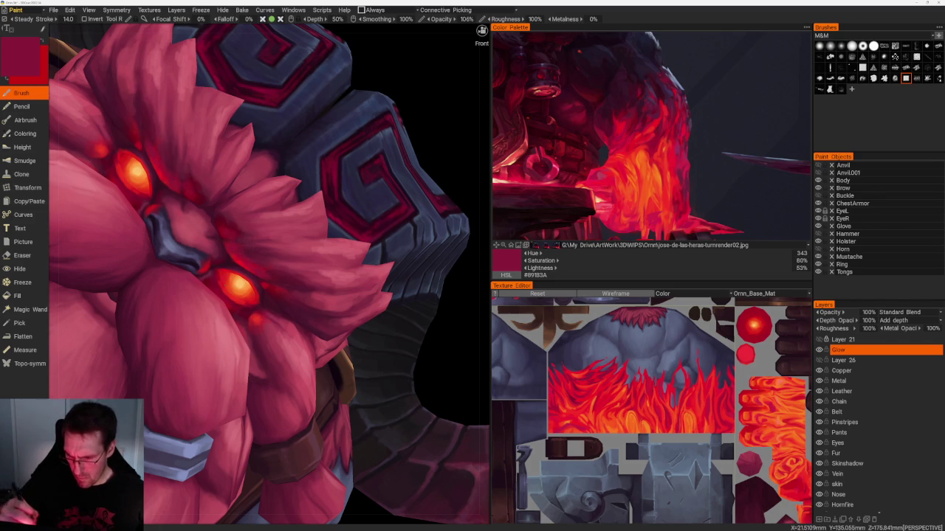
key(v)
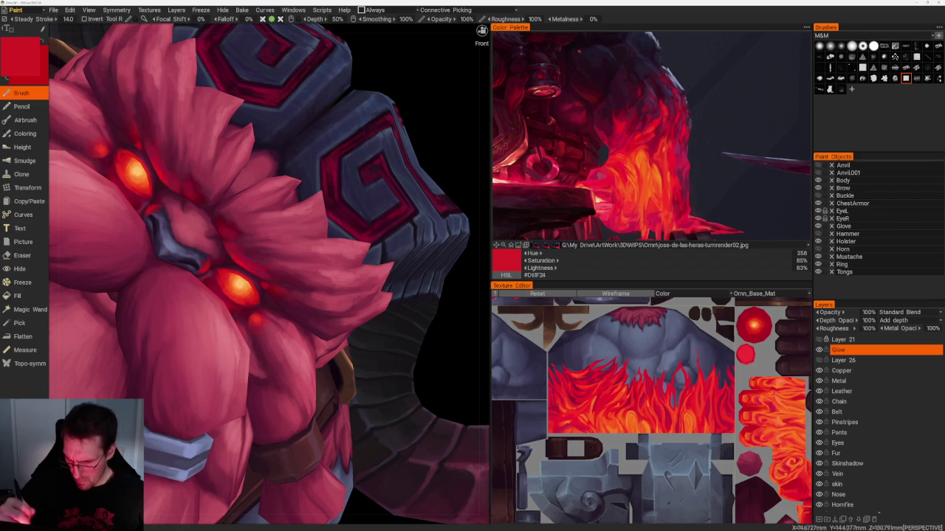
scroll(269, 276, down, 3)
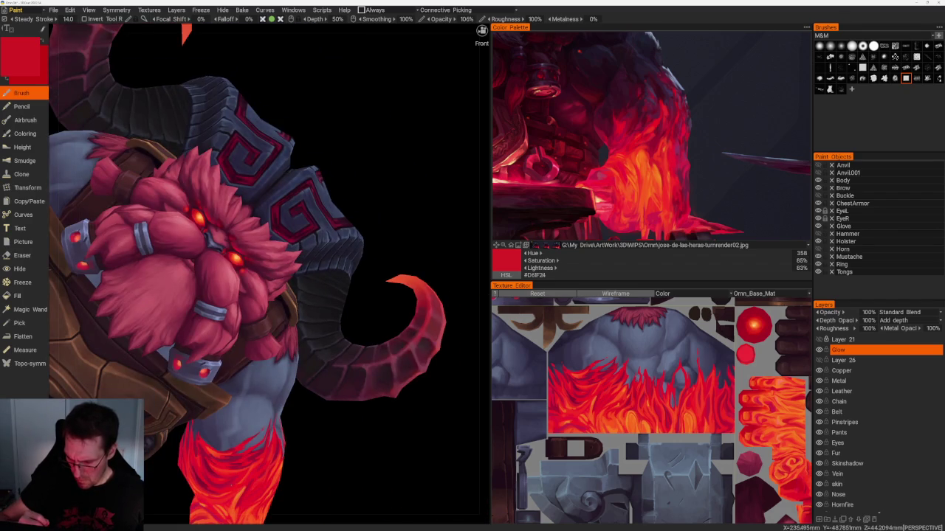
- From a front-facing close-up, paint darker red shading into the beard
scroll(332, 162, up, 3)
scroll(473, 287, up, 3)
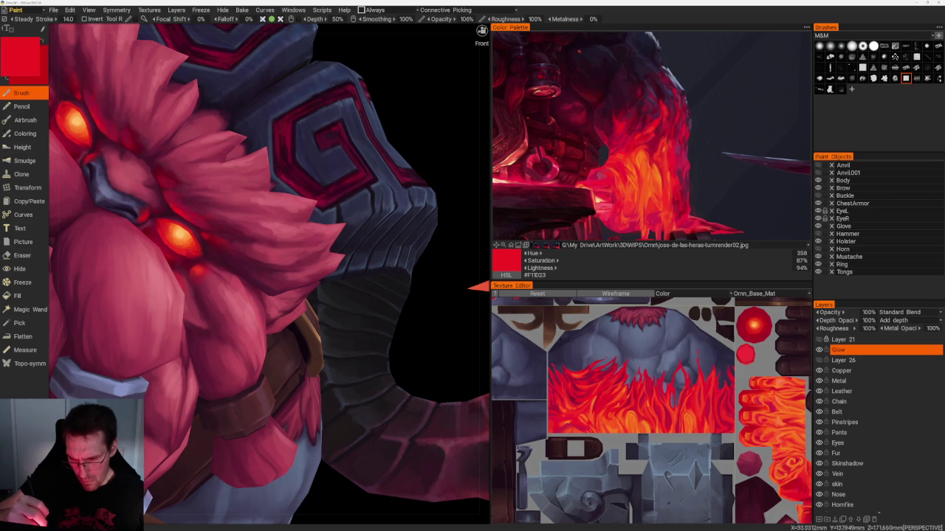
scroll(274, 156, down, 10)
mouse_move(274, 155)
mouse_down()
mouse_move(356, 222)
mouse_move(367, 202)
mouse_move(328, 173)
mouse_move(359, 179)
mouse_move(369, 147)
mouse_move(347, 169)
mouse_up()
scroll(358, 179, up, 3)
scroll(376, 177, up, 3)
scroll(348, 169, up, 2)
key(v)
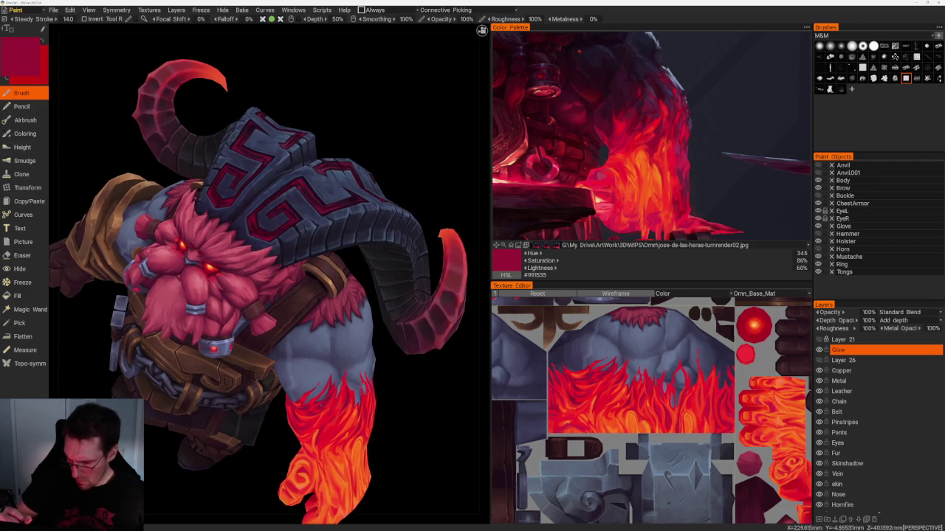
scroll(230, 280, up, 3)
scroll(230, 280, up, 2)
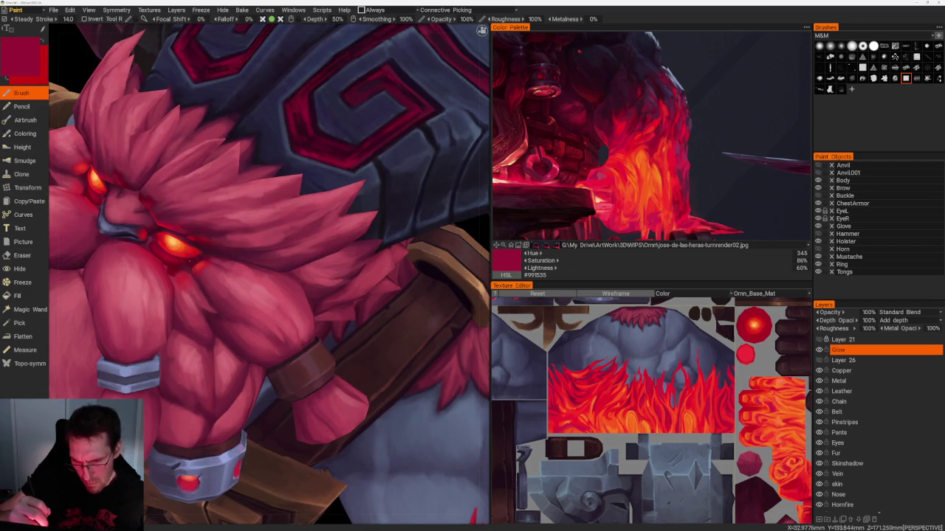
- Switch through brighter reds, then sample crimson #E91038 from the beard for more strands
key(v)
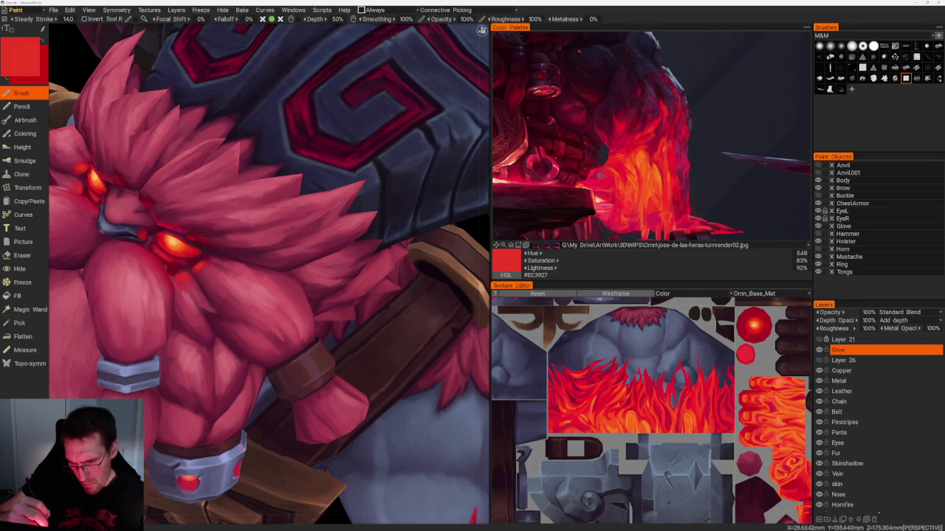
key(v)
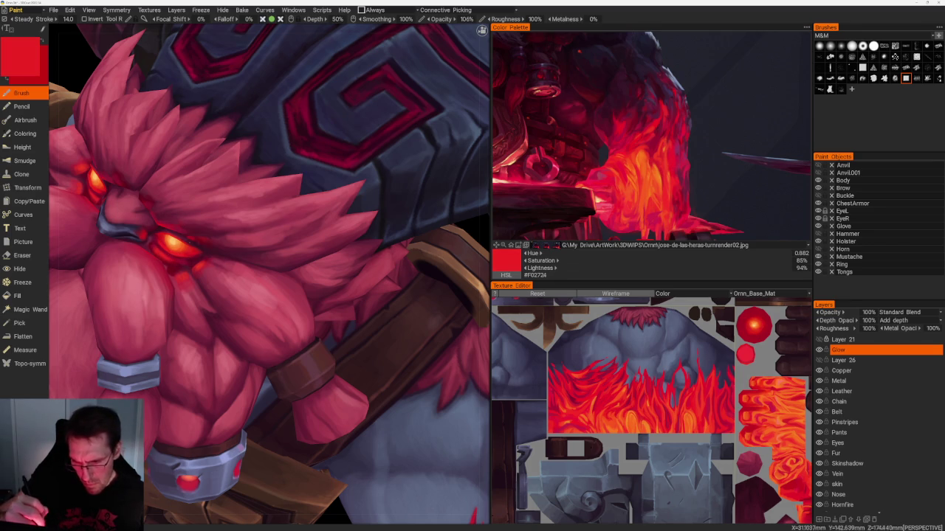
scroll(270, 281, down, 5)
scroll(269, 280, up, 2)
scroll(269, 281, up, 1)
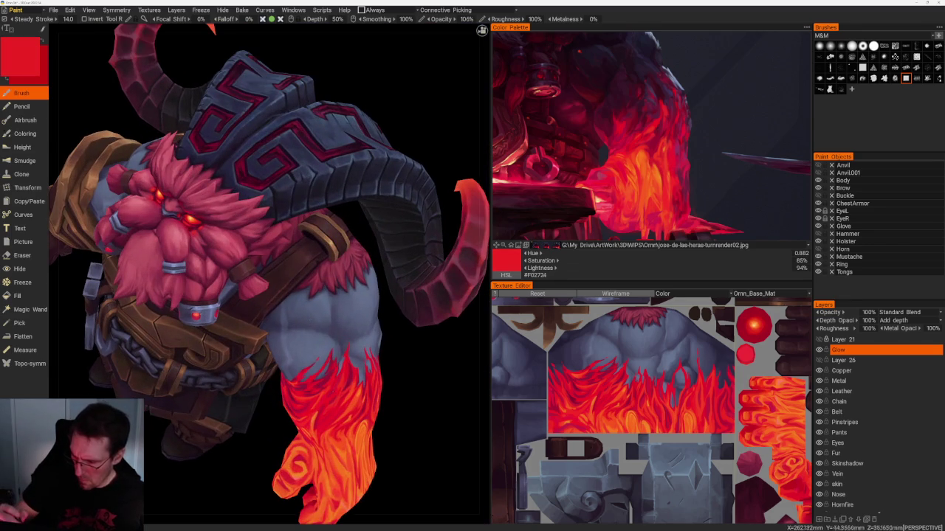
key(v)
scroll(200, 237, up, 1)
scroll(200, 237, up, 2)
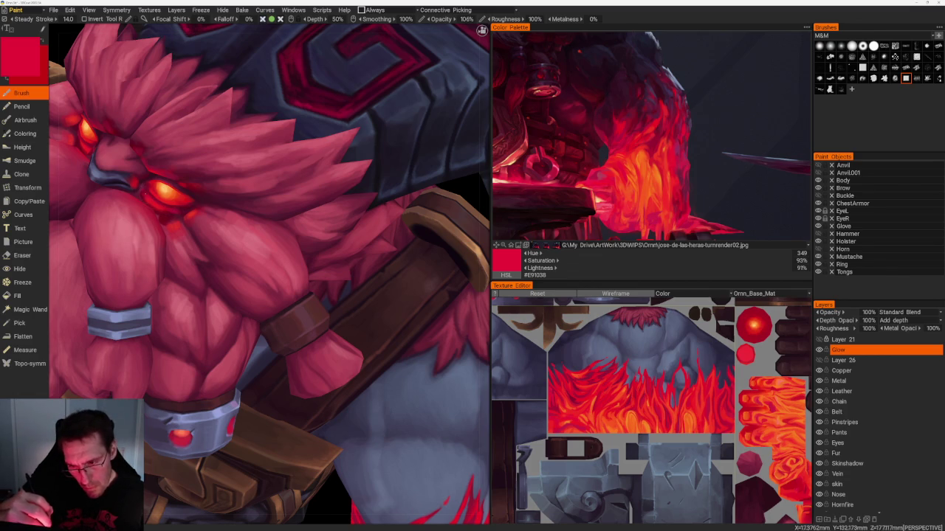
key(Home)
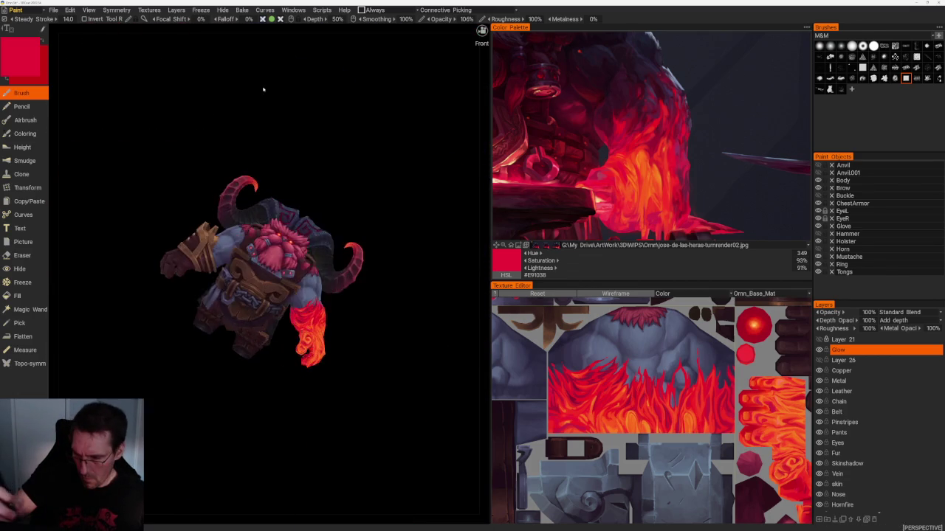
- Zoom in on the face and shade the beard with dark red #9A1434
scroll(258, 133, up, 2)
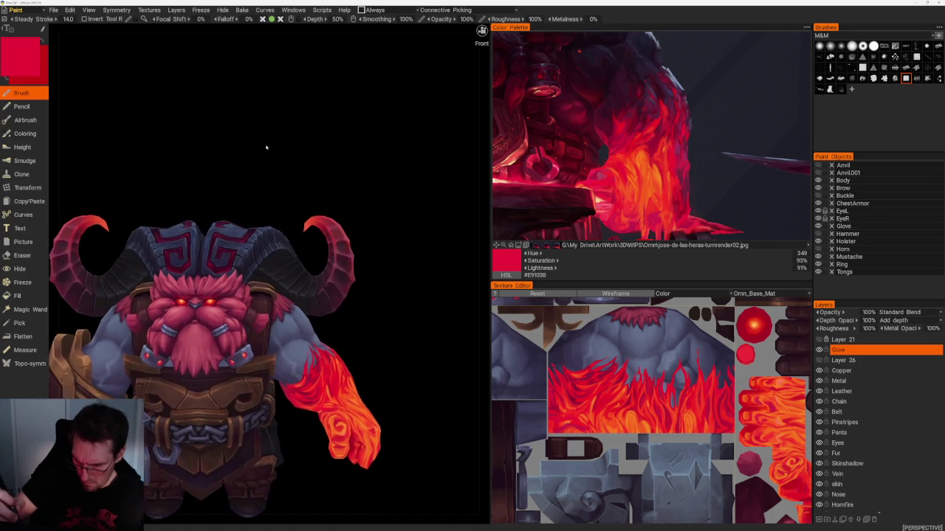
scroll(268, 147, up, 2)
drag(268, 147, 247, 183)
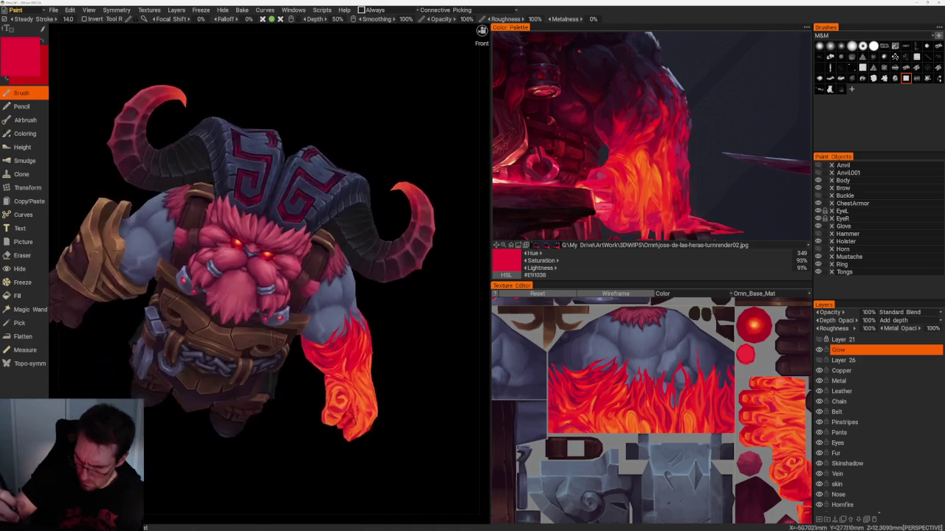
scroll(246, 184, up, 4)
scroll(347, 310, up, 2)
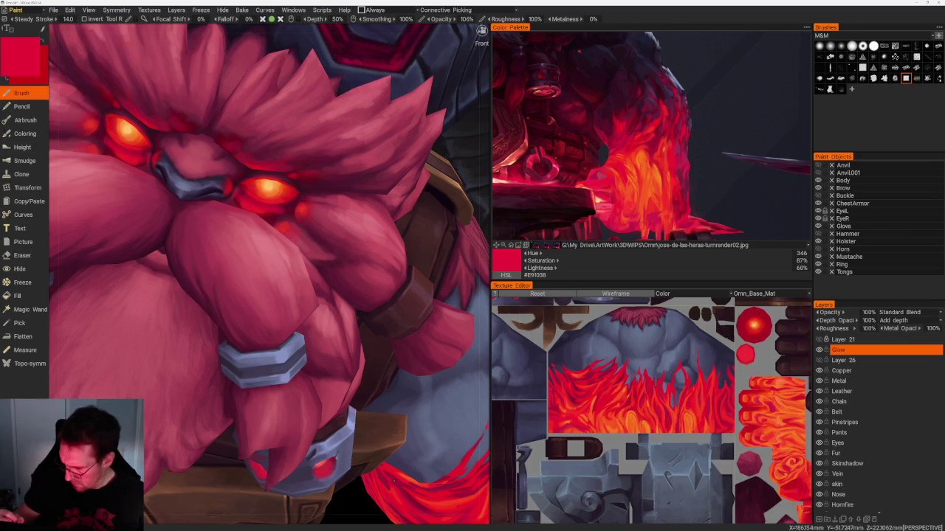
key(v)
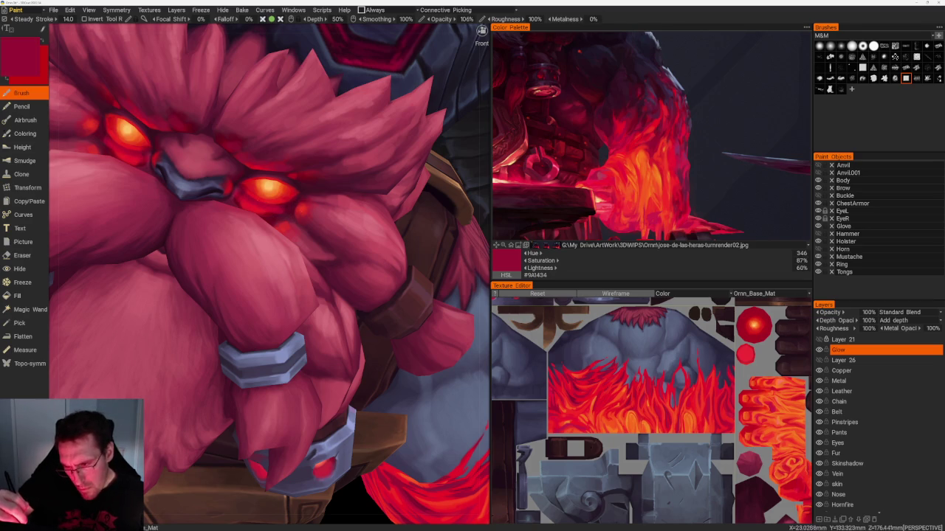
- Brush the beard with reds #D82625 and #EA1C2E, then sample orange #F75A24
key(v)
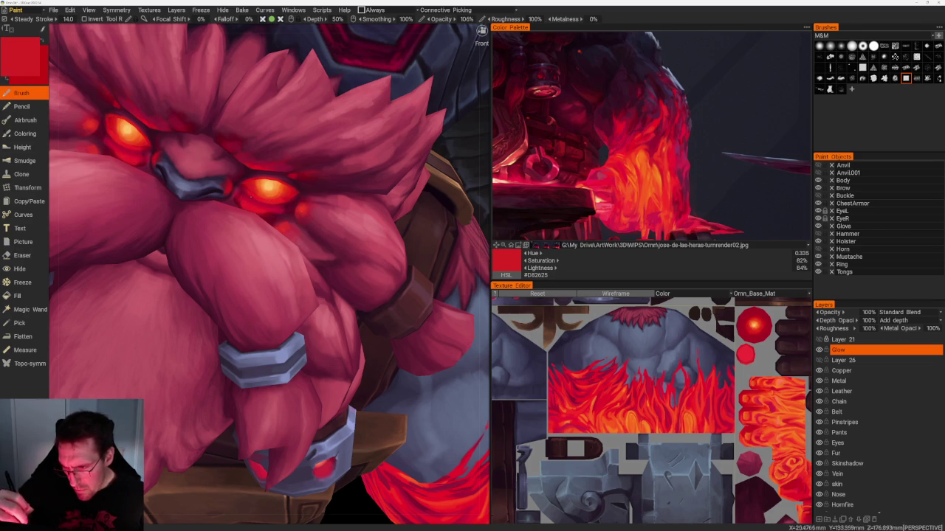
key(v)
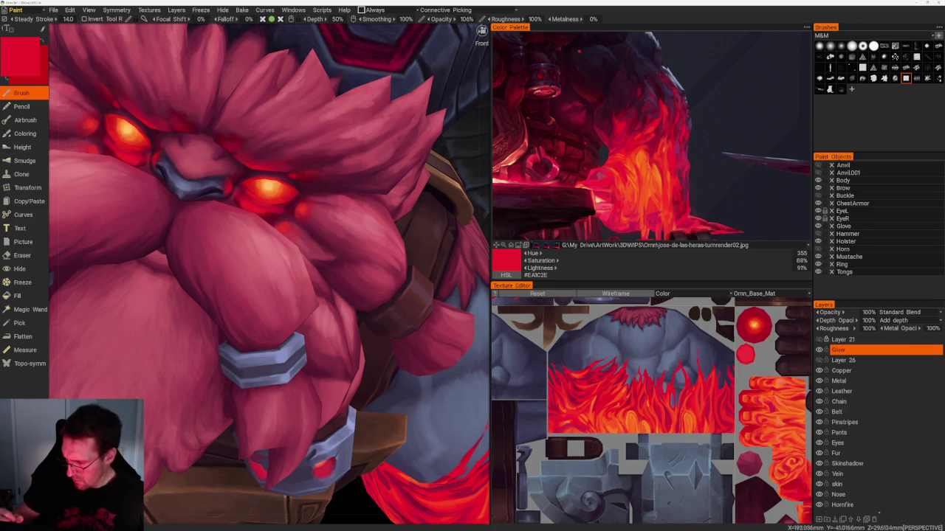
key(v)
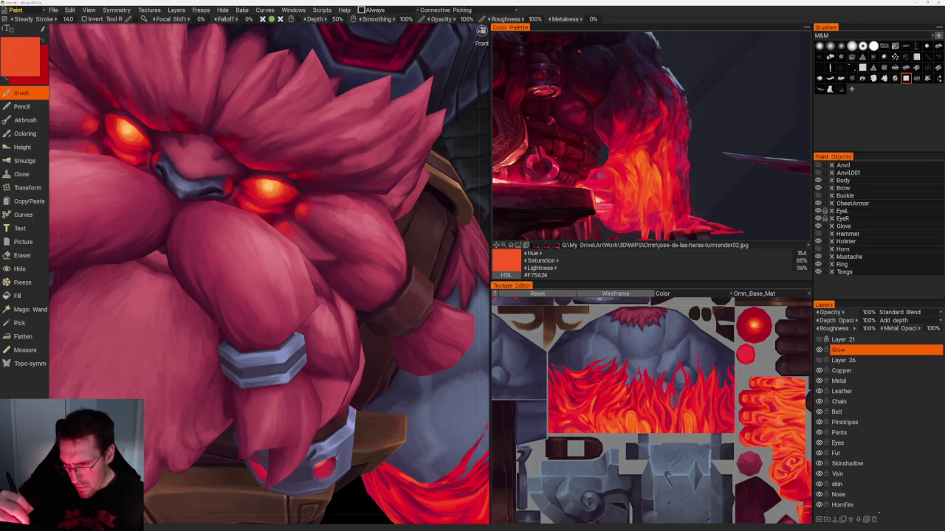
scroll(273, 130, down, 5)
mouse_move(273, 130)
mouse_down()
mouse_move(276, 120)
mouse_move(271, 133)
mouse_up()
scroll(270, 133, up, 4)
scroll(317, 88, up, 3)
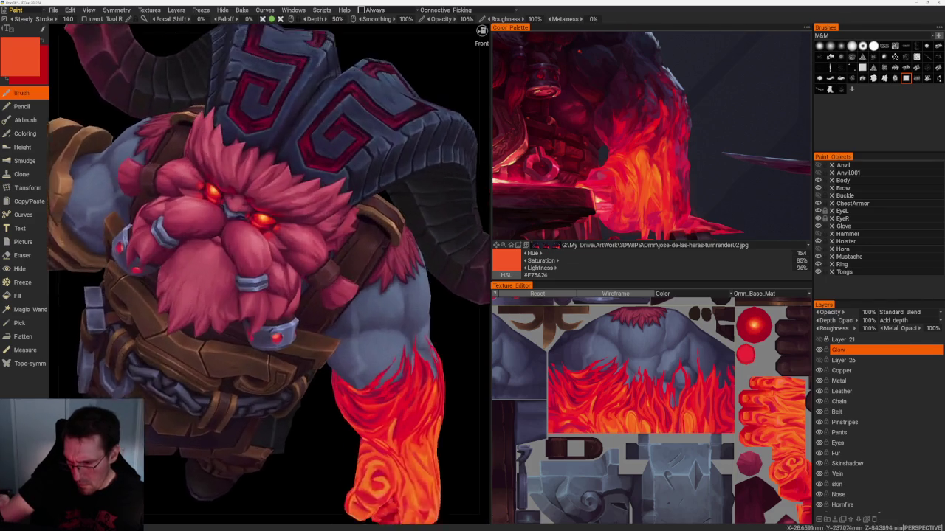
- Sample red #DE1F2D and paint highlights into the beard around the eyes
scroll(317, 89, up, 2)
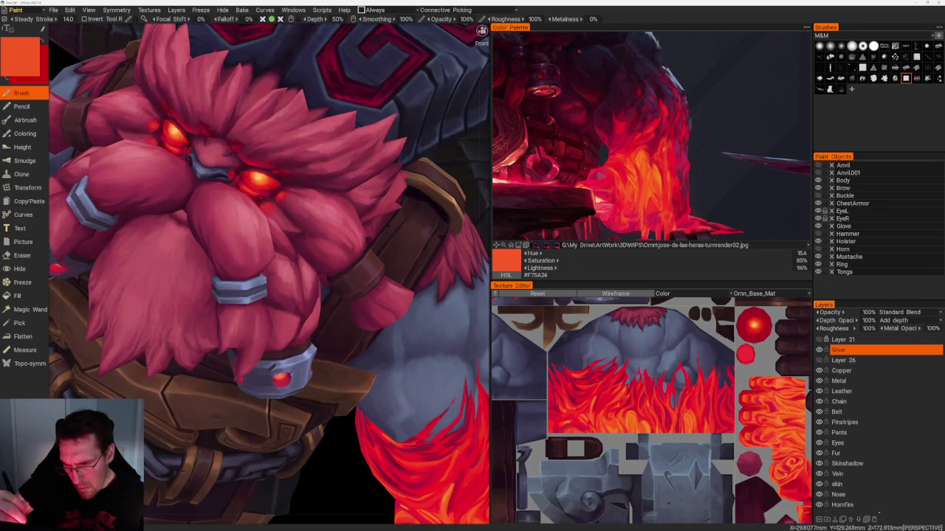
key(v)
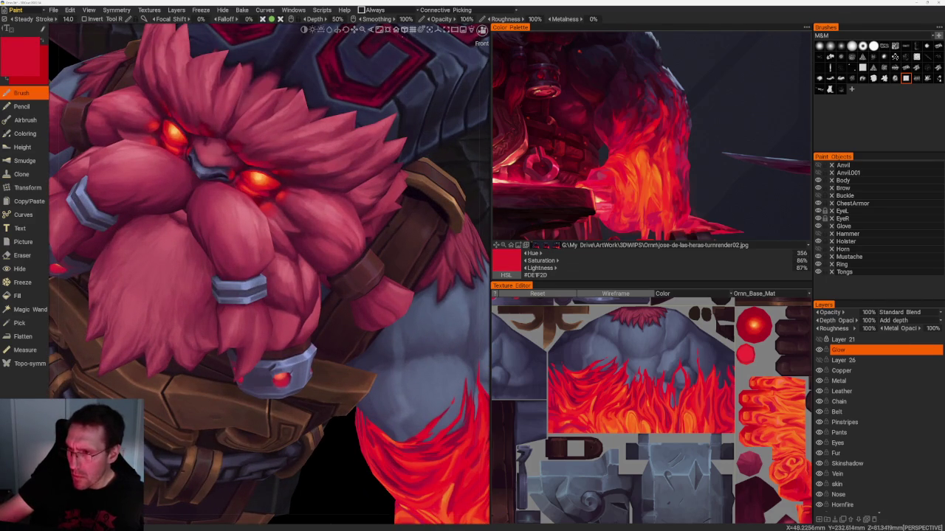
alt+drag(271, 33, 244, 44)
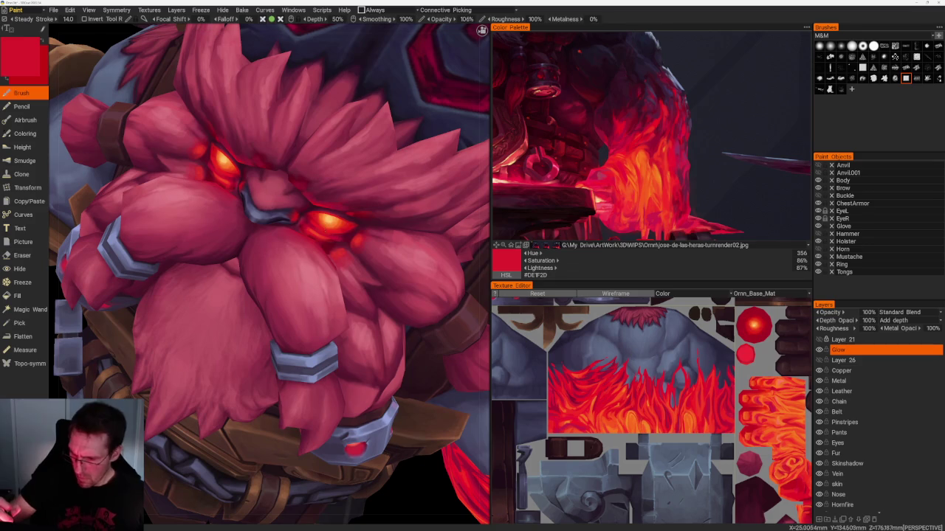
alt+drag(266, 258, 310, 251)
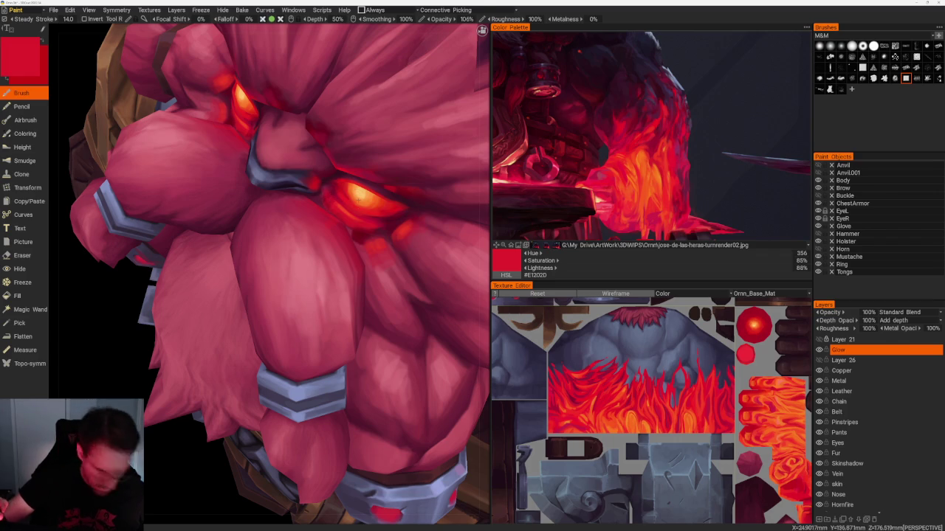
key(e)
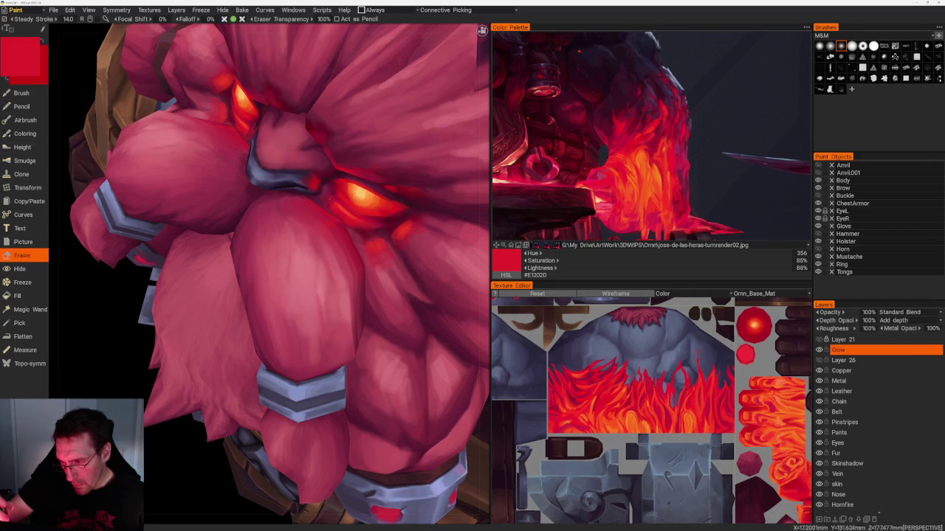
- Erase excess beard paint near the eyes, checking the result from the side view
alt+drag(270, 273, 284, 273)
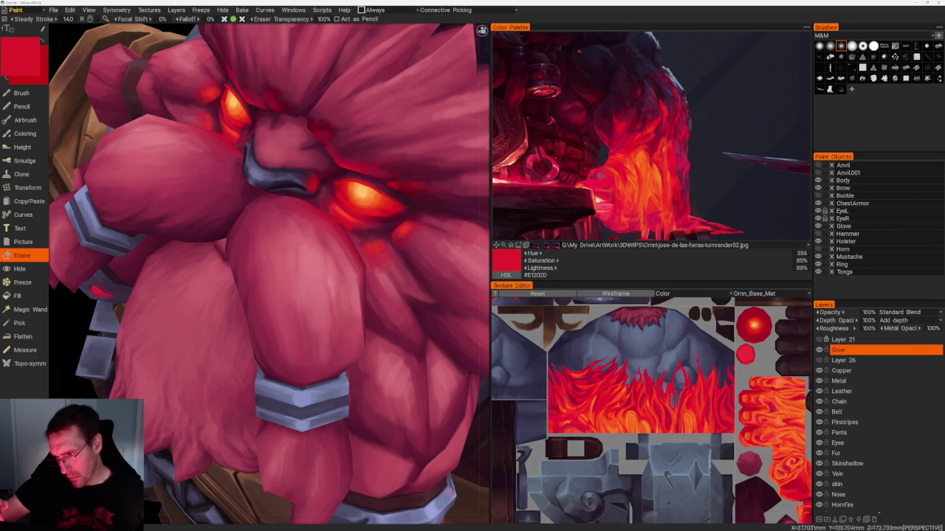
key(KP_3)
drag(309, 128, 352, 179)
scroll(369, 147, up, 4)
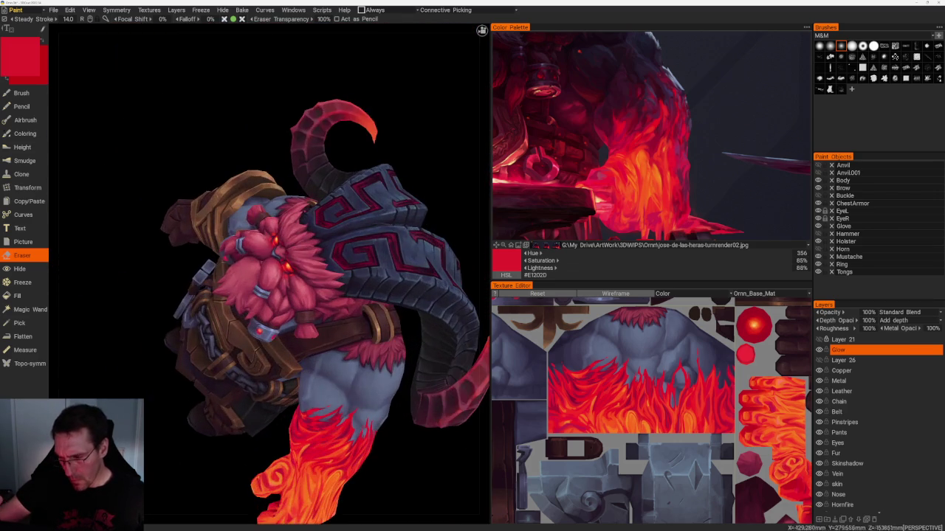
scroll(411, 118, up, 3)
scroll(421, 144, up, 3)
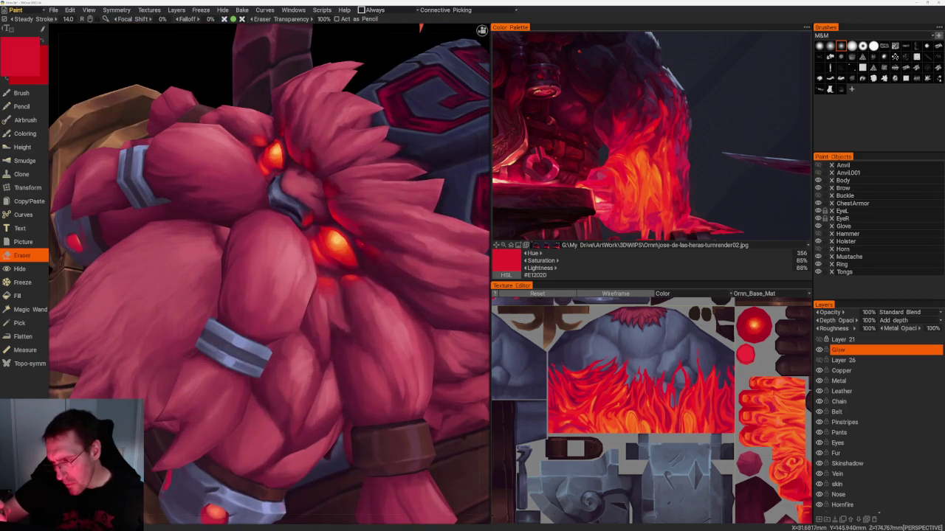
- Paint dark red #AF0B21 shadows and bright red #E51825 strands into the beard locks
key(b)
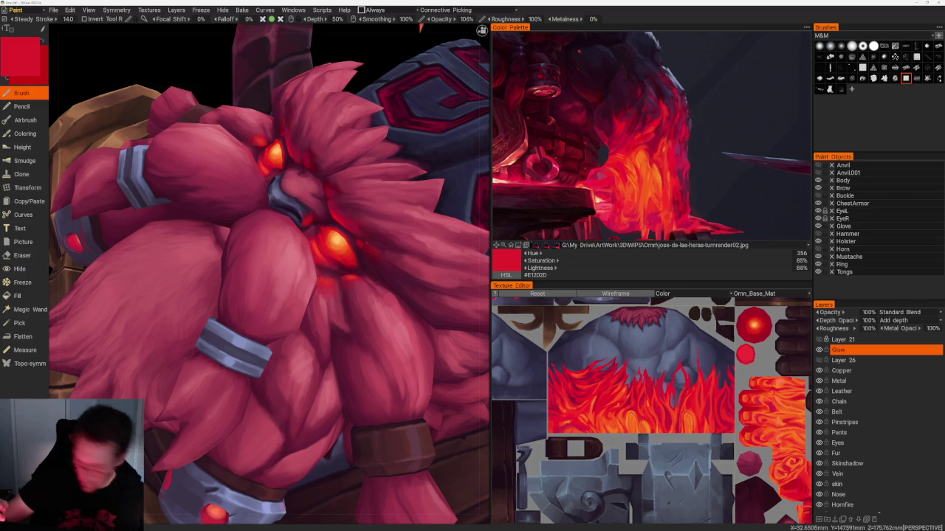
key(v)
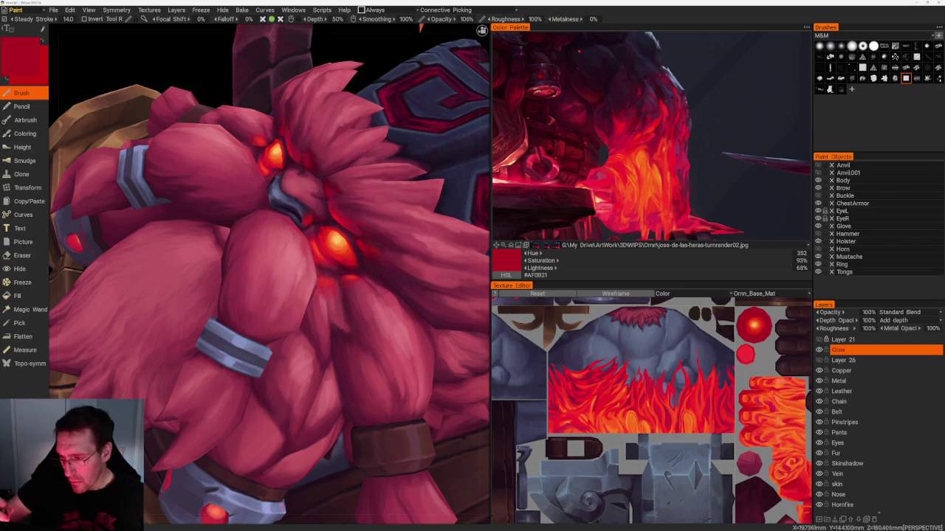
key(v)
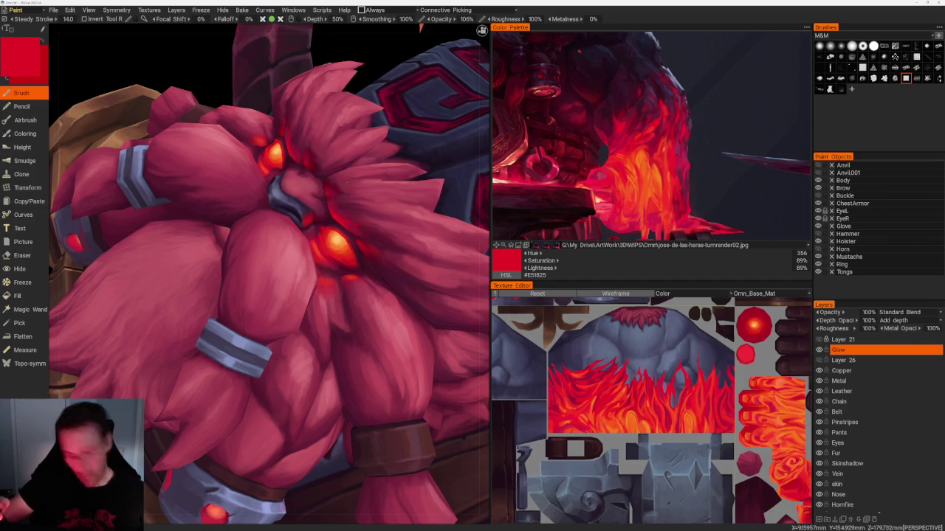
key(e)
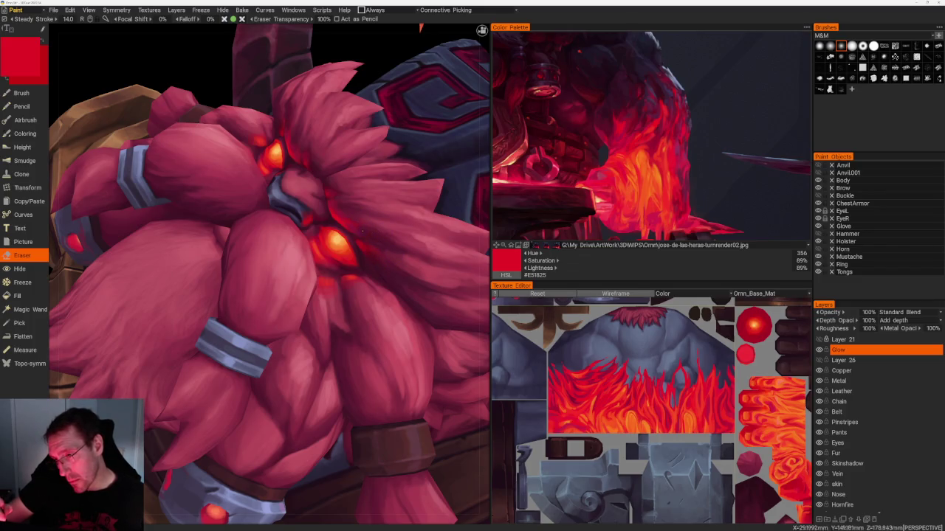
- Zoom into the beard and erase stray strokes near the glowing eyes
scroll(369, 127, down, 5)
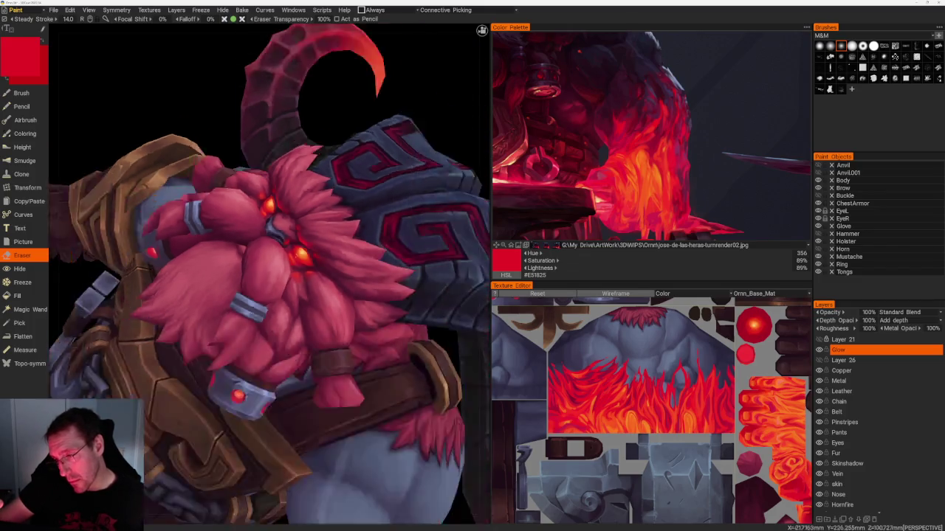
scroll(369, 127, down, 5)
mouse_move(369, 126)
mouse_down()
mouse_move(376, 121)
mouse_move(384, 135)
mouse_up()
scroll(398, 155, up, 5)
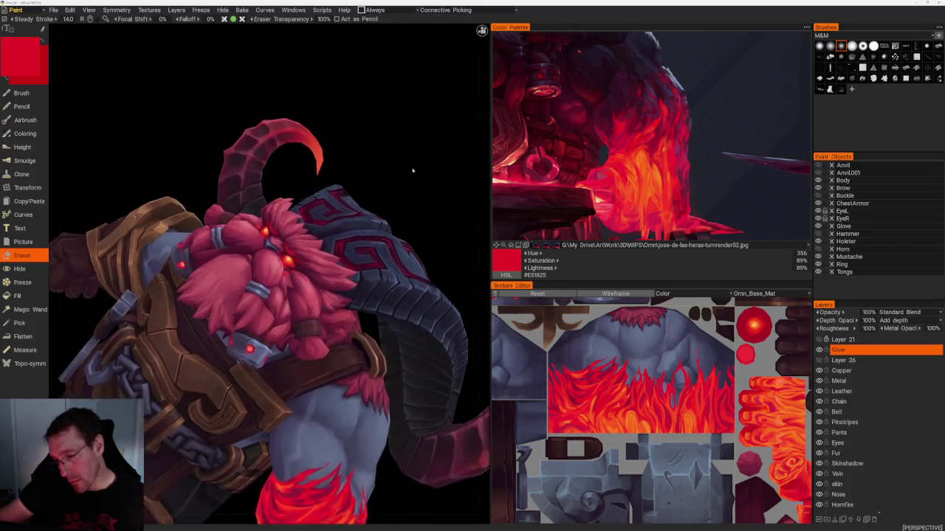
scroll(413, 141, up, 1)
scroll(416, 148, up, 2)
scroll(418, 157, up, 3)
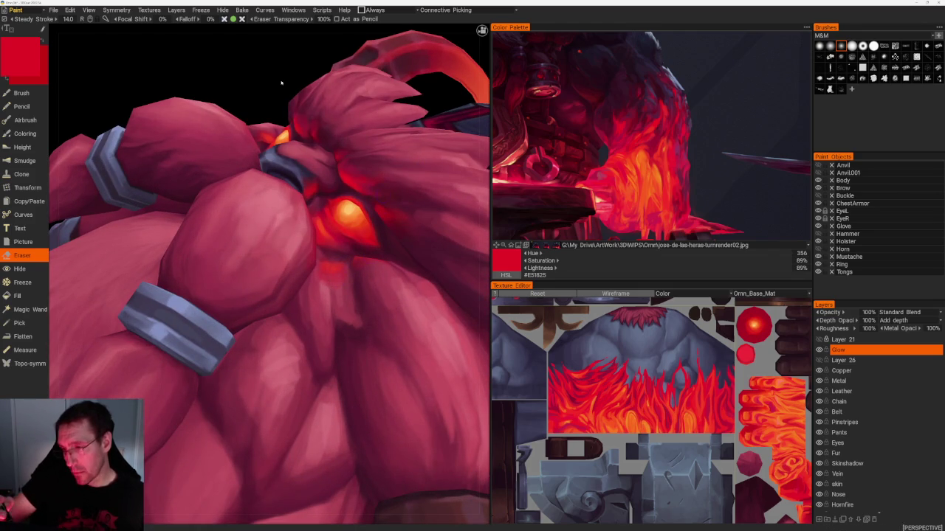
scroll(344, 214, up, 2)
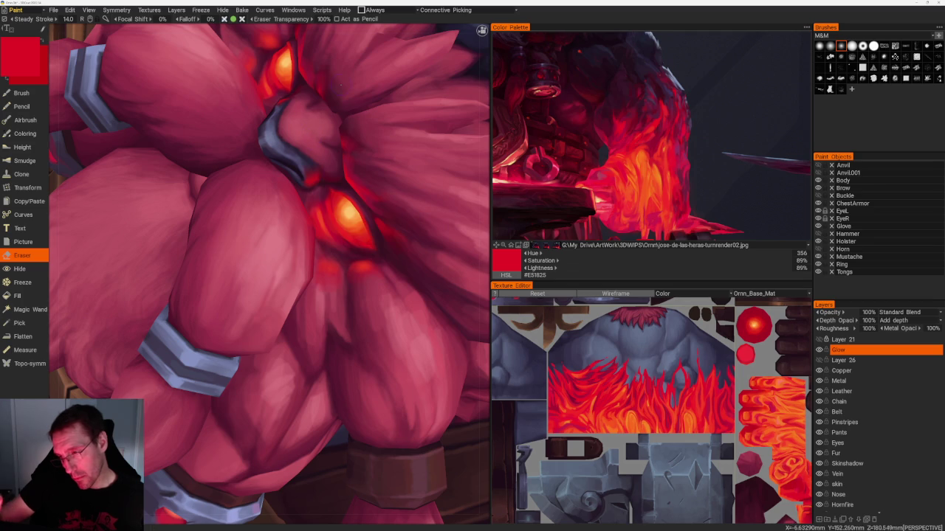
- Zoom out and orbit to review the whole Ornn character
scroll(264, 273, down, 5)
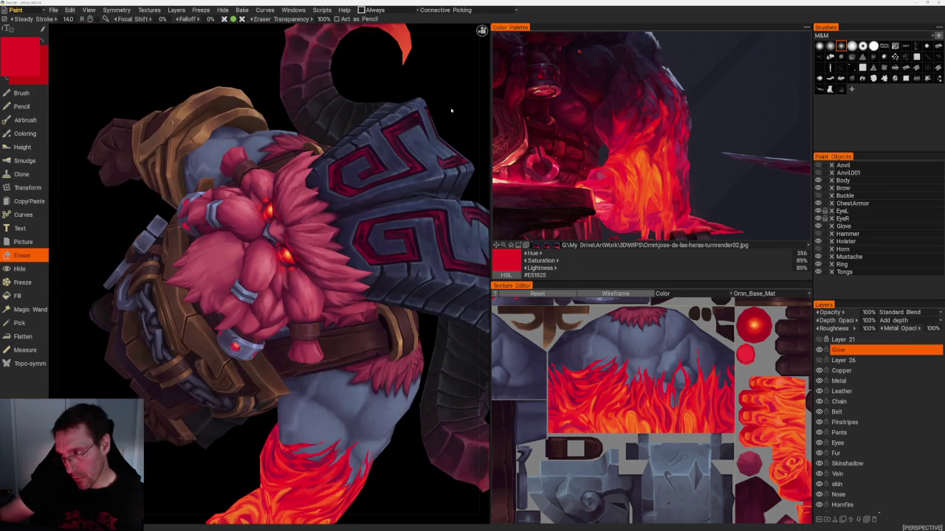
scroll(348, 137, down, 5)
middle_drag(348, 137, 367, 154)
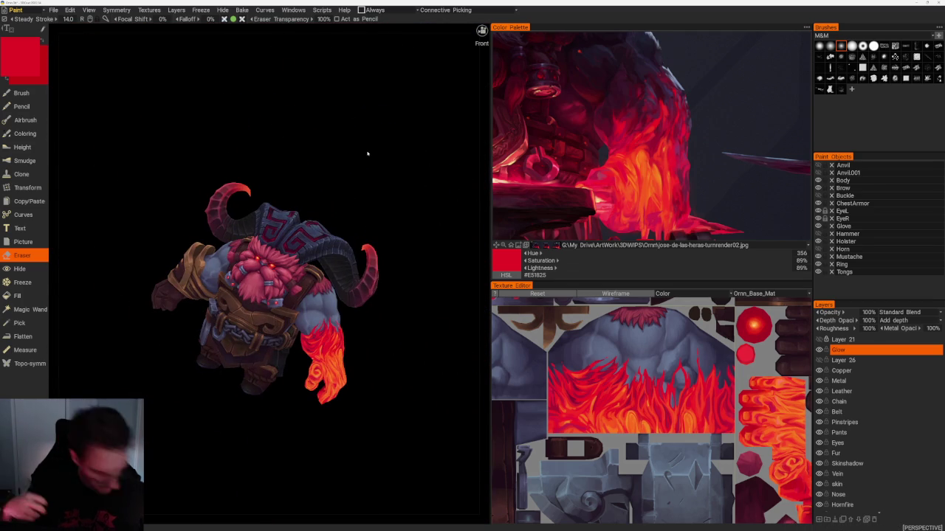
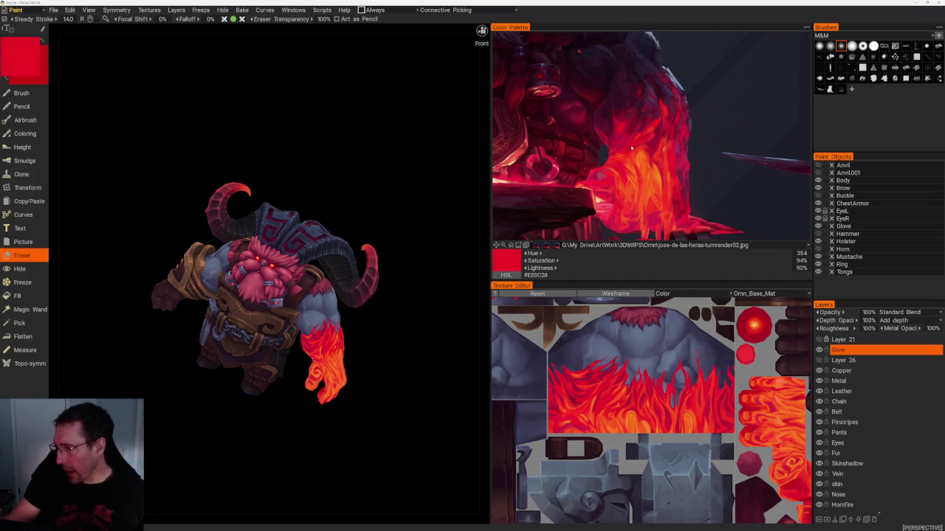
- Zoom in, switch from Eraser to Brush, and lower the stroke Smoothing
scroll(360, 391, up, 2)
scroll(369, 384, up, 3)
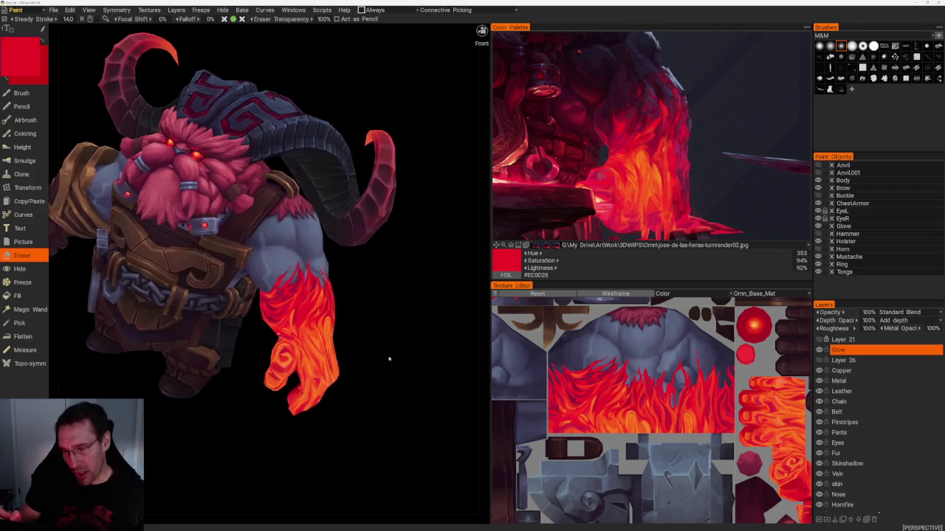
scroll(398, 356, up, 3)
scroll(408, 355, up, 2)
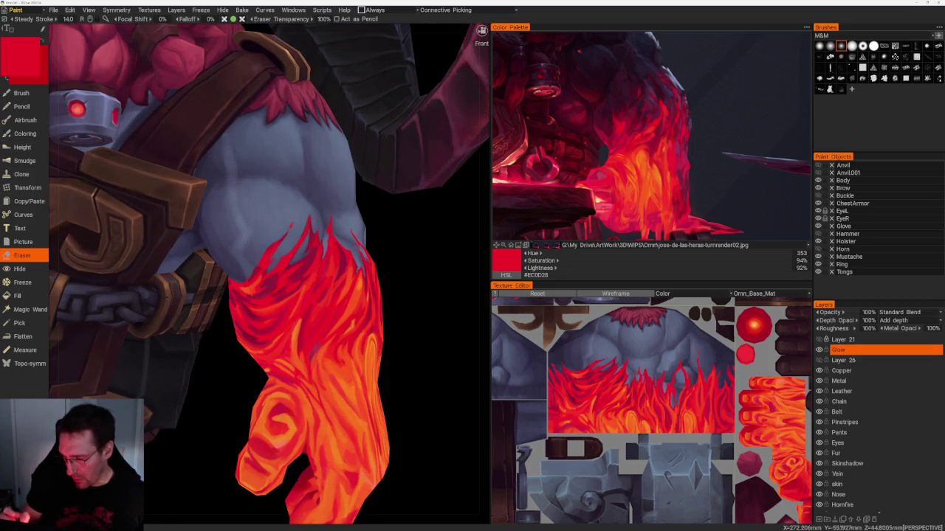
key(b)
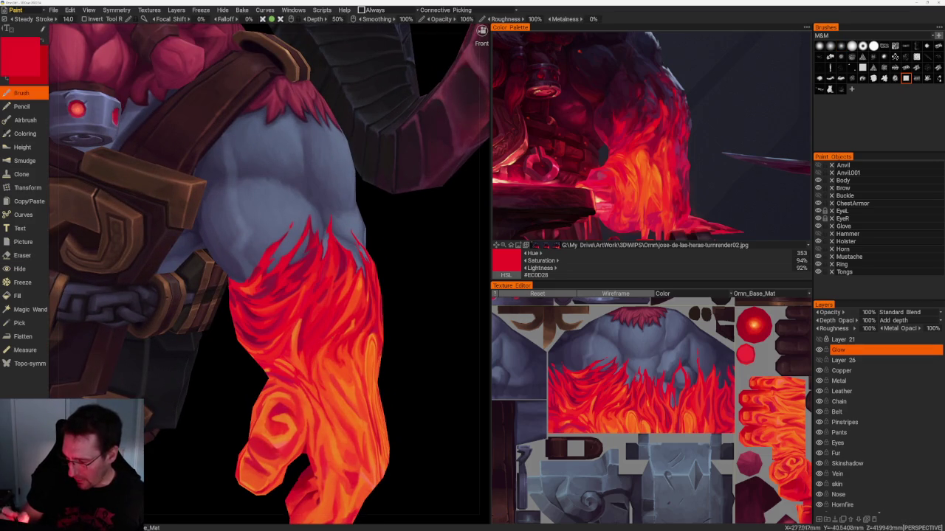
drag(405, 19, 406, 19)
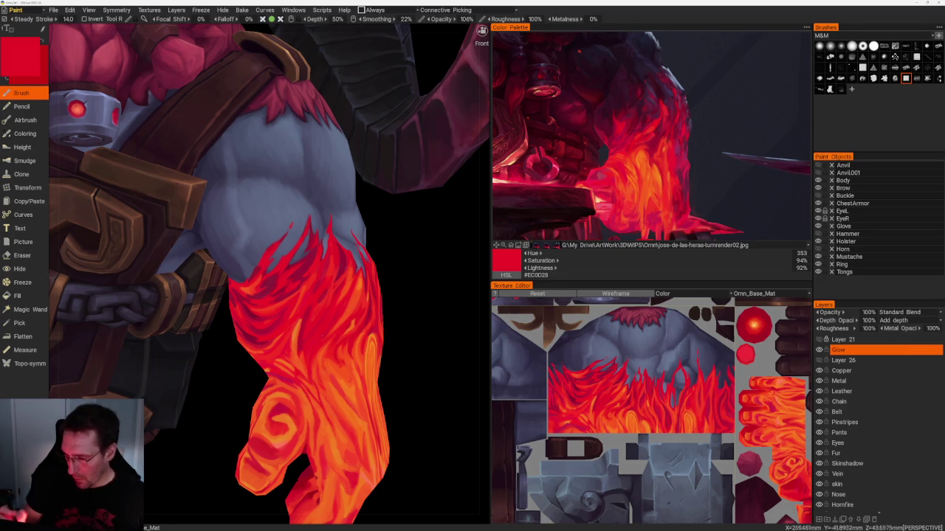
- Alternate orange and red eyedropper picks on the arm flames, ending on orange-red #F9561D
key(v)
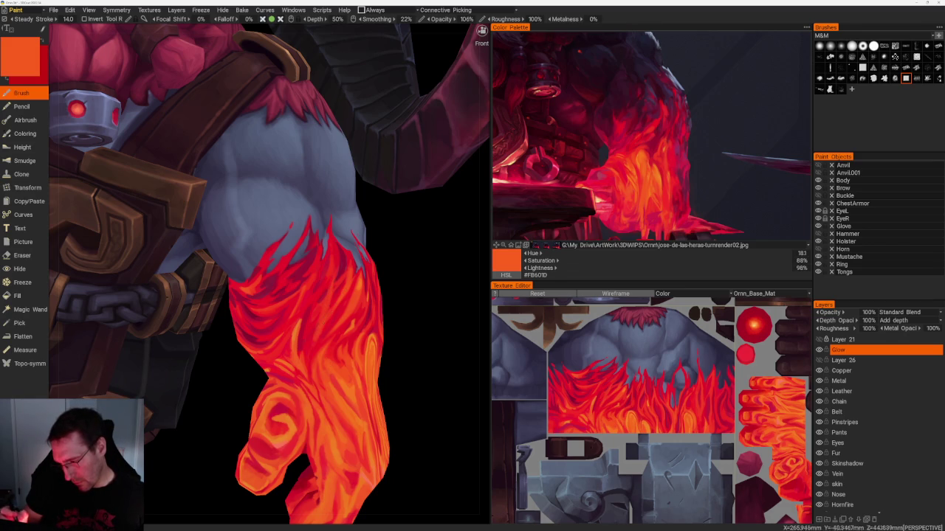
scroll(391, 331, down, 5)
drag(362, 196, 359, 238)
scroll(359, 239, up, 3)
scroll(359, 238, up, 2)
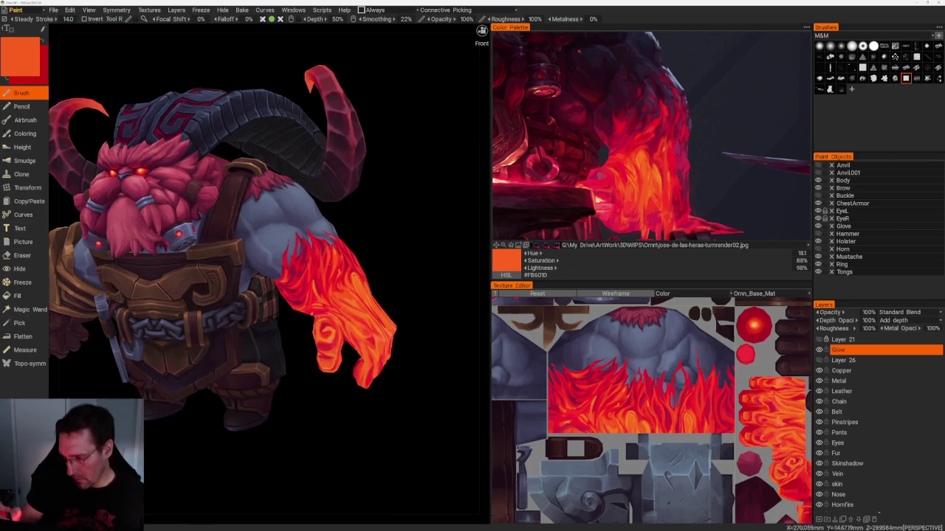
scroll(360, 251, up, 1)
scroll(361, 251, up, 2)
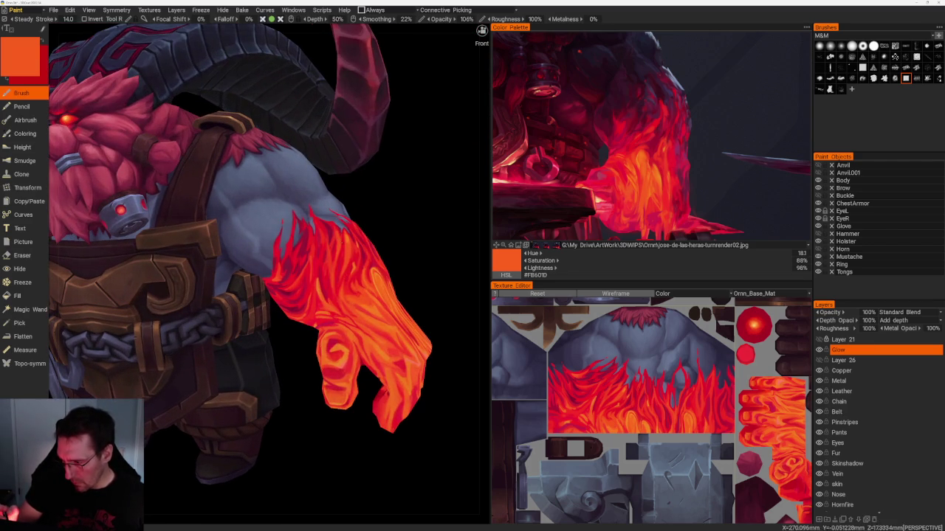
key(v)
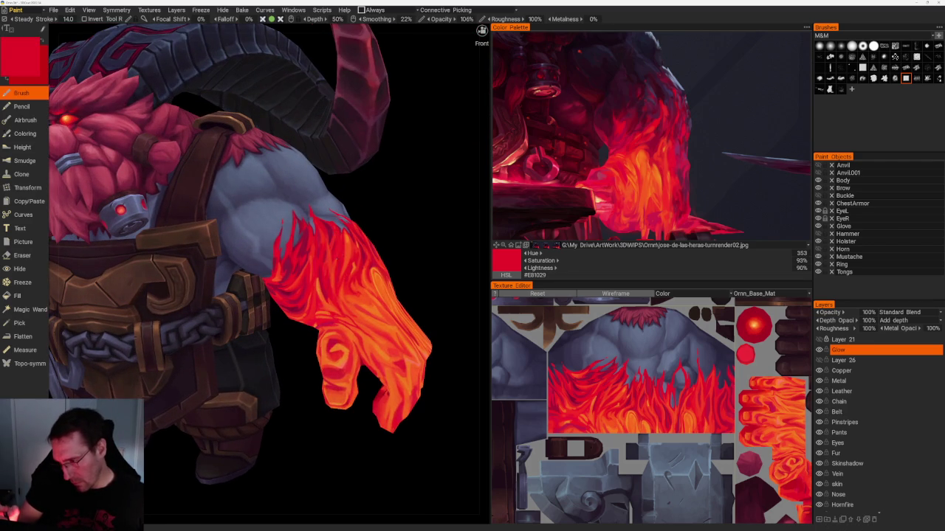
drag(401, 219, 458, 259)
key(v)
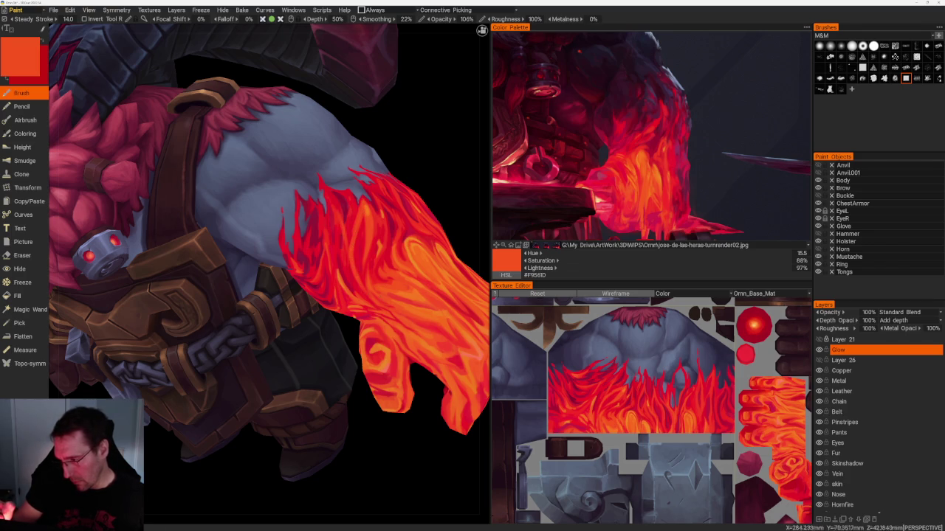
- Close in on the flaming arm and sample red, then a lighter orange, from the flames
right_drag(363, 285, 355, 200)
mouse_move(356, 200)
mouse_down()
mouse_move(352, 191)
mouse_move(362, 228)
mouse_move(361, 204)
mouse_up()
right_drag(361, 205, 347, 258)
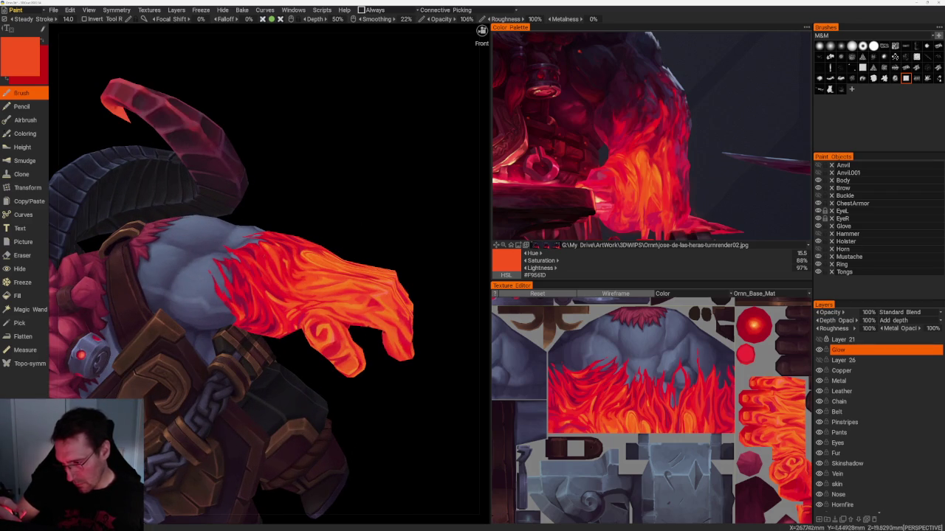
key(v)
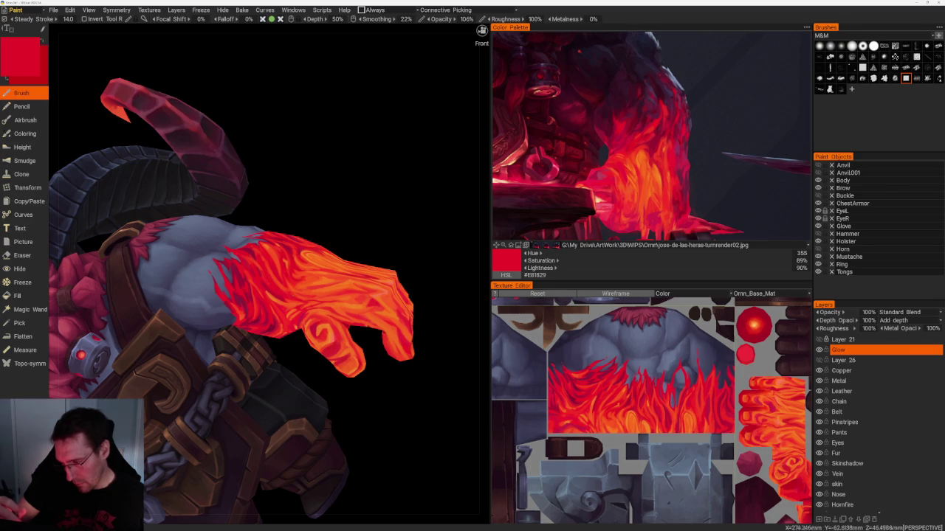
drag(369, 204, 383, 199)
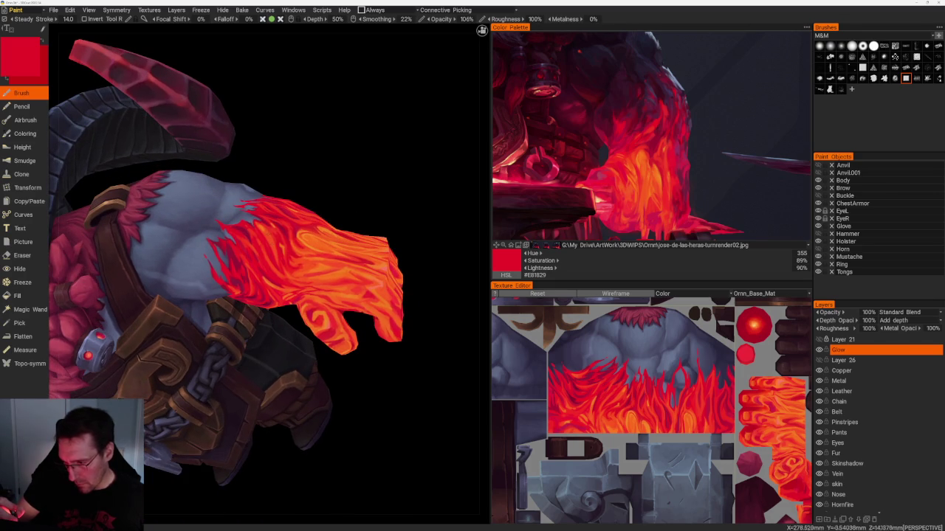
key(v)
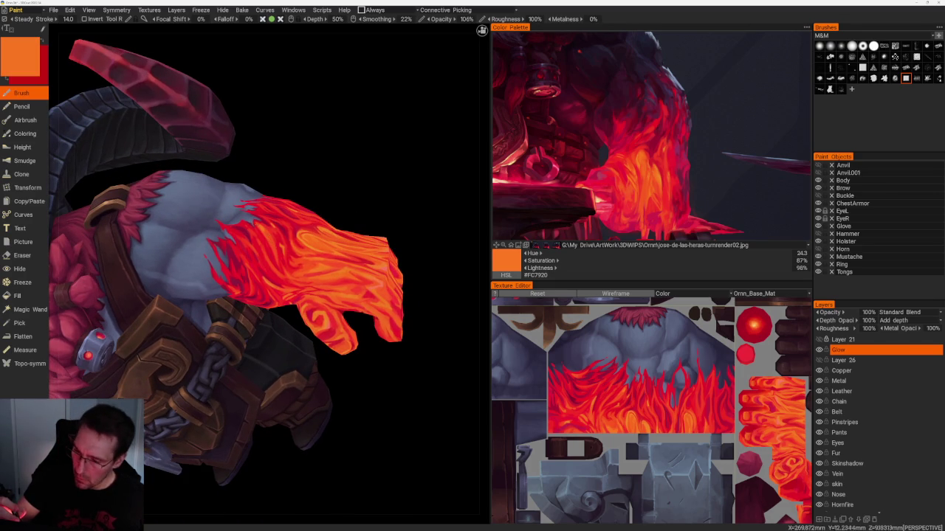
scroll(347, 182, up, 3)
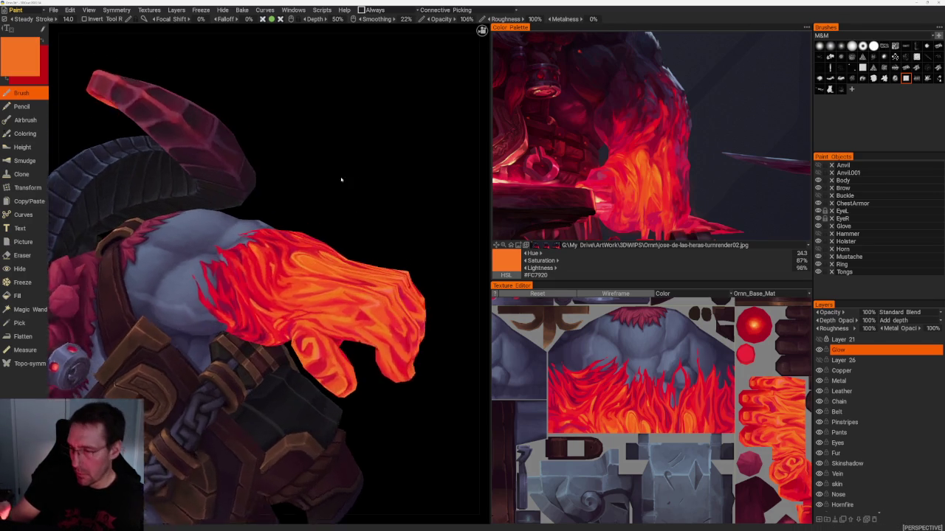
scroll(295, 214, up, 3)
- Keep sampling oranges and reds from the forearm and hand, ending on brighter red #EF3826
key(v)
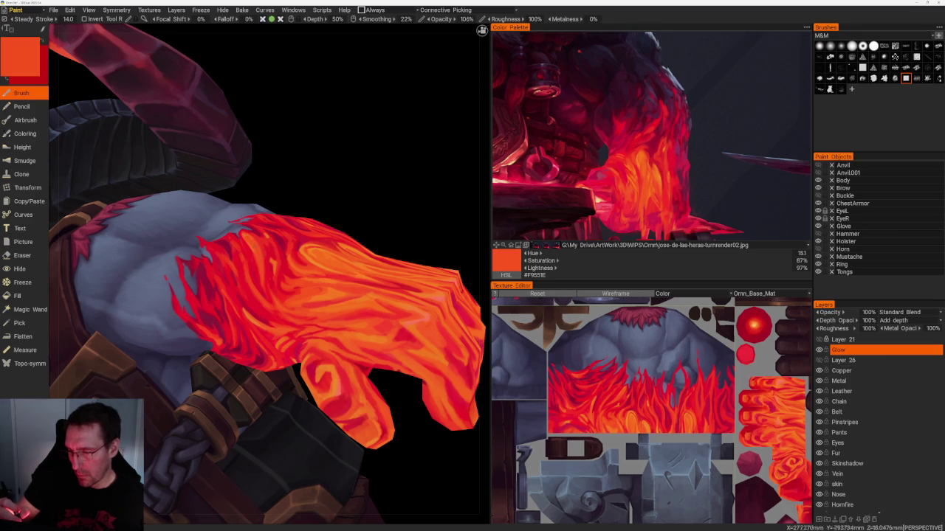
key(v)
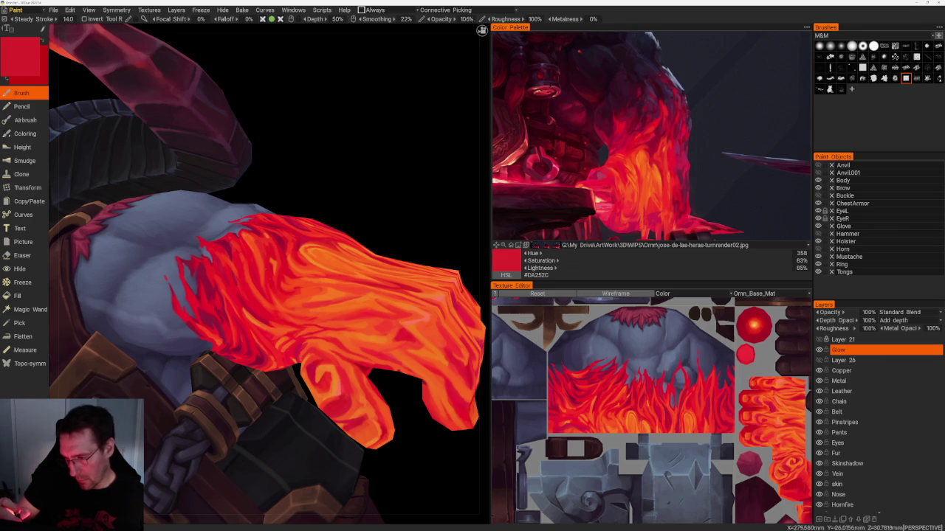
key(v)
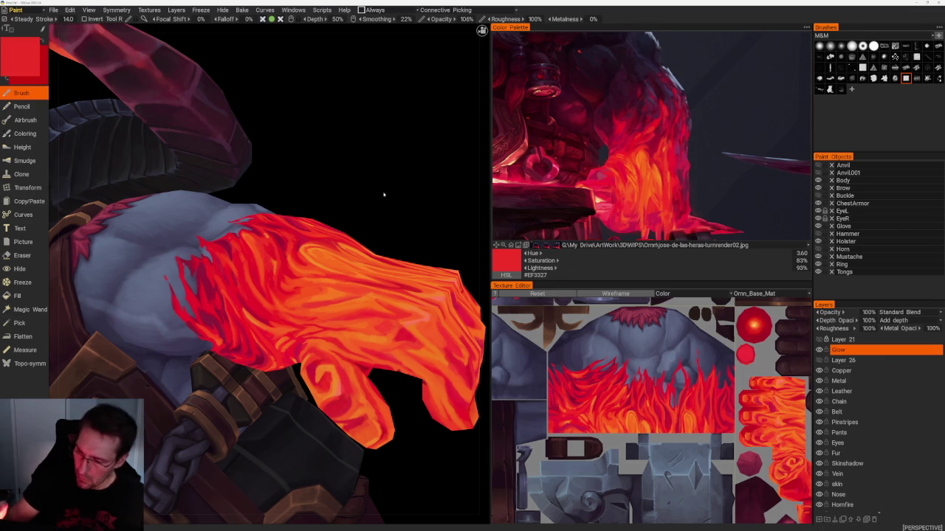
drag(382, 194, 365, 193)
key(v)
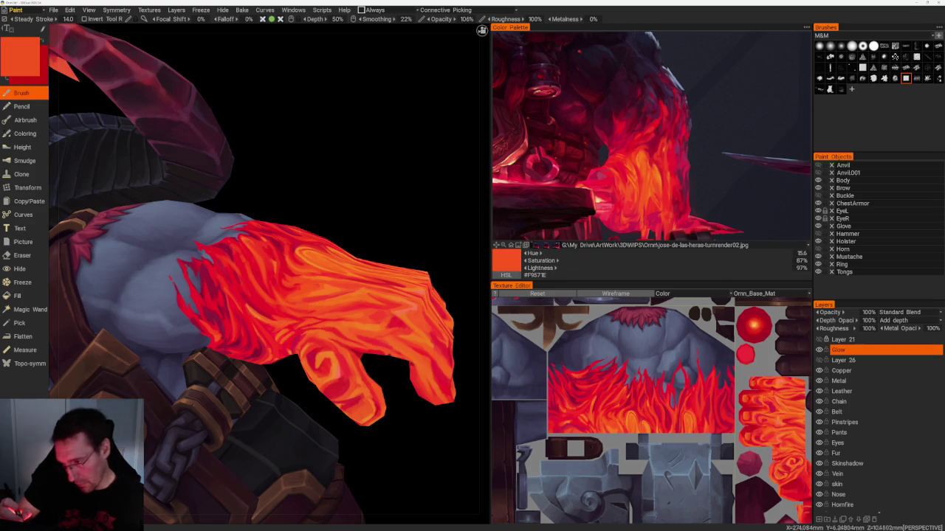
key(v)
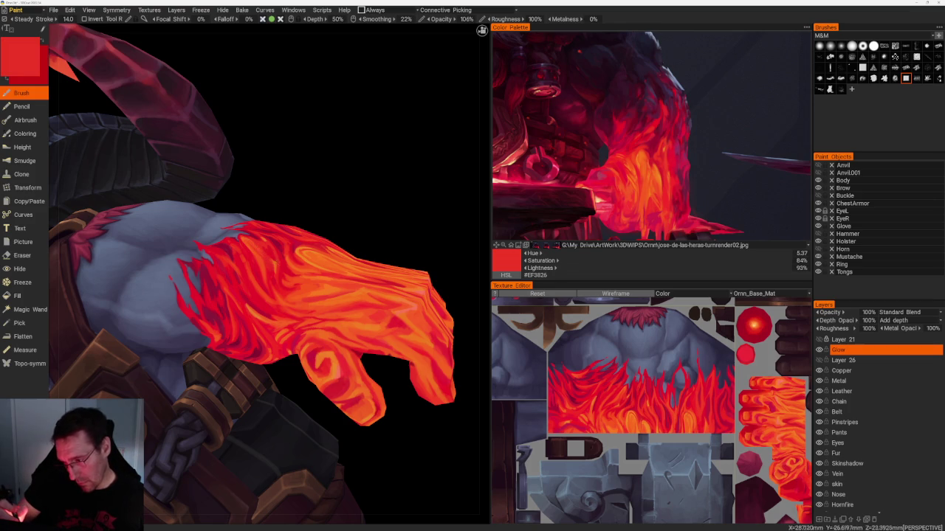
scroll(378, 209, down, 5)
mouse_move(243, 141)
mouse_down()
mouse_move(324, 183)
mouse_move(325, 205)
mouse_move(344, 184)
mouse_move(295, 181)
mouse_move(344, 204)
mouse_up()
- Turn the model to its right side and pick a deeper red from the flames
scroll(373, 259, up, 5)
shift+drag(374, 258, 418, 296)
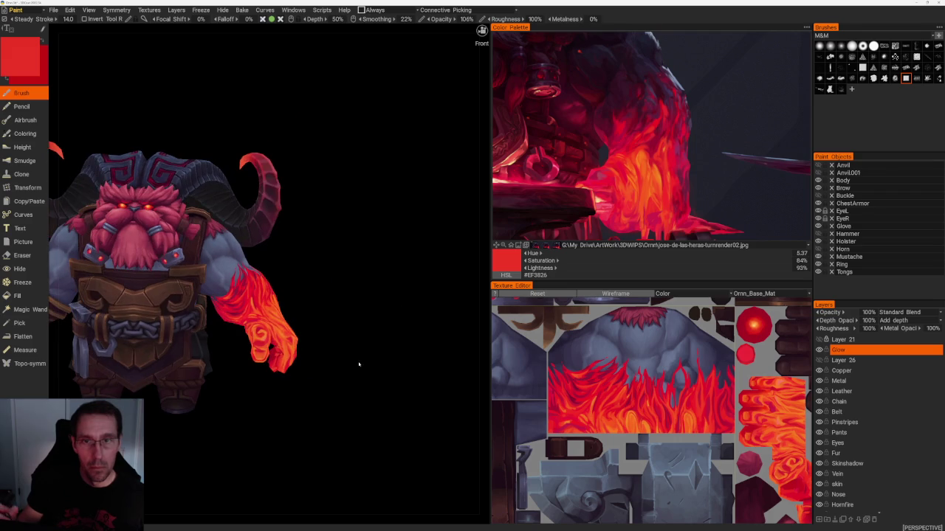
scroll(358, 386, up, 2)
mouse_move(372, 395)
mouse_down()
mouse_move(301, 442)
mouse_move(281, 443)
mouse_move(295, 431)
mouse_move(352, 436)
mouse_move(302, 432)
mouse_up()
scroll(333, 418, up, 2)
scroll(301, 443, up, 2)
scroll(352, 435, down, 2)
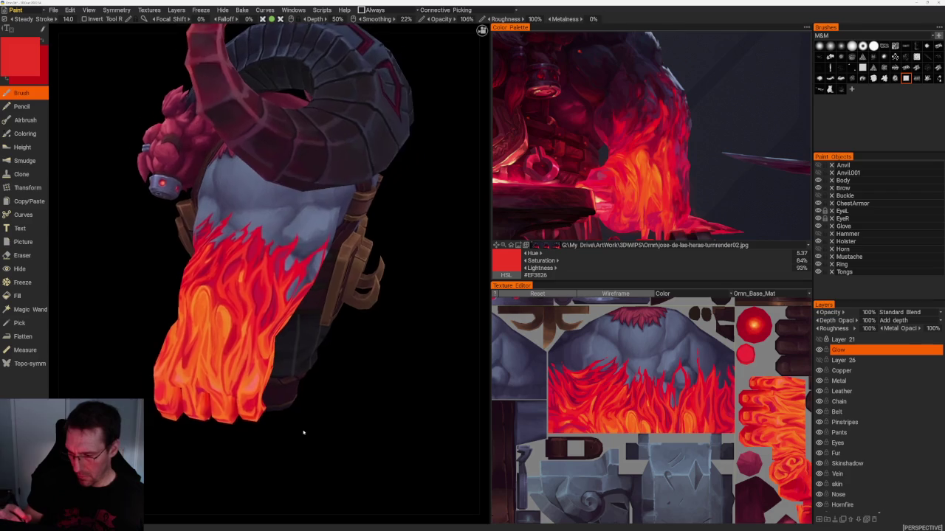
scroll(302, 433, up, 2)
key(v)
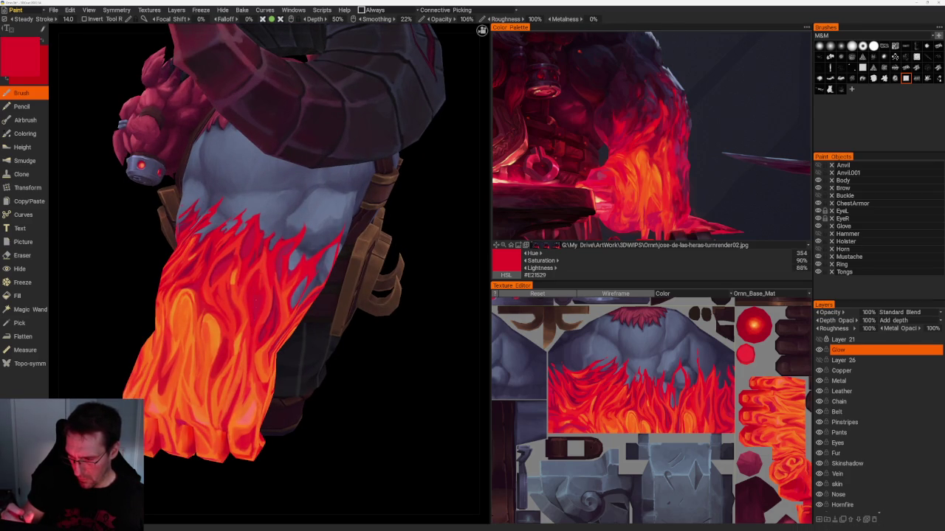
- Pick deep crimson #C91C3C and paint along the upper-arm flame edges
drag(409, 337, 432, 342)
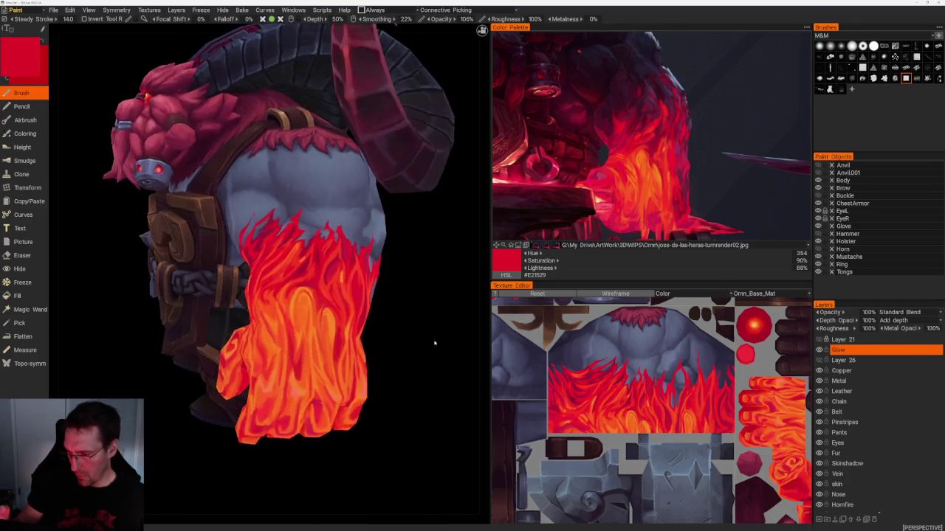
scroll(405, 340, up, 2)
key(v)
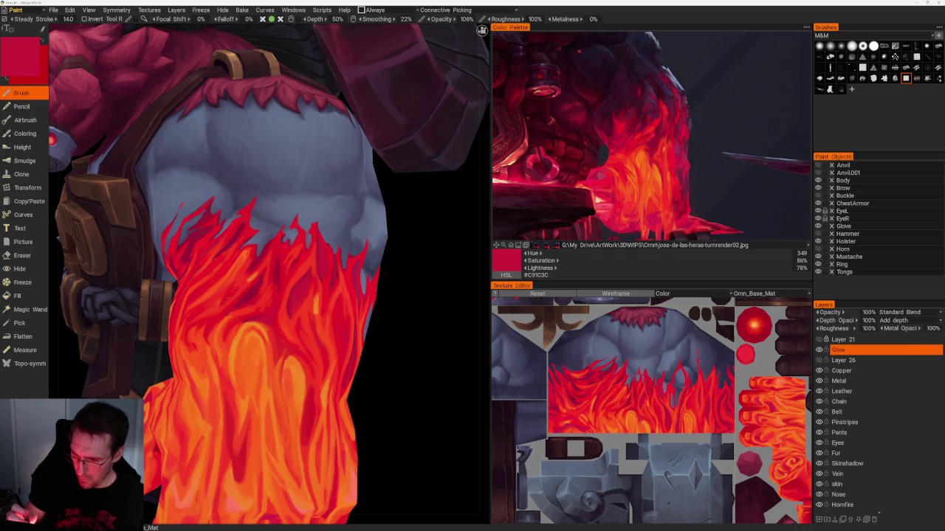
mouse_move(383, 314)
mouse_down()
mouse_move(433, 302)
mouse_move(415, 295)
mouse_move(438, 304)
mouse_up()
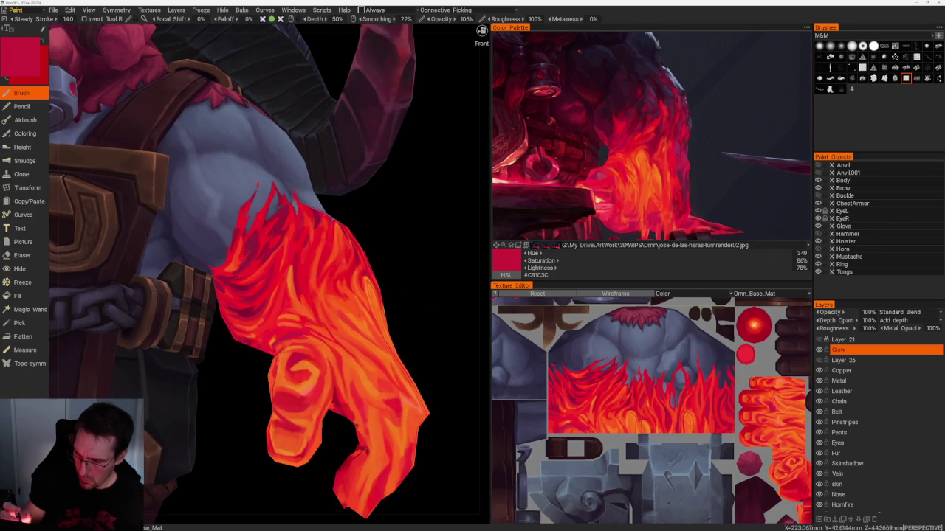
- Orbit and zoom to a close three-quarter view of the dwarf's flaming arm
scroll(428, 264, down, 2)
scroll(389, 285, down, 2)
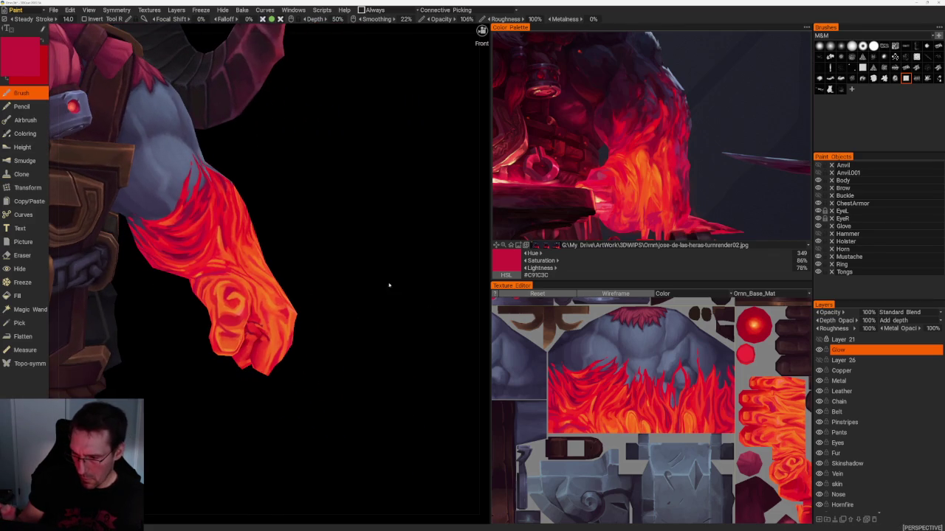
scroll(378, 303, up, 3)
scroll(408, 344, down, 1)
scroll(382, 310, down, 2)
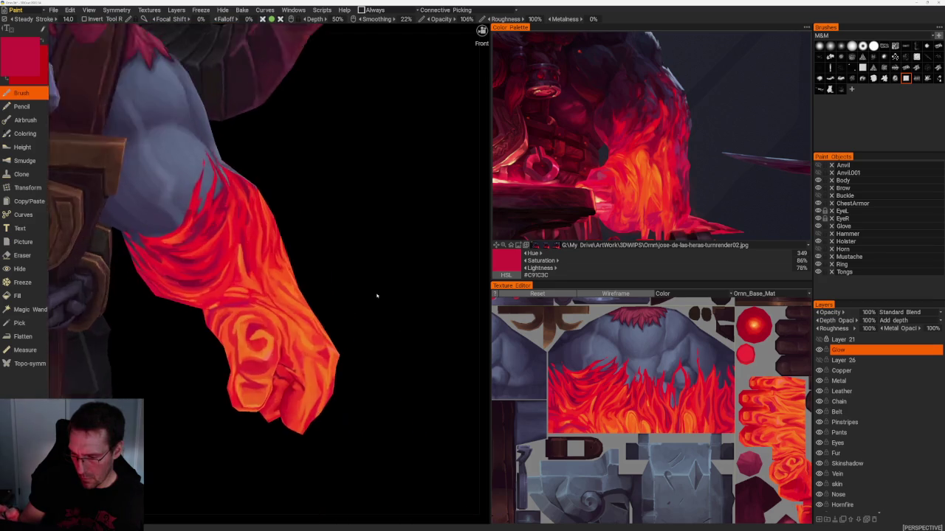
scroll(376, 296, up, 2)
middle_drag(393, 284, 487, 289)
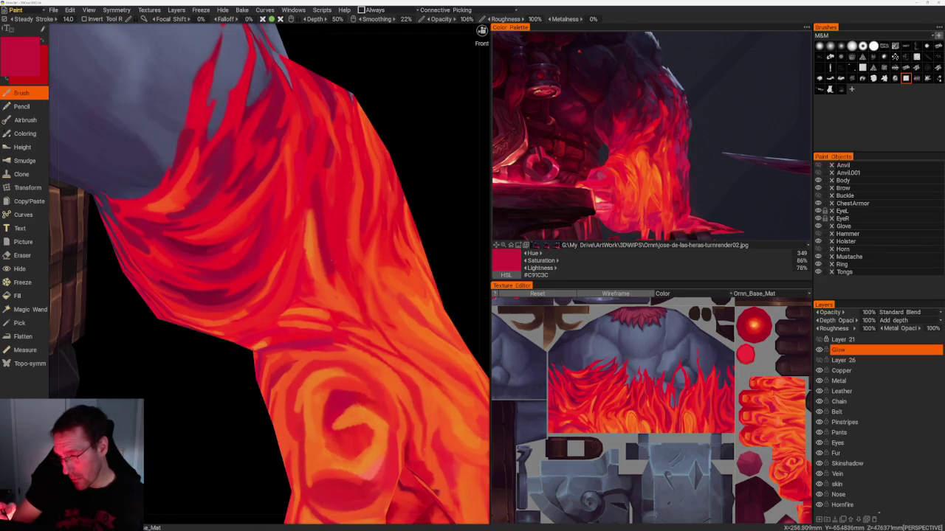
middle_drag(296, 295, 240, 261)
drag(443, 222, 422, 208)
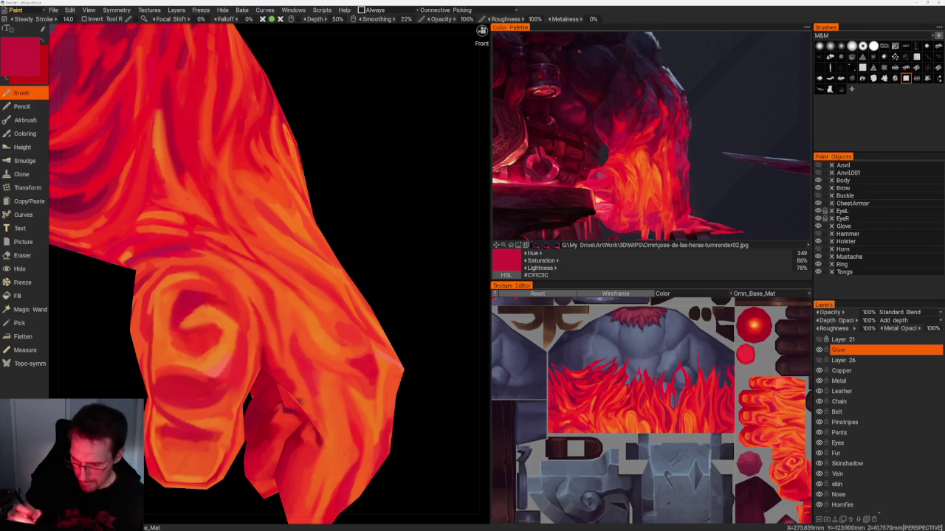
drag(398, 273, 393, 281)
scroll(361, 258, down, 5)
mouse_move(332, 239)
mouse_down()
mouse_move(383, 255)
mouse_move(401, 281)
mouse_move(379, 375)
mouse_move(273, 390)
mouse_move(312, 384)
mouse_move(265, 382)
mouse_move(316, 407)
mouse_up()
scroll(336, 411, up, 5)
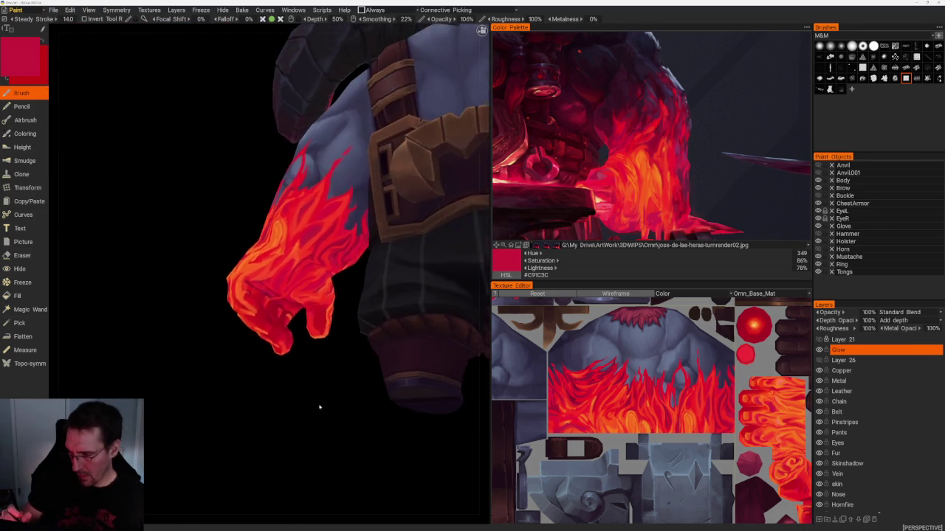
scroll(331, 428, up, 2)
scroll(317, 432, up, 2)
scroll(316, 433, up, 2)
- Paint a bright orange streak on the arm, then darker red over part of it
key(v)
mouse_move(317, 433)
mouse_down()
mouse_move(350, 361)
mouse_move(237, 317)
mouse_move(242, 346)
mouse_up()
key(v)
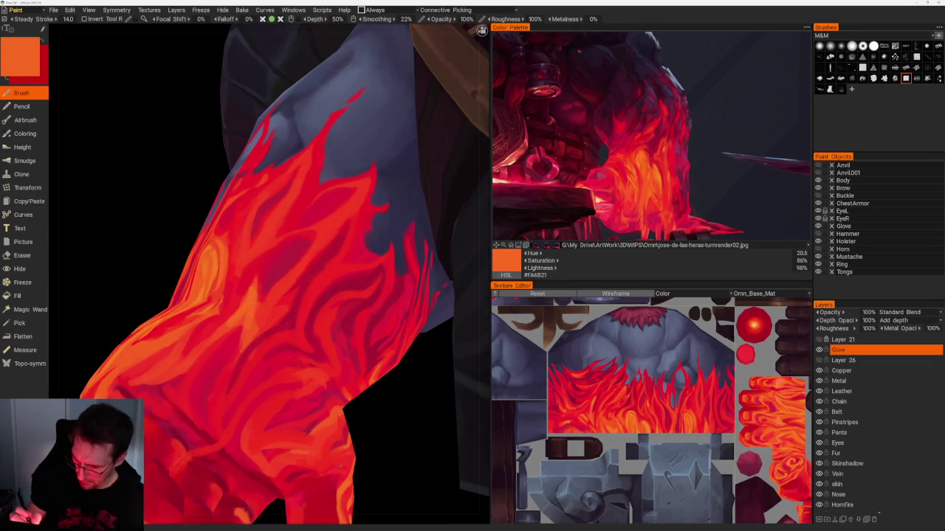
drag(279, 289, 251, 335)
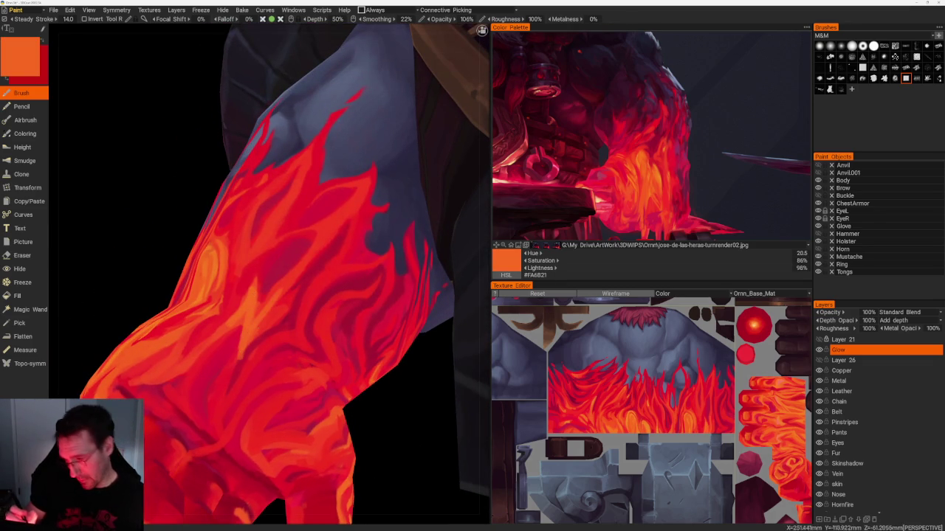
key(v)
drag(256, 286, 252, 320)
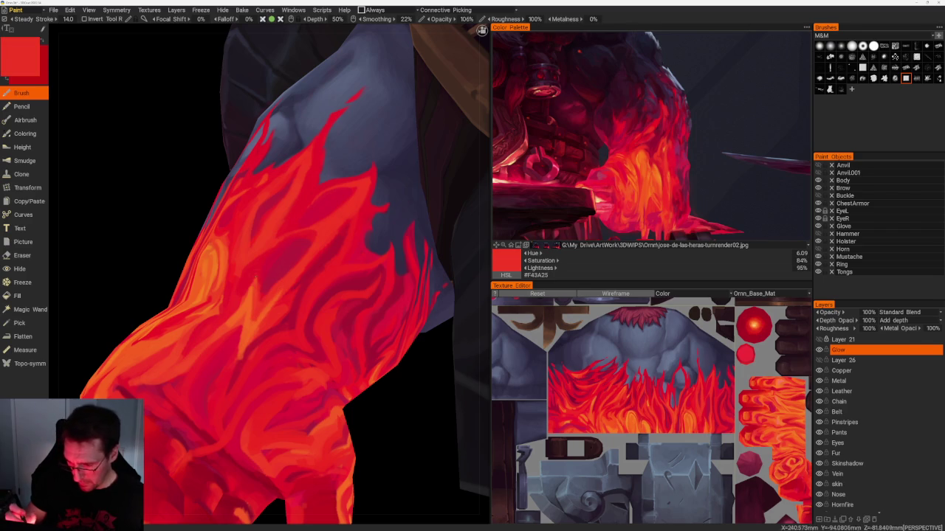
- Sample a series of orange, red and crimson tones from the arm for flame strokes
key(v)
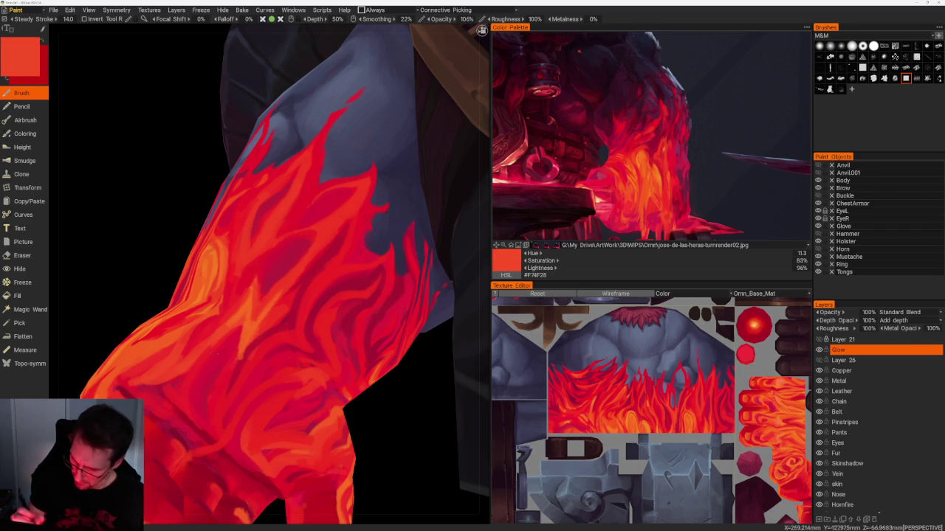
key(v)
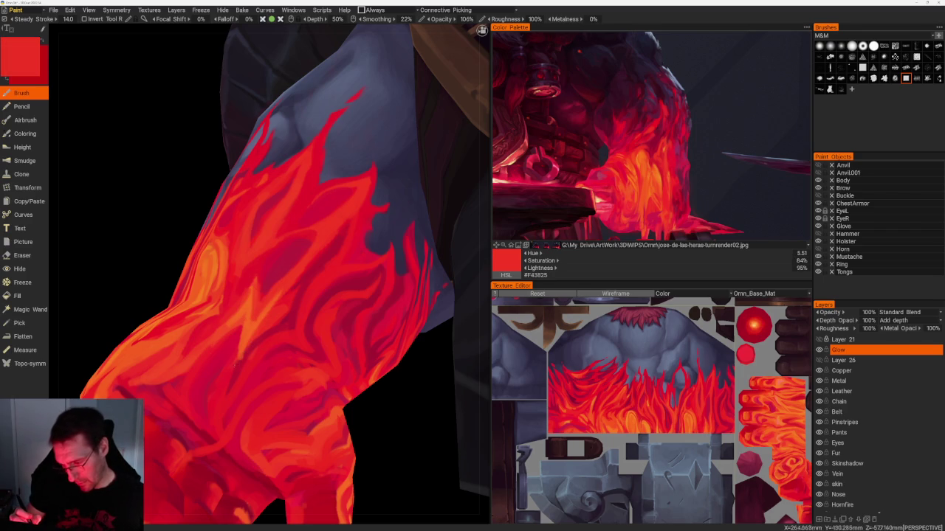
key(v)
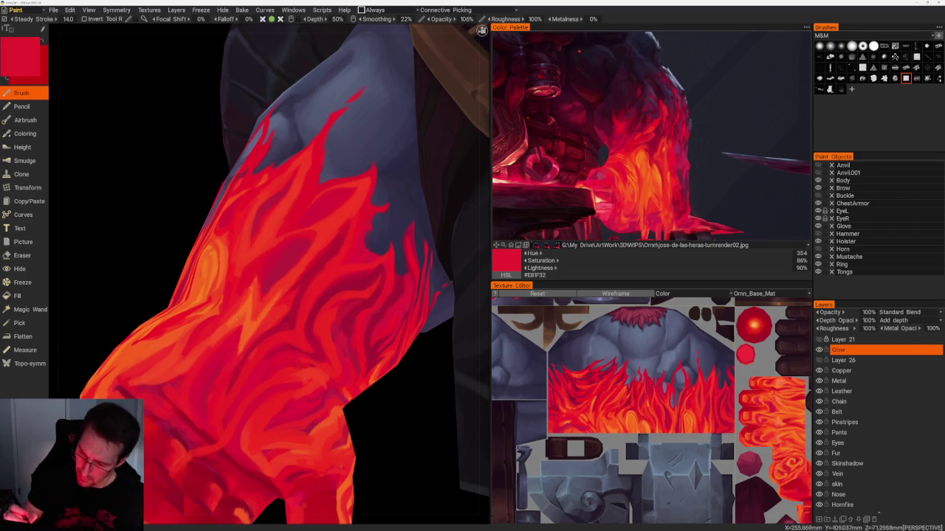
key(v)
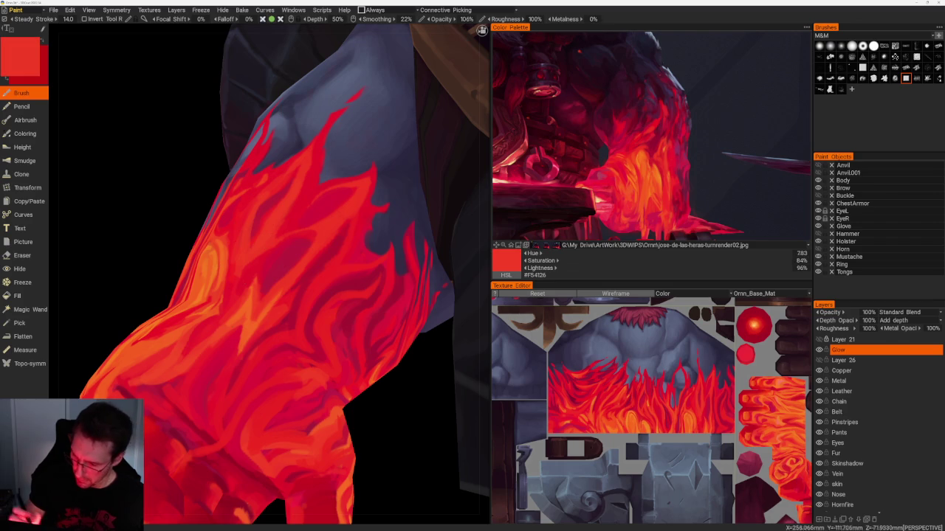
key(v)
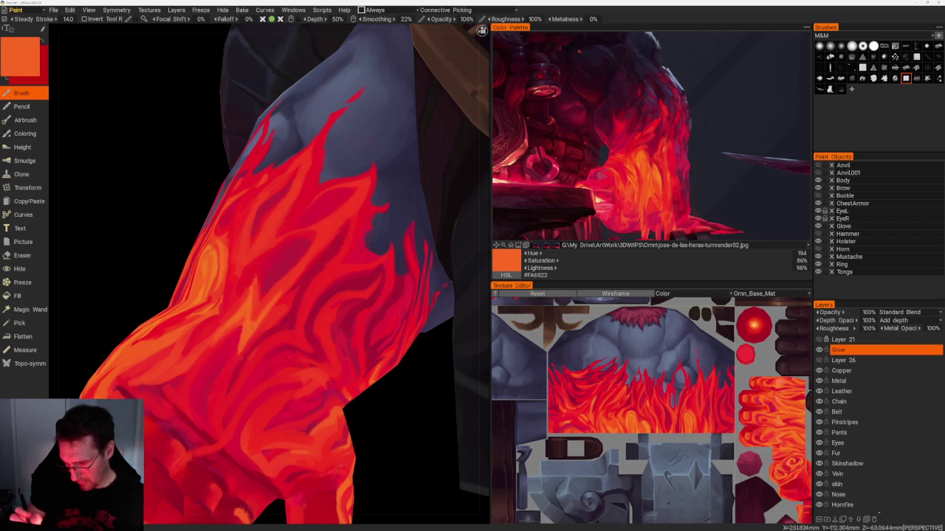
key(v)
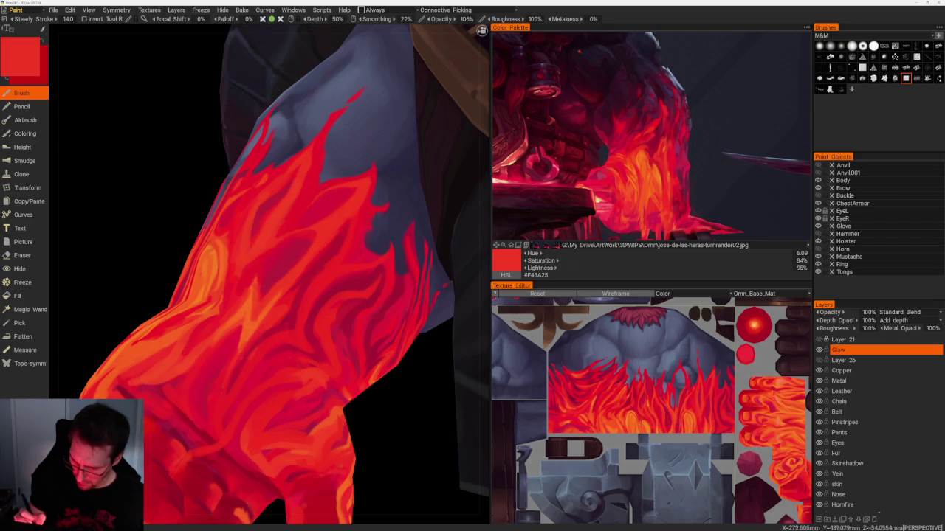
key(v)
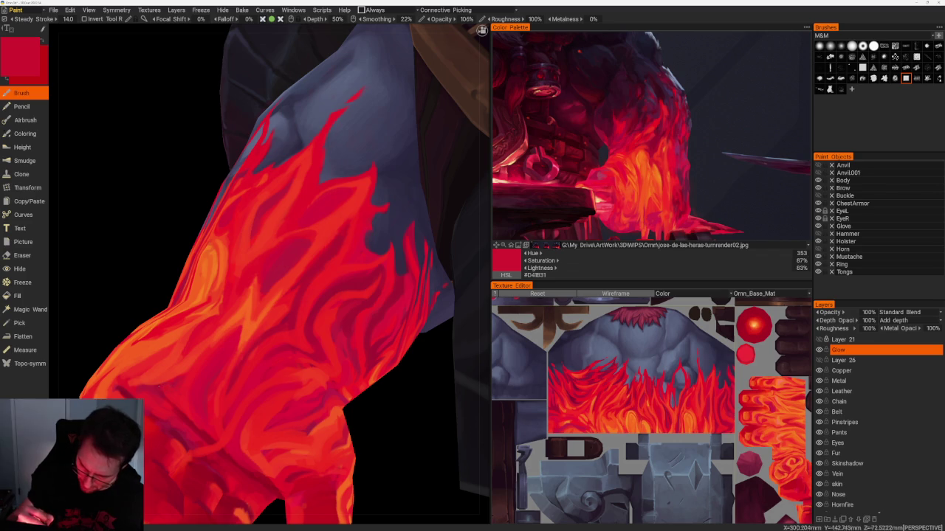
key(v)
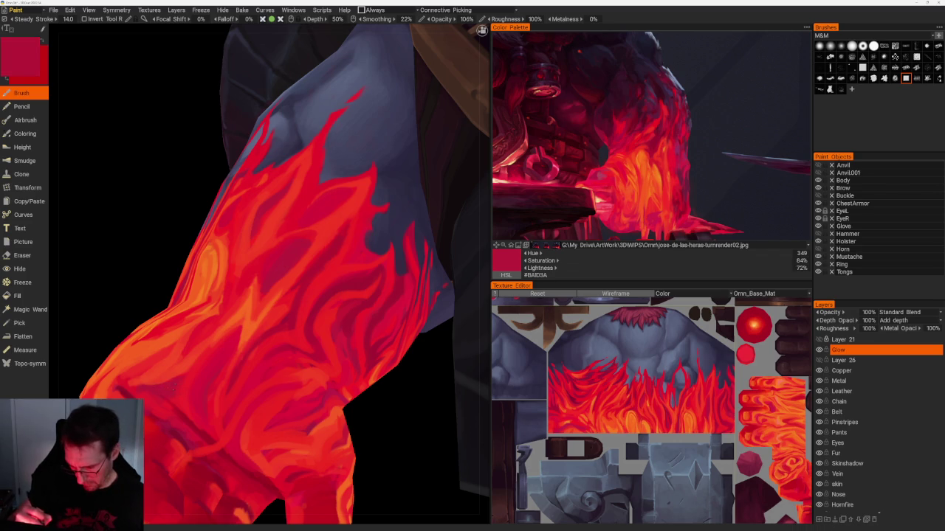
key(v)
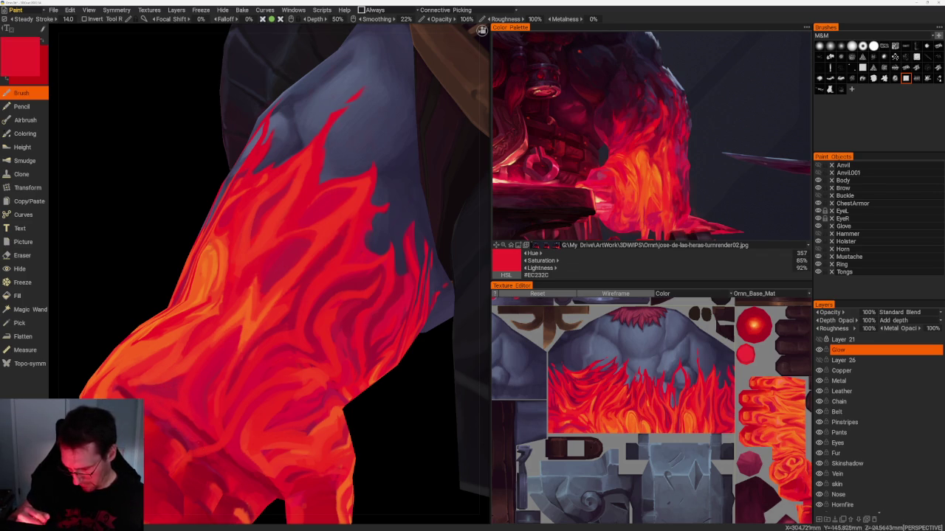
- Move onto the glove and alternate bright red and dark crimson, ending on maroon #8D0A24
alt+drag(244, 369, 279, 397)
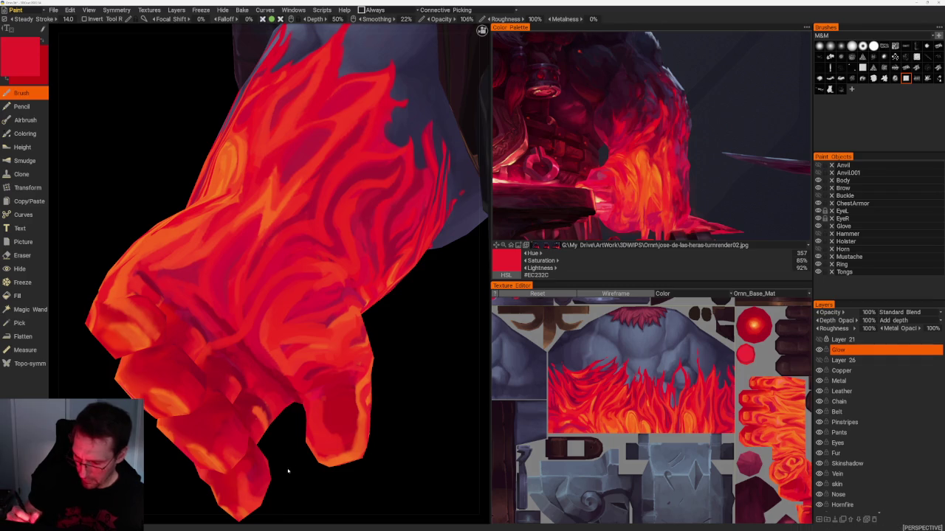
alt+drag(240, 369, 293, 449)
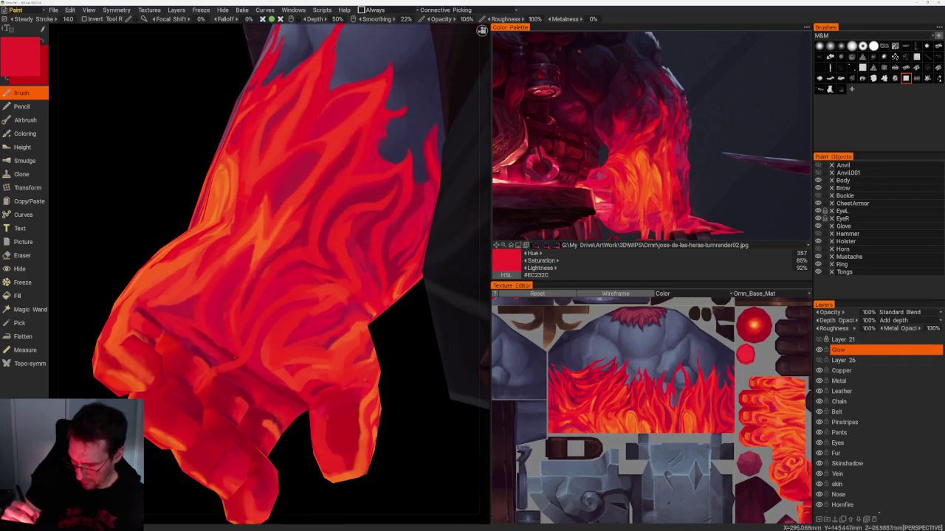
key(v)
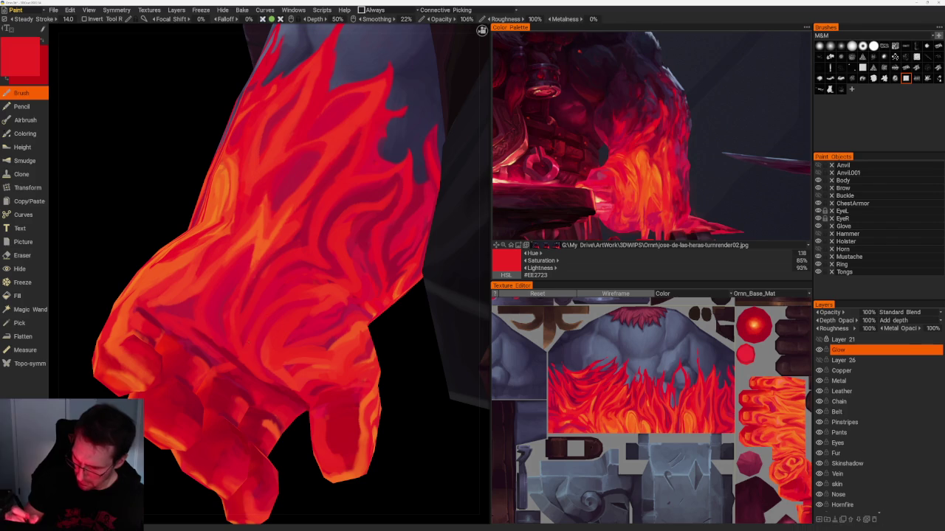
key(v)
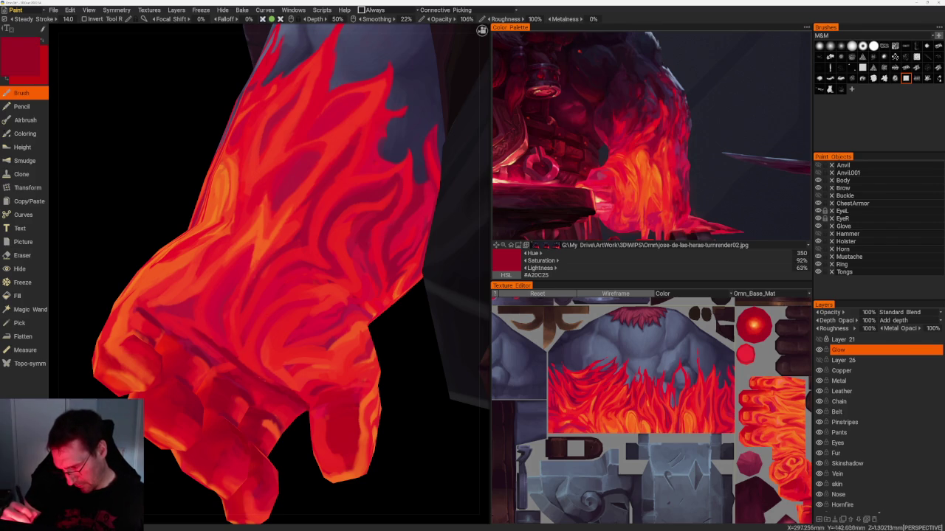
key(v)
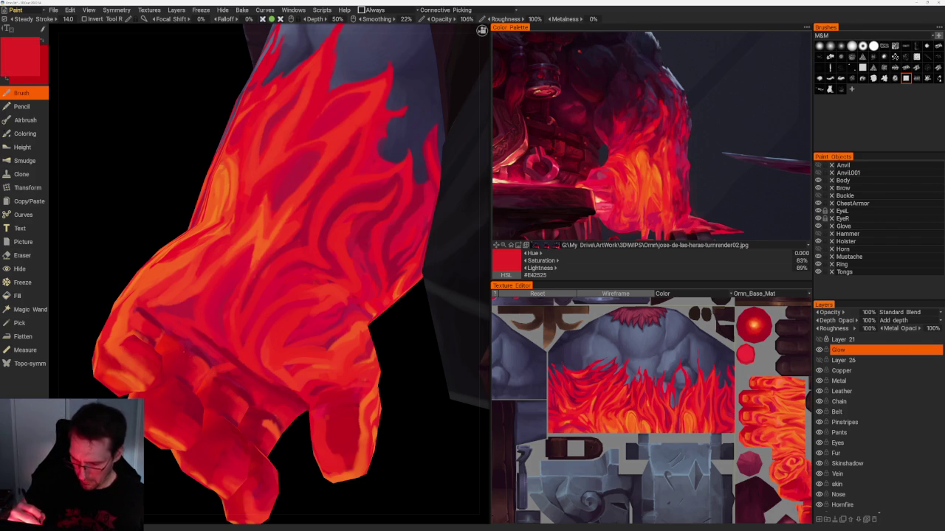
key(v)
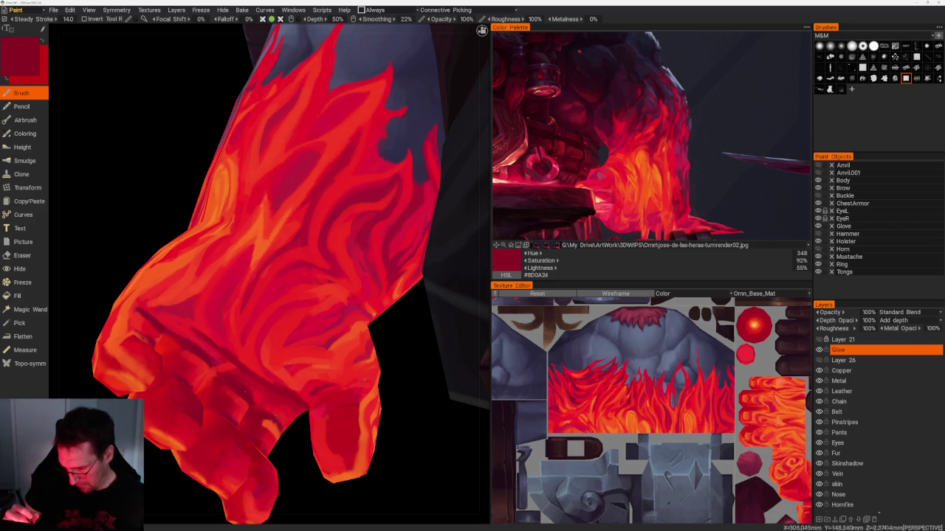
scroll(295, 487, down, 3)
scroll(288, 443, down, 5)
- View the hand from below and alternate dark and bright red picks, ending on #ED2624
mouse_move(285, 415)
mouse_down()
mouse_move(253, 338)
mouse_move(373, 327)
mouse_up()
scroll(317, 327, up, 4)
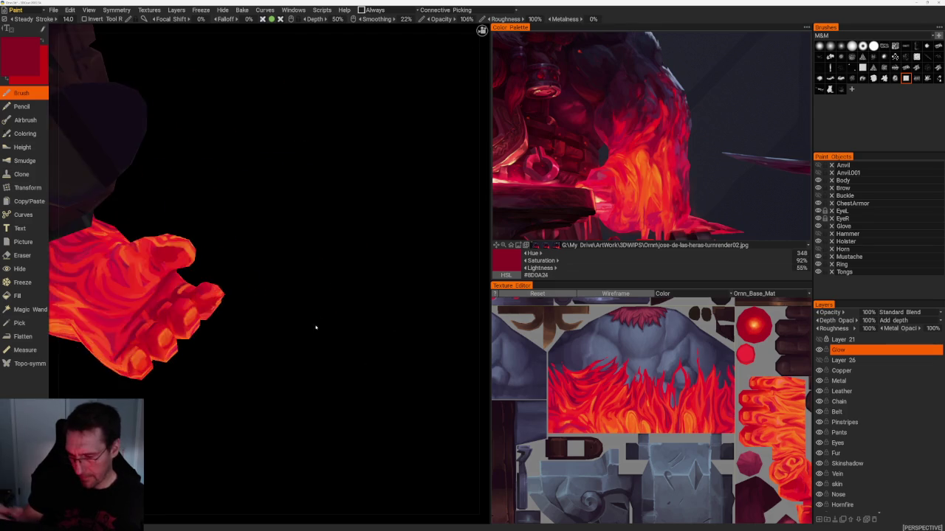
scroll(369, 323, up, 3)
scroll(405, 315, up, 3)
scroll(405, 314, up, 2)
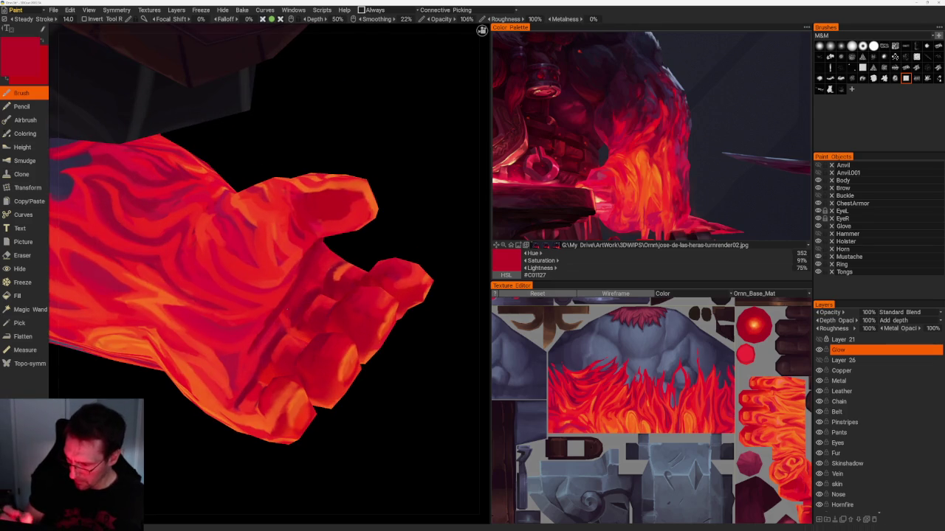
key(v)
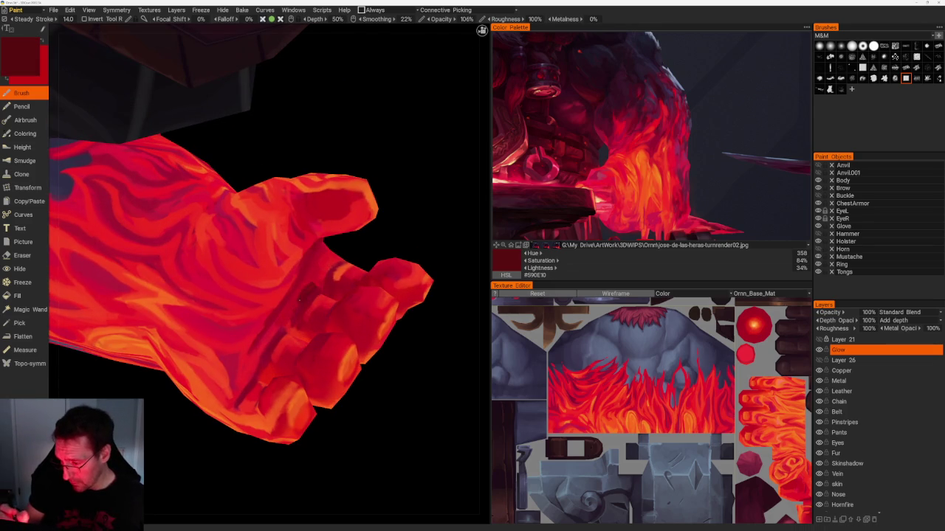
key(v)
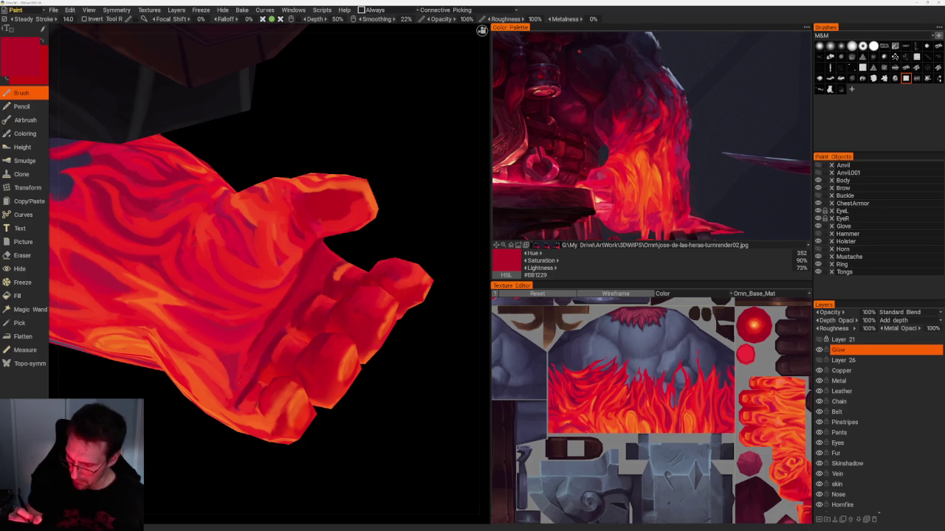
key(v)
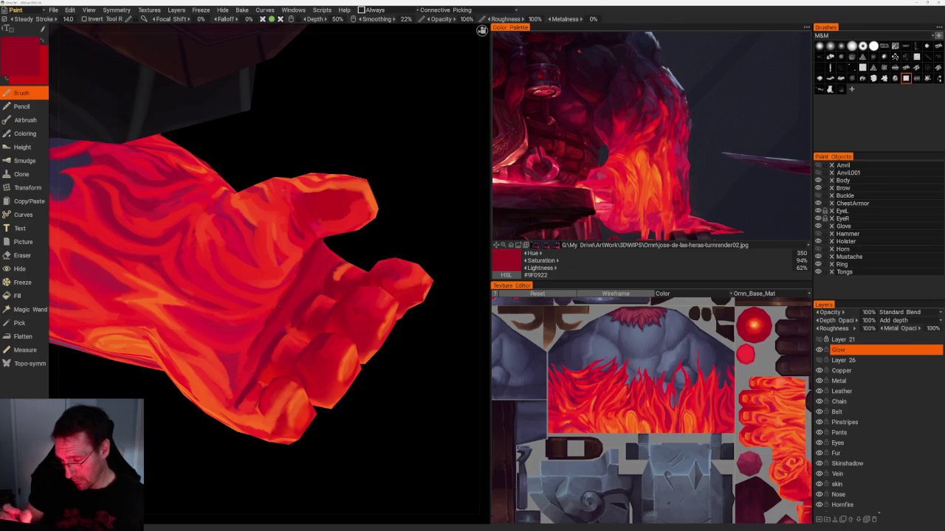
key(v)
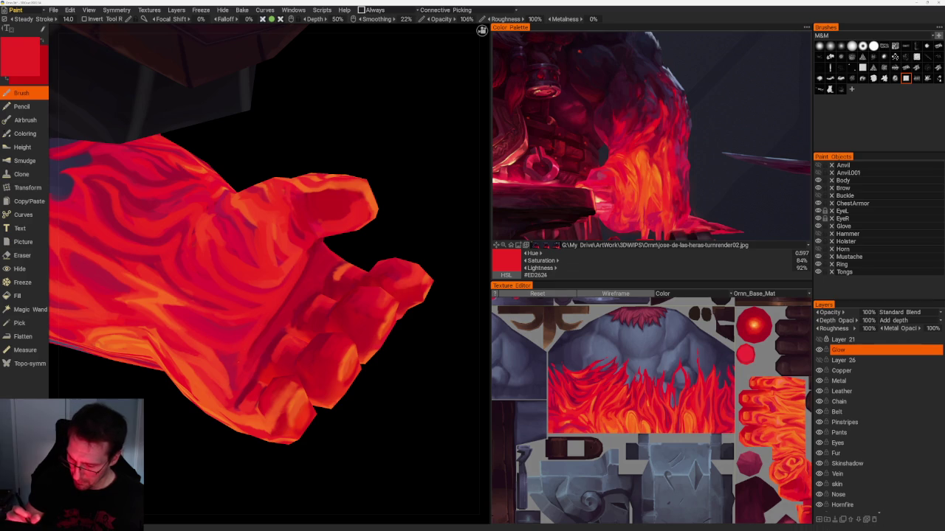
scroll(383, 382, down, 1)
scroll(391, 267, down, 5)
- Frame the whole character front-on with Home, then zoom back in on the fist
mouse_move(391, 267)
mouse_down()
mouse_move(344, 323)
mouse_move(369, 354)
mouse_move(310, 362)
mouse_up()
scroll(320, 346, up, 5)
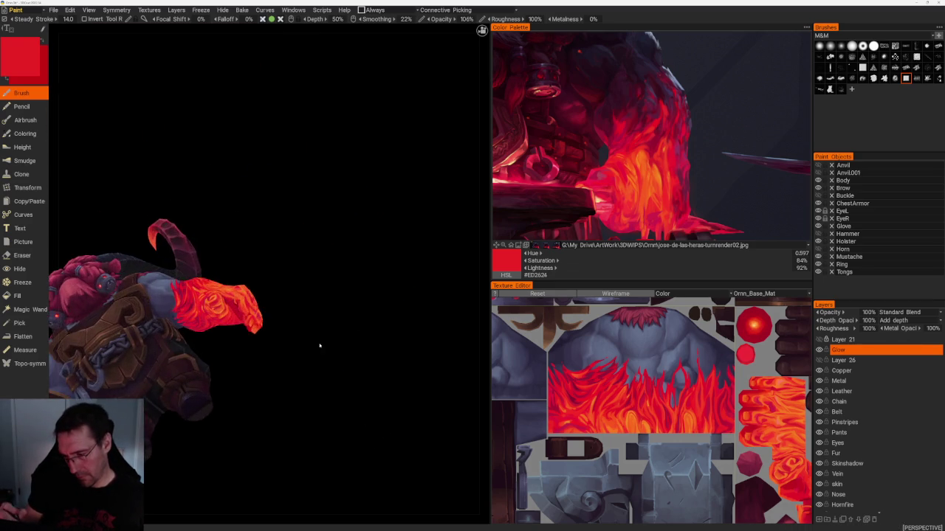
scroll(320, 345, up, 2)
scroll(362, 381, up, 2)
scroll(384, 348, up, 2)
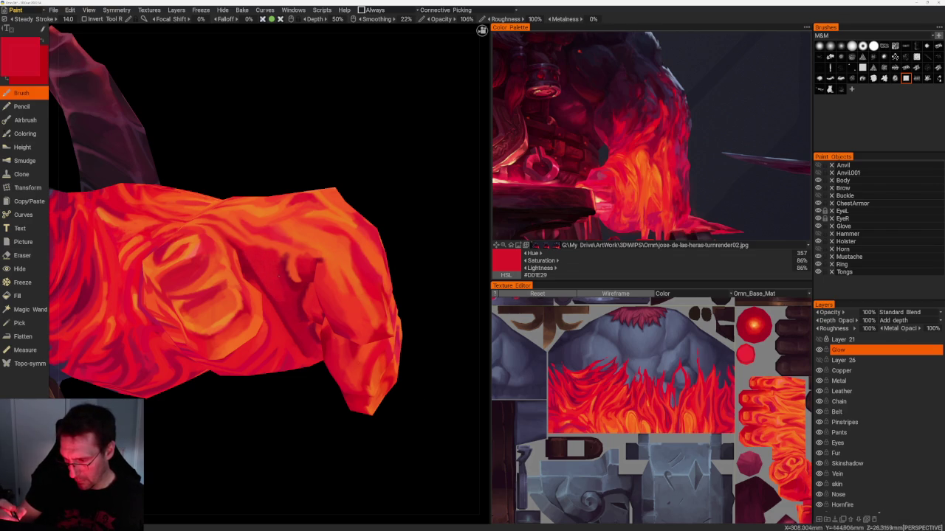
key(Home)
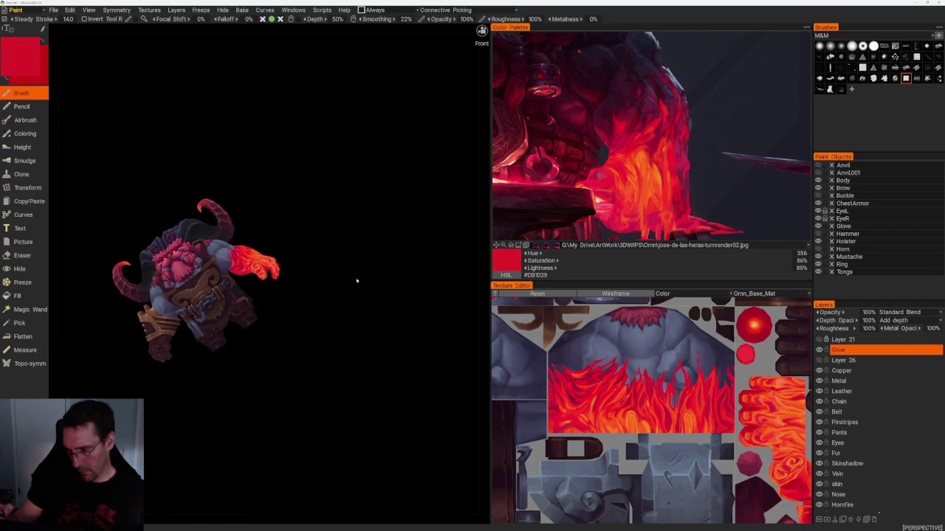
scroll(347, 325, up, 2)
scroll(382, 386, up, 3)
scroll(372, 394, up, 2)
scroll(415, 356, up, 2)
scroll(402, 340, up, 3)
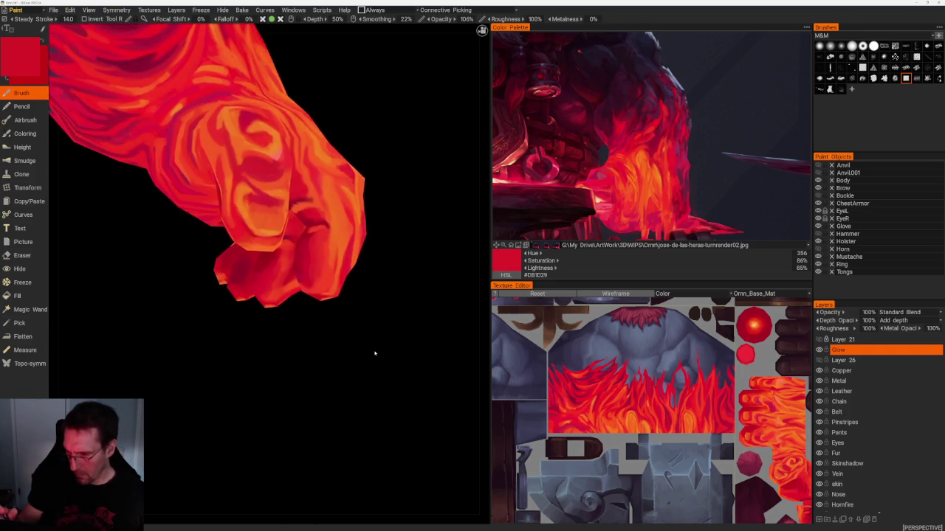
scroll(376, 354, up, 2)
scroll(355, 372, down, 2)
scroll(352, 361, up, 2)
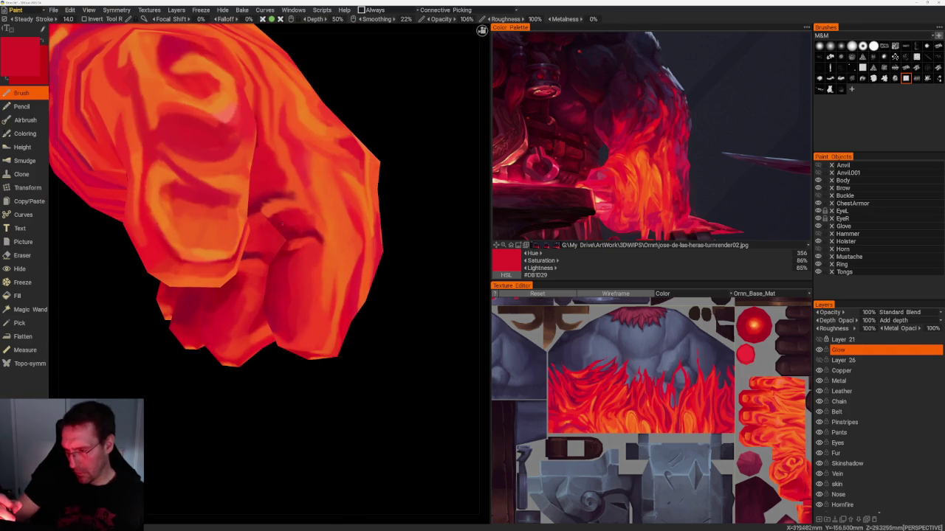
- Sample darker red and orange, and paint a bright orange highlight in the fist's crease
key(v)
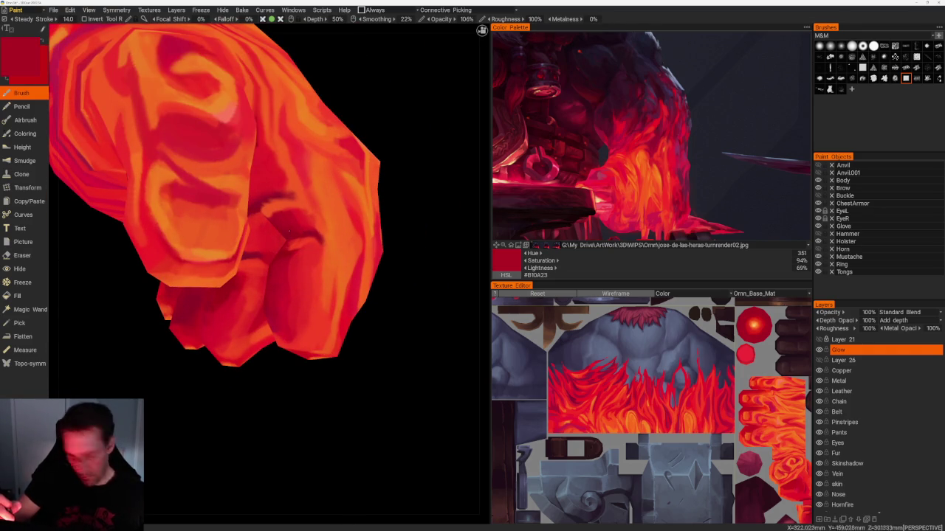
scroll(364, 199, down, 5)
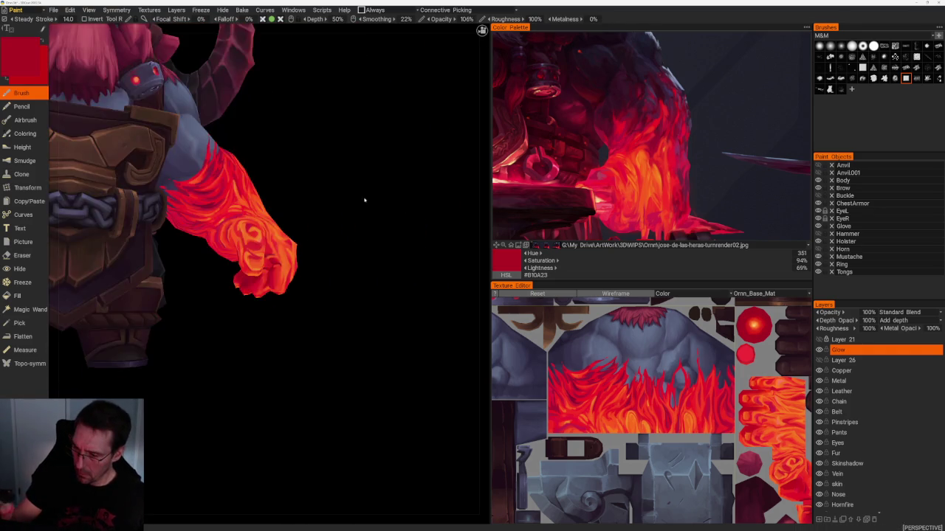
scroll(364, 199, up, 2)
scroll(372, 178, up, 2)
scroll(354, 197, up, 2)
key(v)
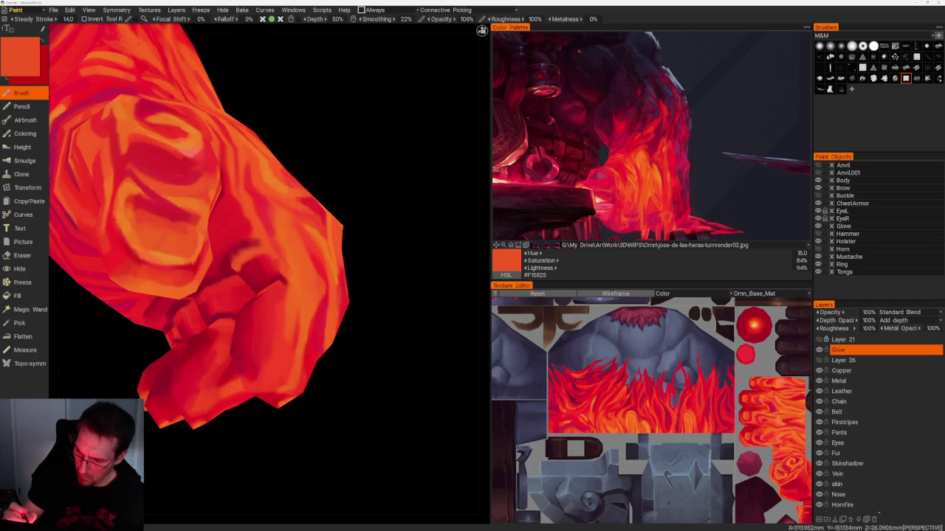
drag(230, 258, 230, 268)
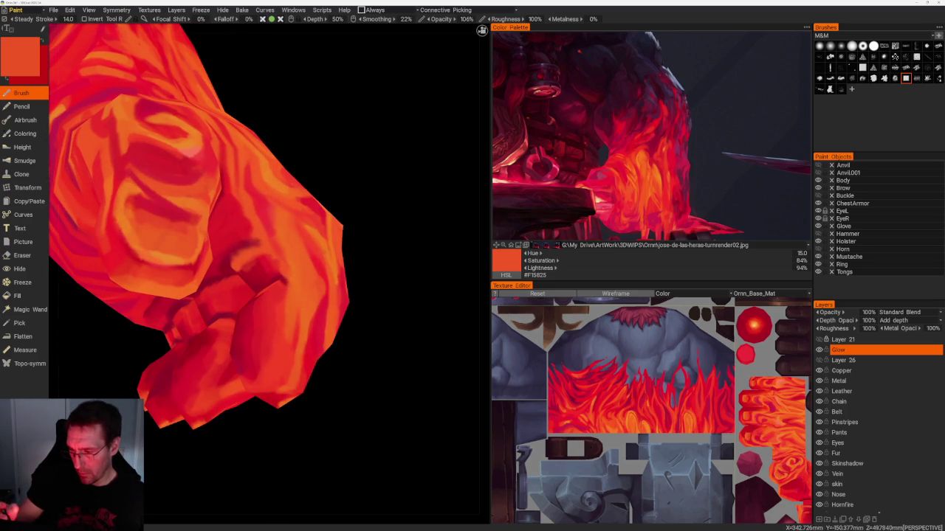
key(v)
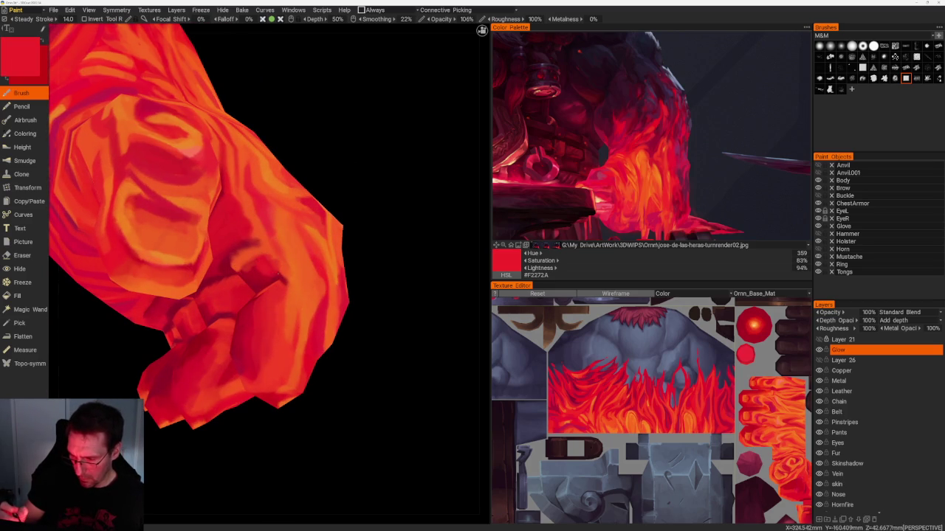
key(v)
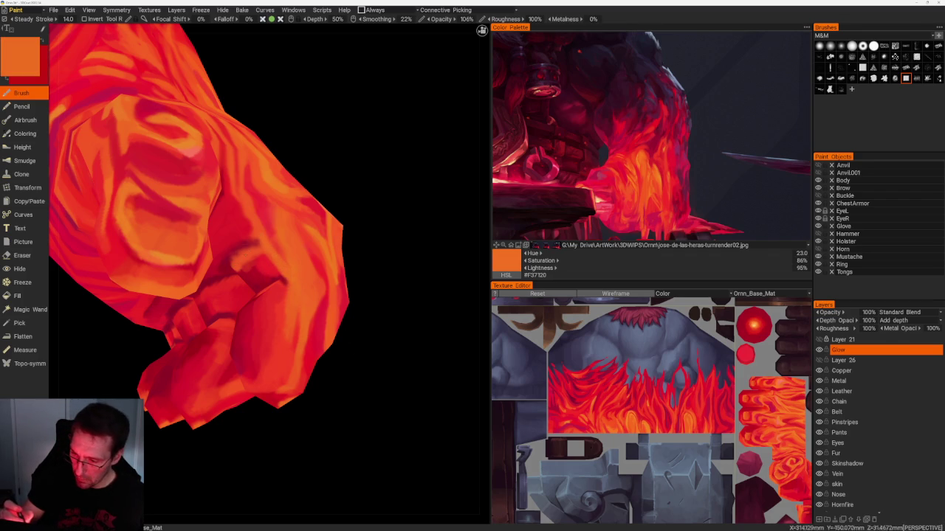
- Pick warm red-orange #F33E26 from the fist and switch to Front view (numpad 1)
scroll(332, 228, down, 5)
scroll(359, 266, up, 3)
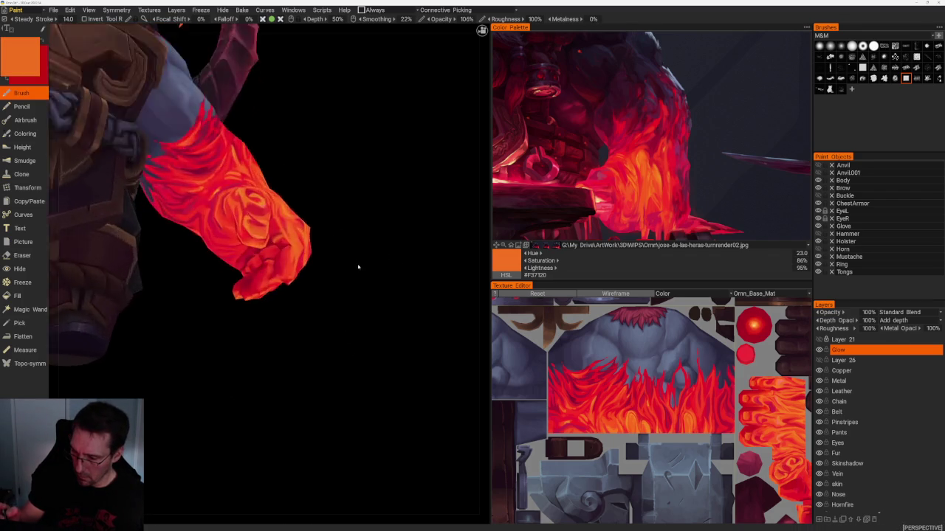
scroll(358, 266, up, 3)
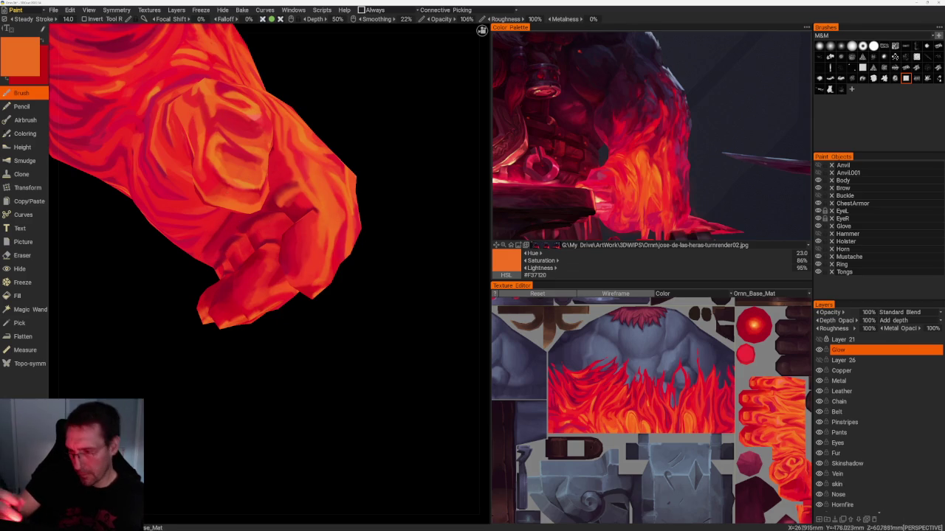
key(v)
key(v)
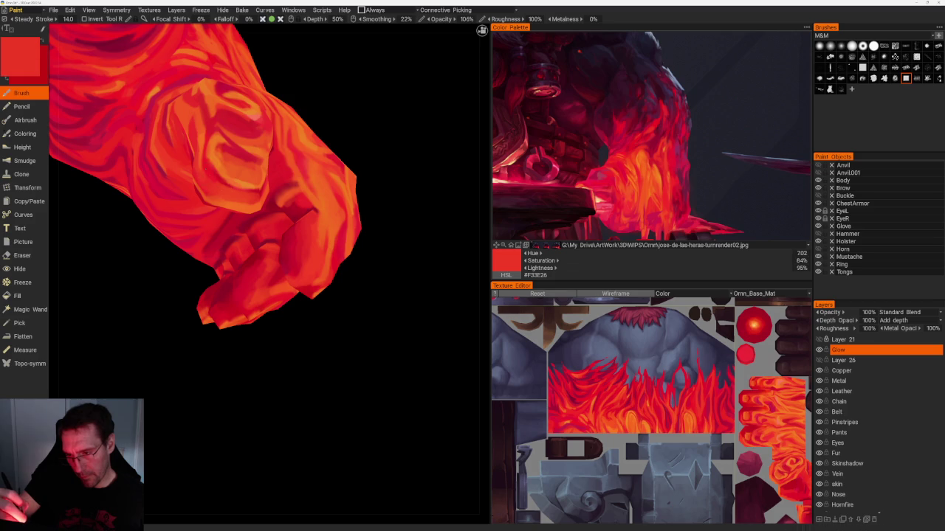
key(KP_1)
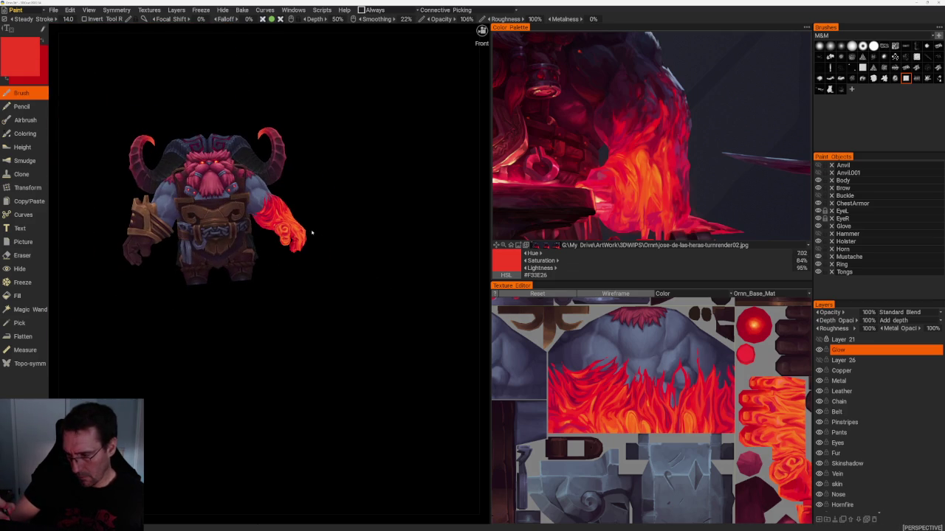
- Paint flames on the glove's side and underside, sampling bright red and dark crimson
mouse_move(288, 362)
mouse_down()
mouse_move(214, 388)
mouse_move(404, 387)
mouse_move(309, 261)
mouse_move(318, 221)
mouse_up()
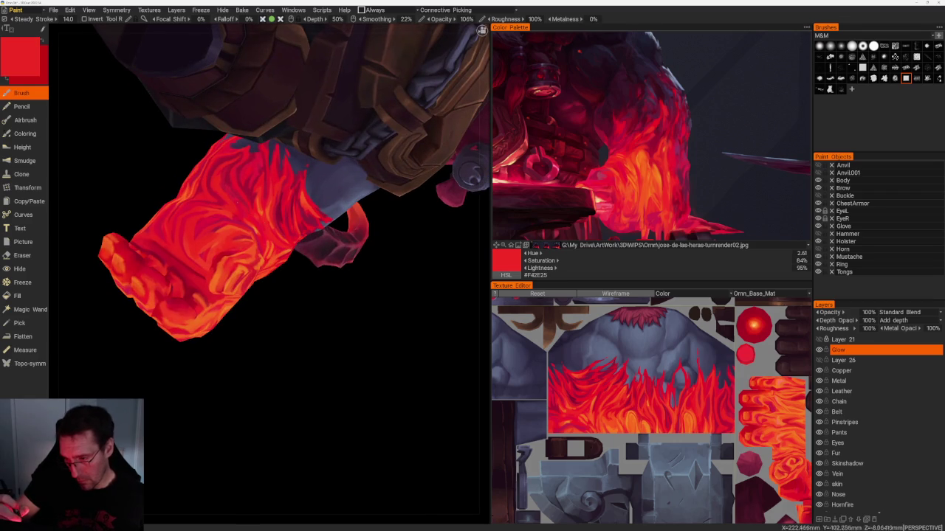
key(v)
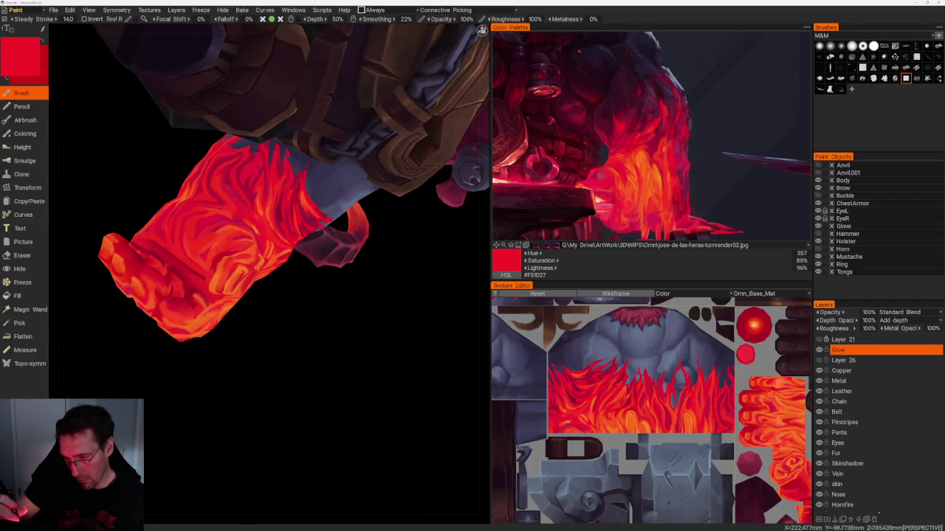
drag(295, 310, 317, 284)
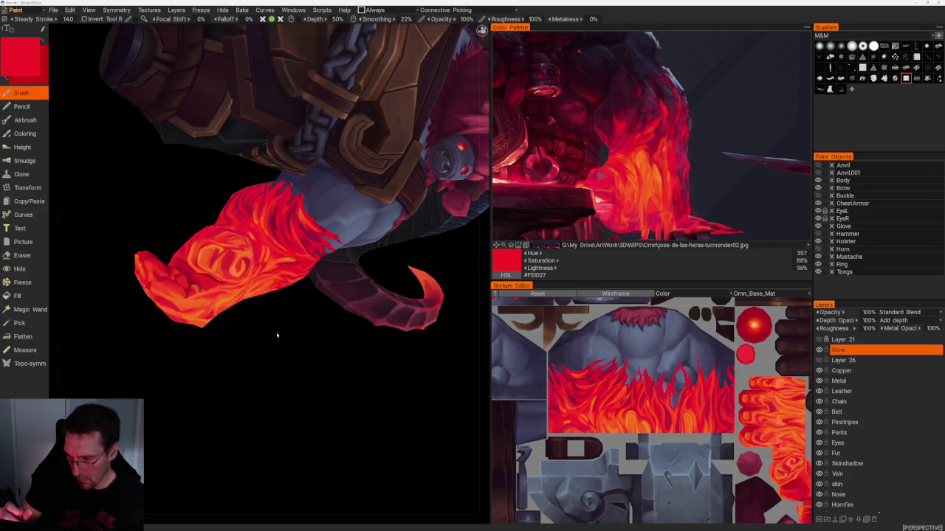
scroll(277, 336, up, 3)
mouse_move(305, 388)
mouse_down()
mouse_move(342, 417)
mouse_move(387, 402)
mouse_up()
key(v)
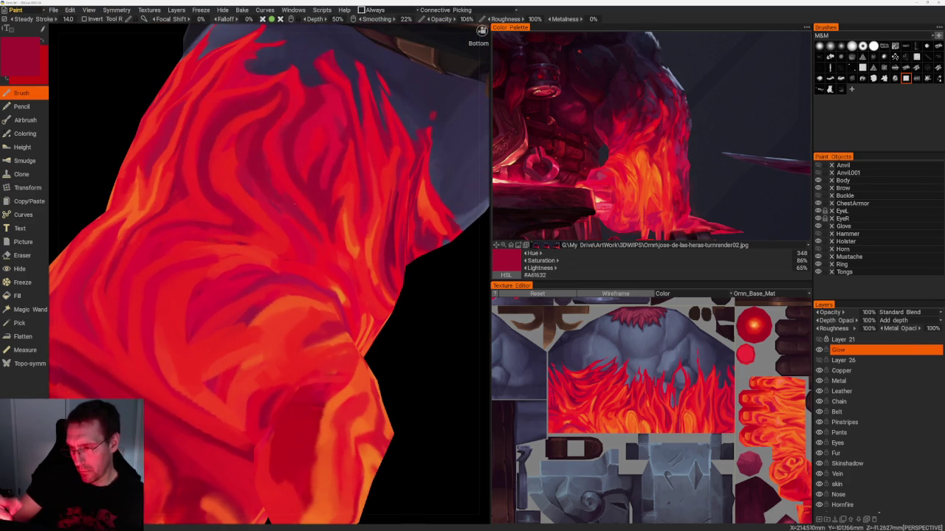
key(v)
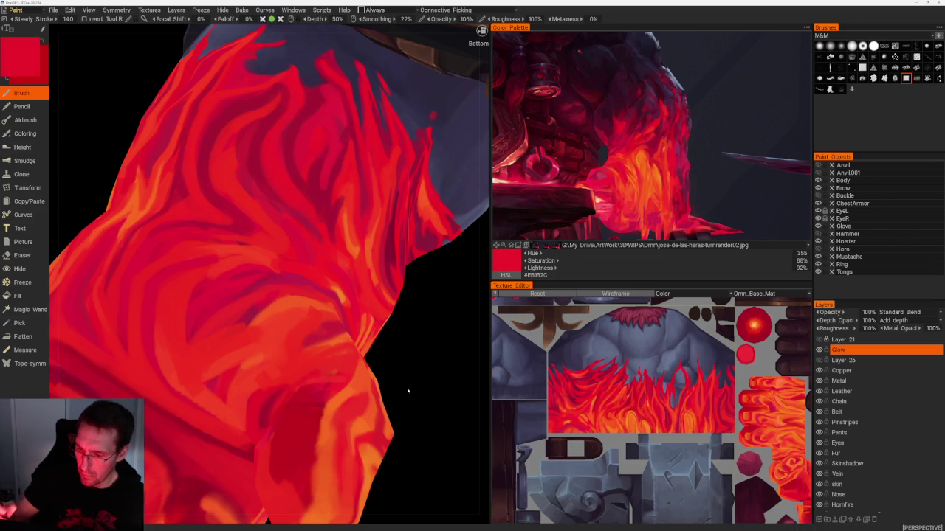
- Add more flame strokes around the glove using darker, bright and orange-red tones
scroll(408, 391, down, 5)
drag(362, 369, 380, 382)
scroll(379, 381, up, 5)
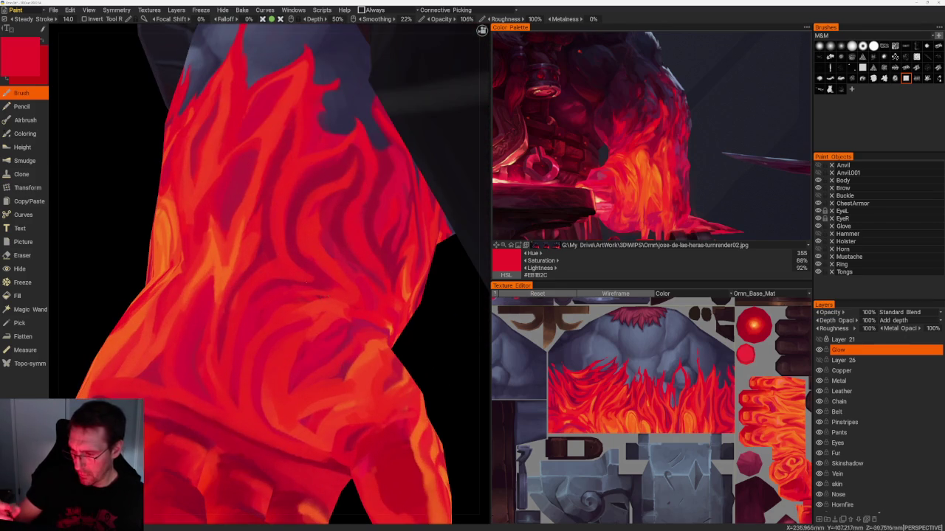
key(v)
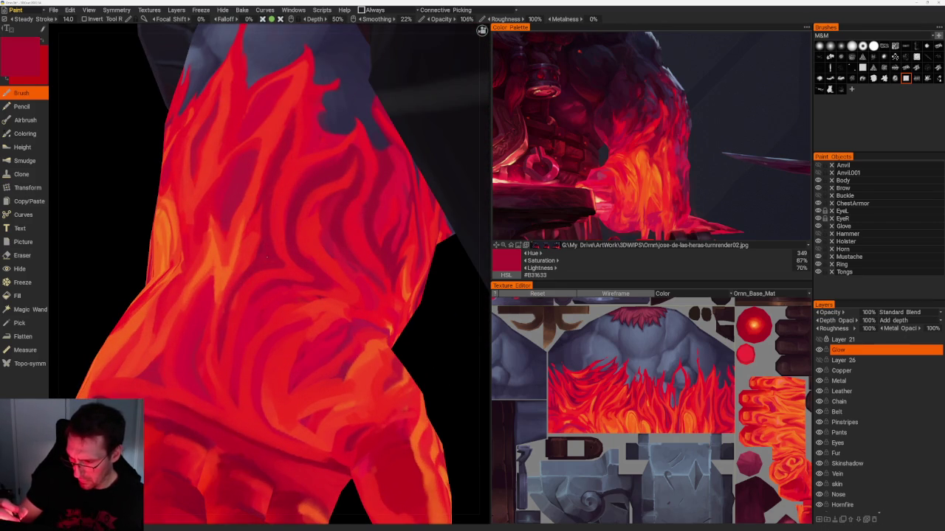
key(v)
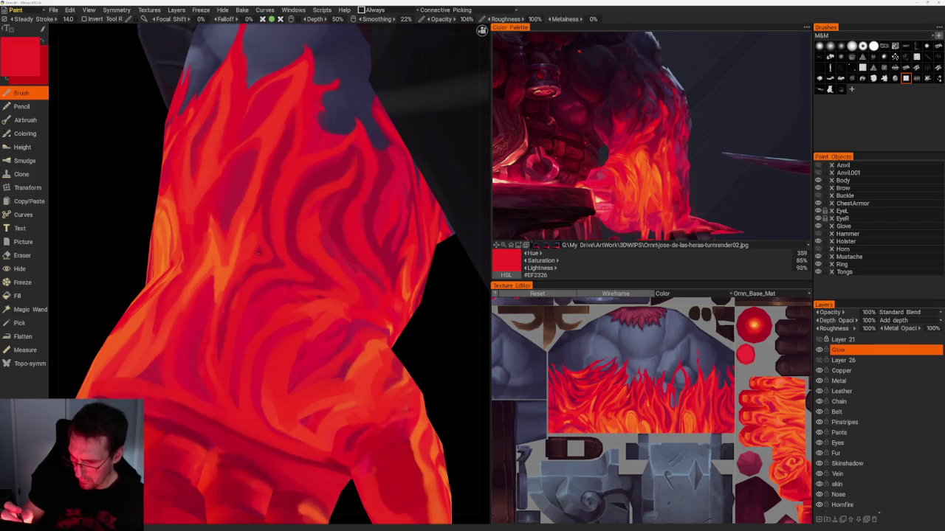
scroll(260, 244, down, 2)
scroll(280, 342, down, 8)
mouse_move(281, 342)
mouse_down()
mouse_move(314, 397)
mouse_move(301, 362)
mouse_move(253, 344)
mouse_move(196, 359)
mouse_move(263, 362)
mouse_move(376, 424)
mouse_move(390, 414)
mouse_move(382, 405)
mouse_up()
scroll(381, 405, up, 3)
scroll(433, 467, up, 3)
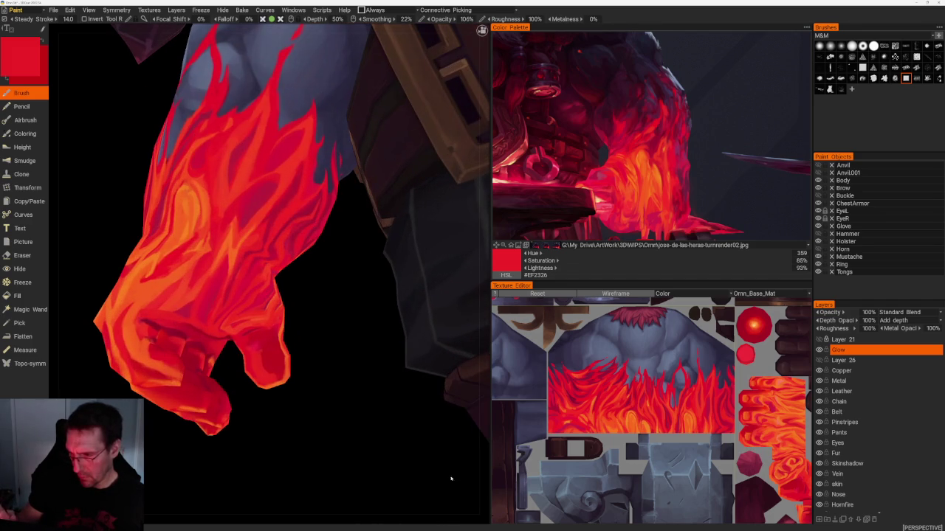
key(v)
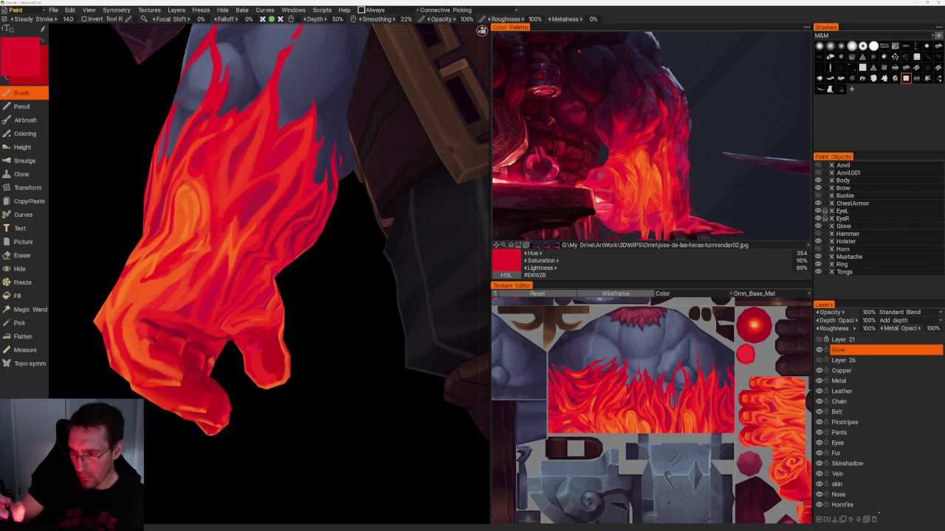
key(v)
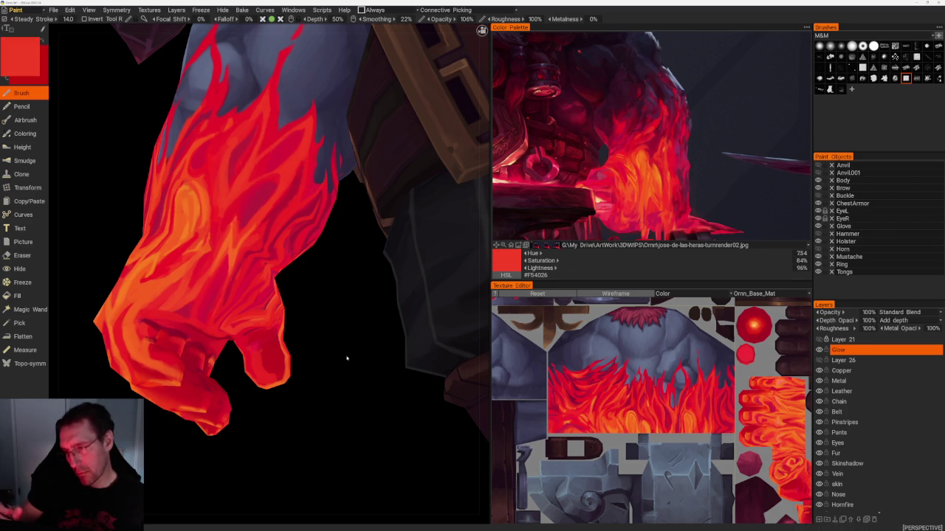
- Paint orange-red flame on the hand and review the character from behind, ending on red #EE2326
scroll(347, 358, down, 10)
right_drag(293, 331, 299, 344)
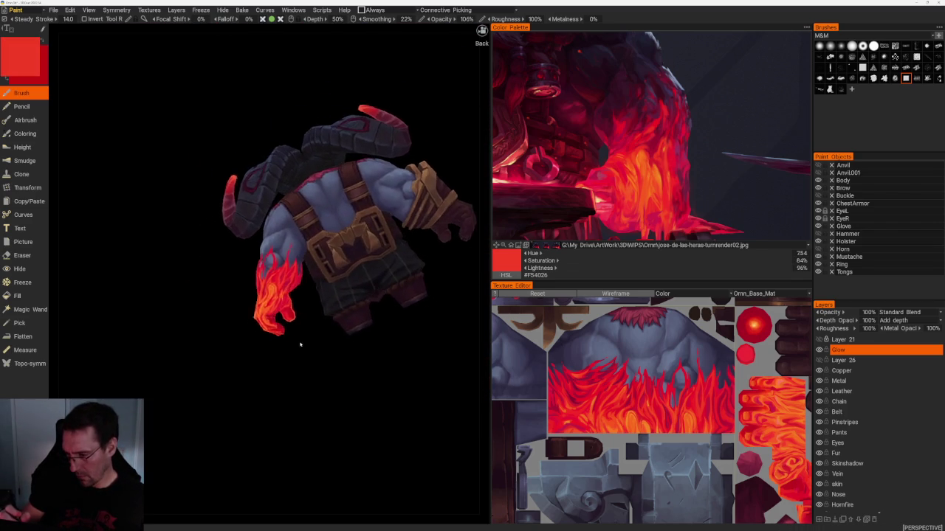
scroll(299, 344, up, 10)
scroll(335, 337, down, 3)
middle_drag(334, 363, 296, 354)
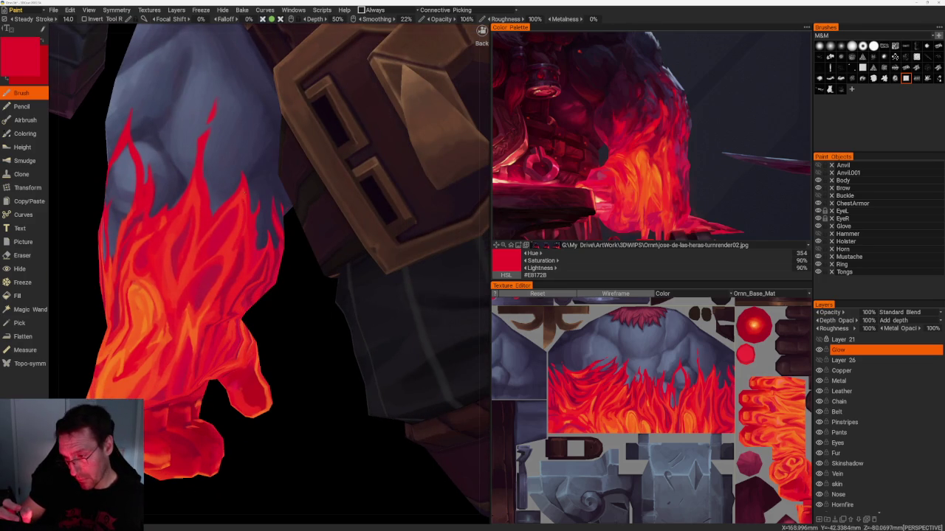
key(v)
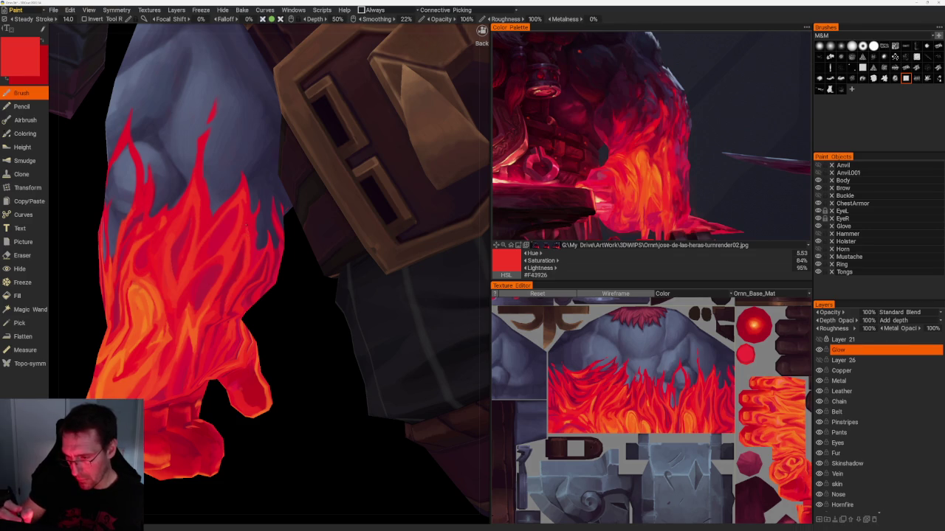
scroll(251, 226, down, 5)
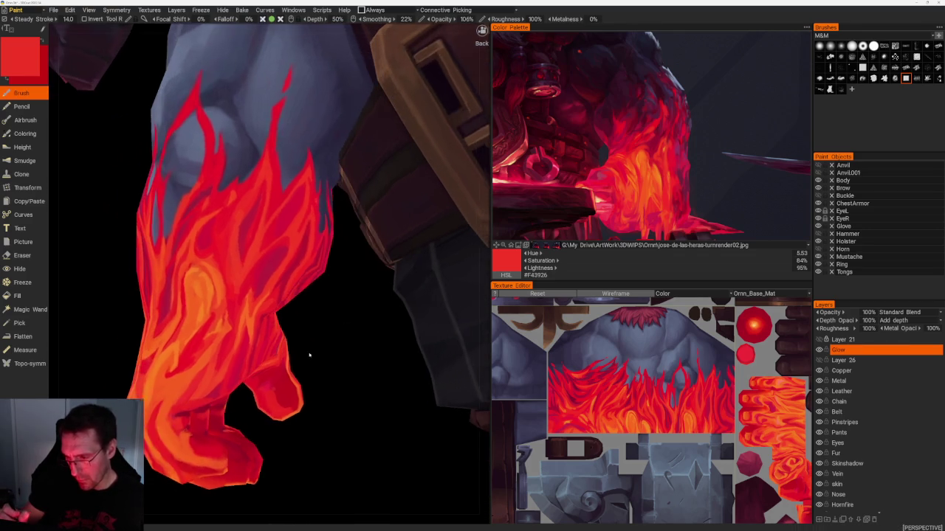
scroll(302, 354, down, 3)
scroll(273, 394, down, 3)
drag(287, 396, 267, 391)
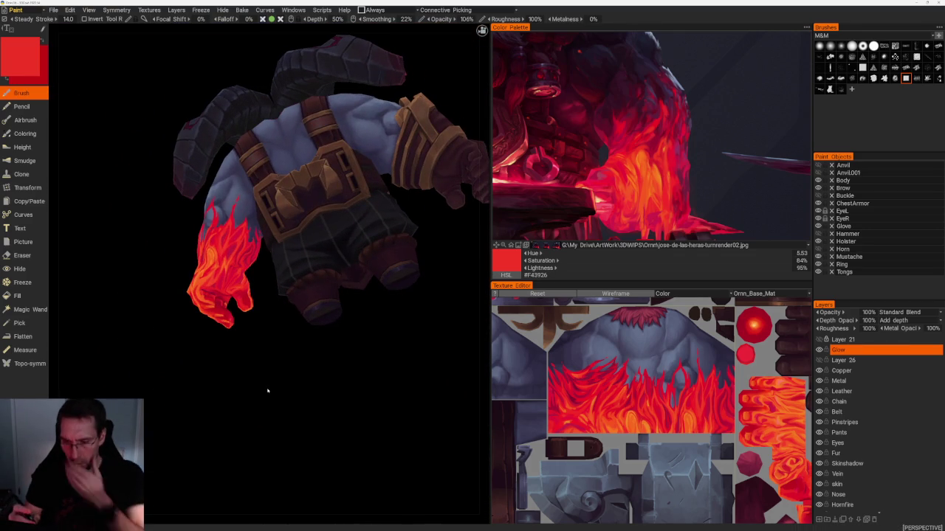
mouse_move(257, 403)
mouse_down()
mouse_move(245, 401)
mouse_move(268, 405)
mouse_up()
scroll(293, 443, up, 3)
- Paint forearm streaks alternating picked darker red, orange-red, dark crimson and bright red
scroll(293, 443, up, 3)
key(v)
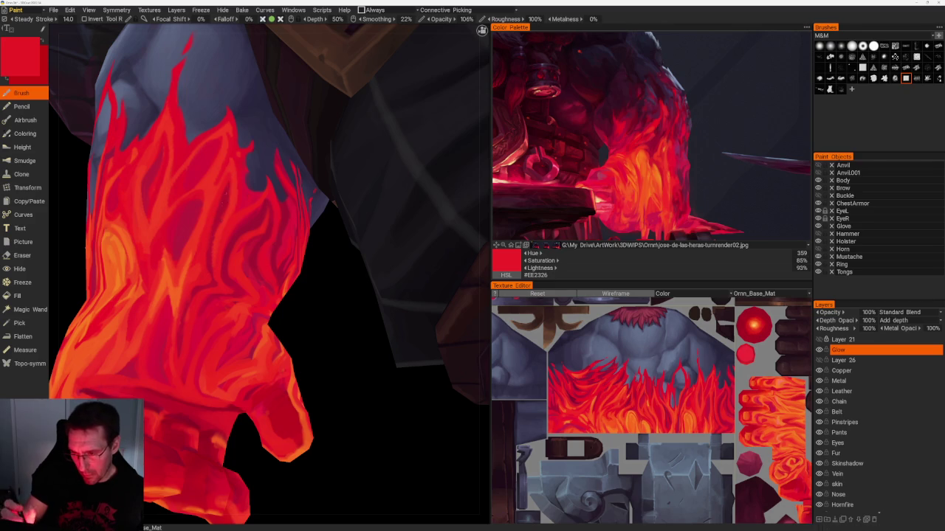
key(v)
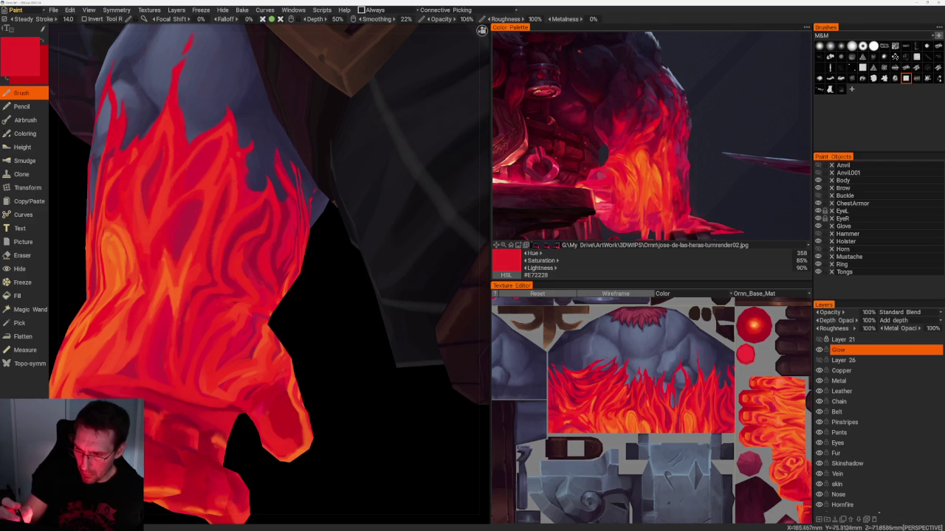
key(v)
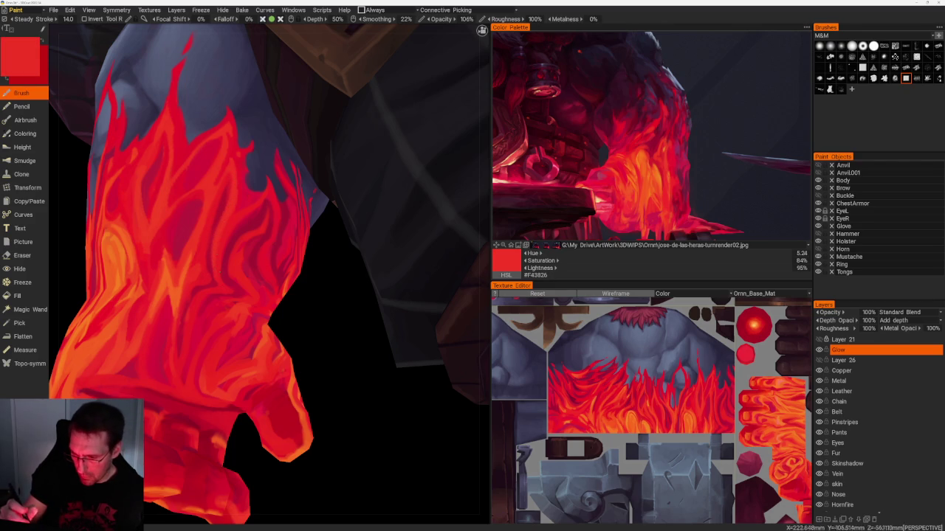
key(v)
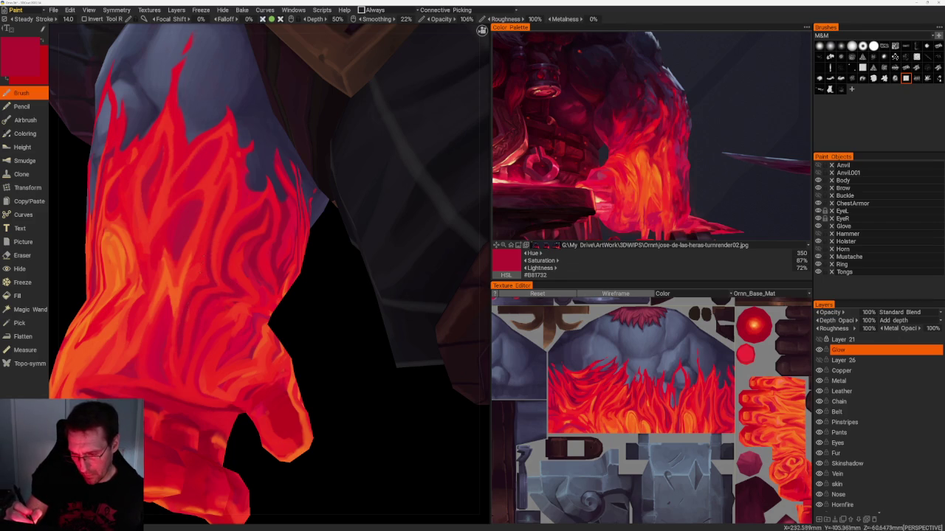
key(v)
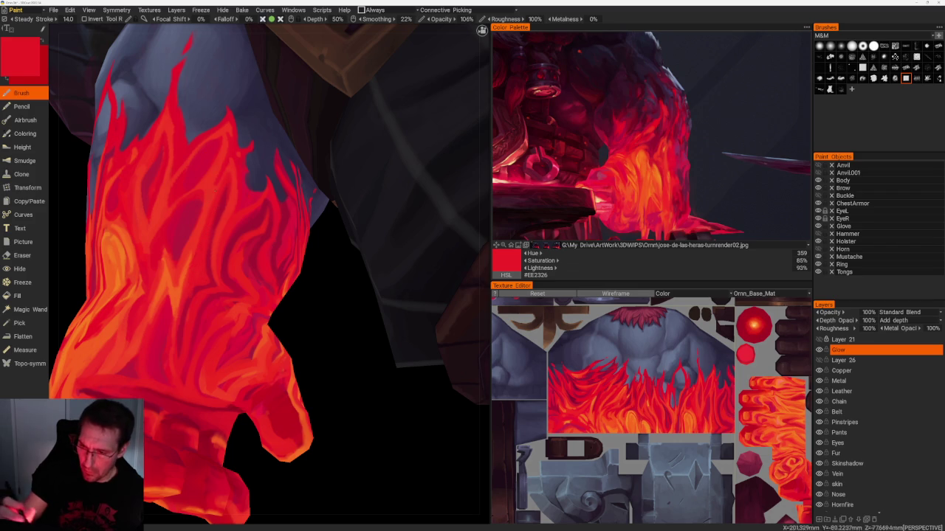
key(v)
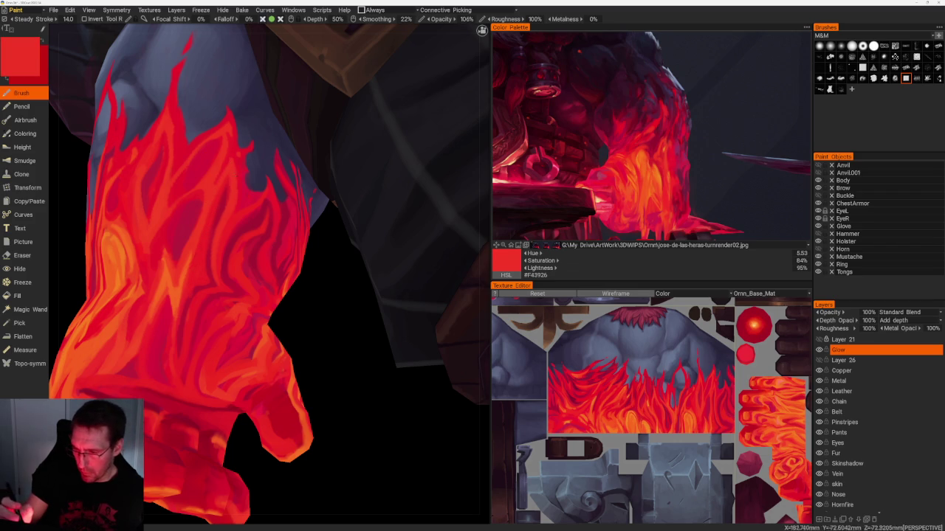
- Shade darker crimson streaks between the flames from new angles, ending on crimson #E91B2C
drag(331, 368, 369, 362)
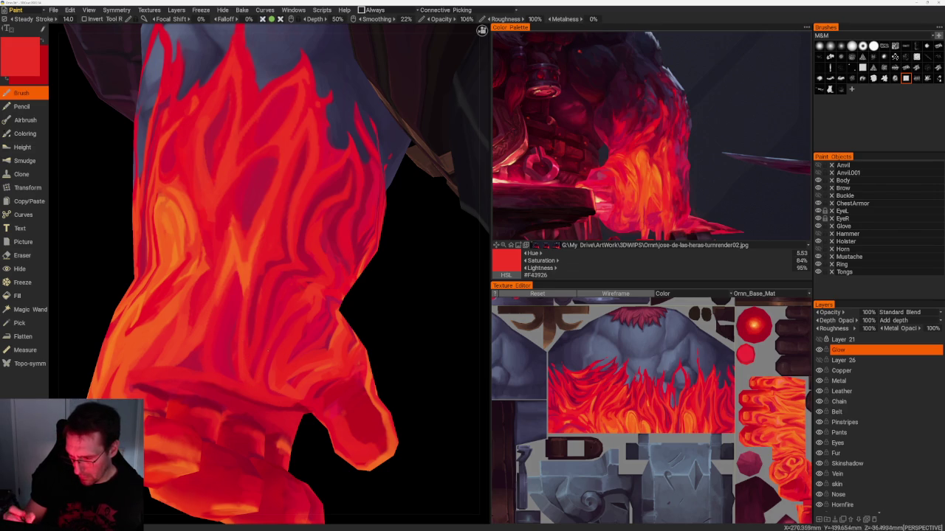
mouse_move(376, 312)
right_down()
mouse_move(391, 326)
mouse_move(347, 294)
right_up()
key(v)
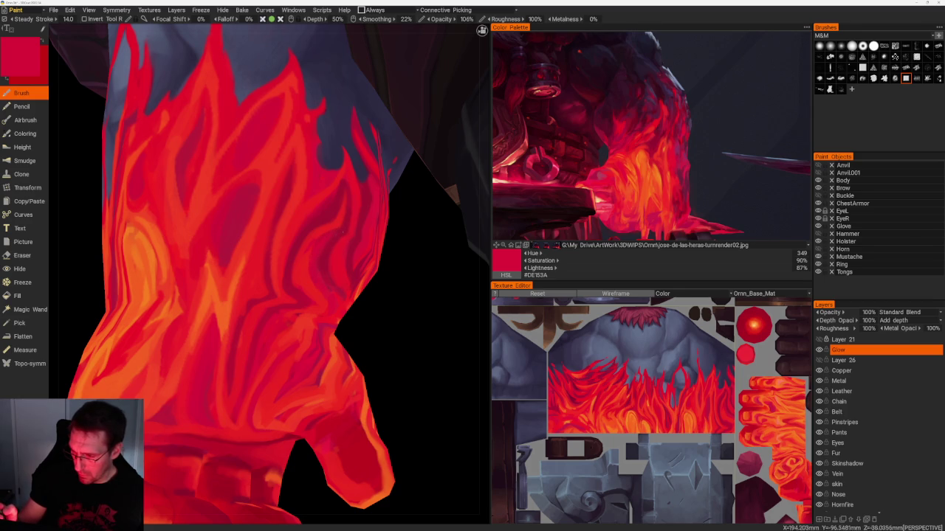
key(v)
mouse_move(335, 291)
right_down()
mouse_move(379, 321)
mouse_move(342, 397)
right_up()
key(v)
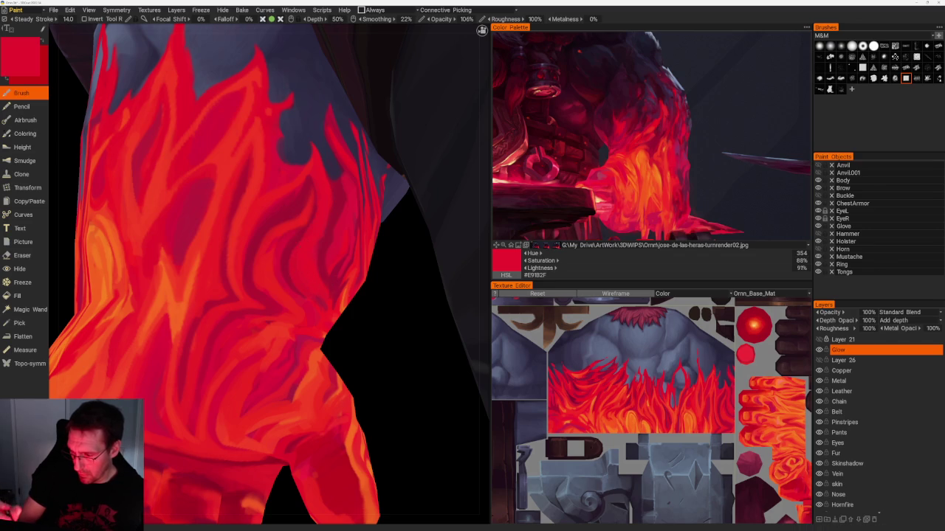
key(v)
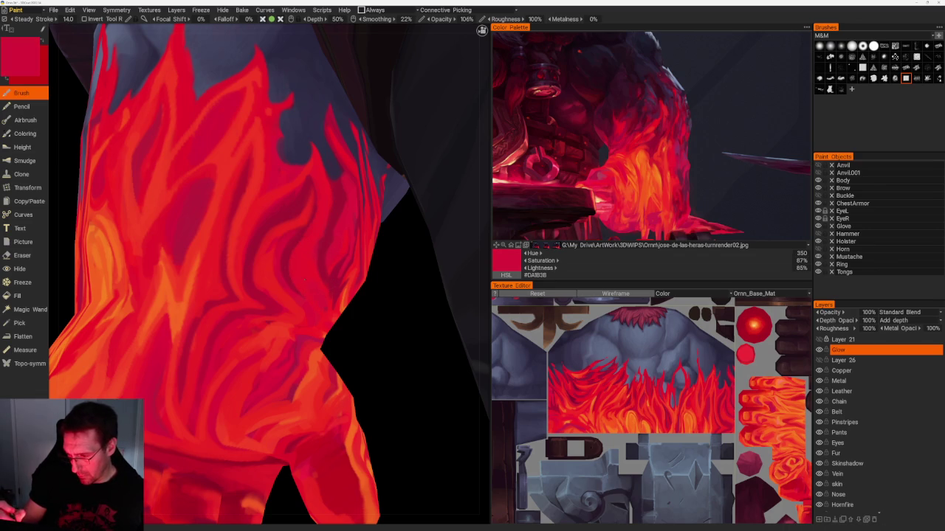
key(v)
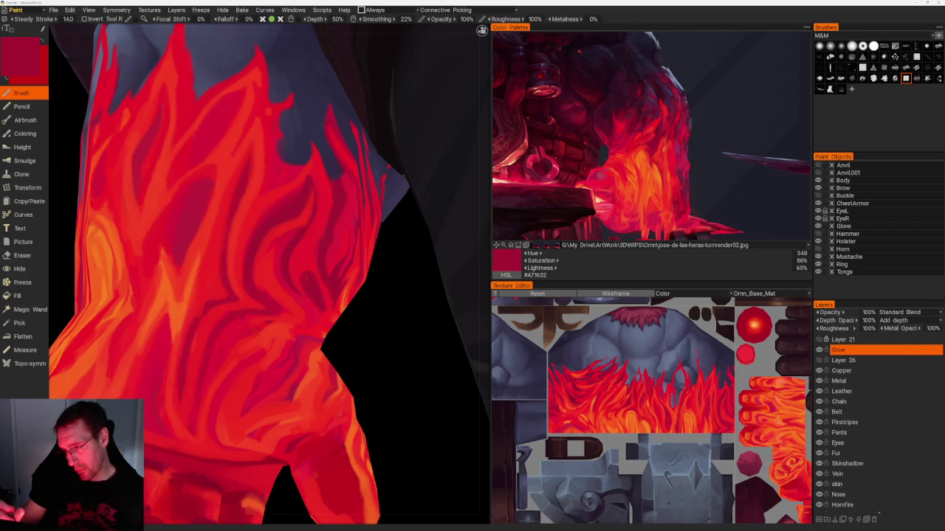
key(v)
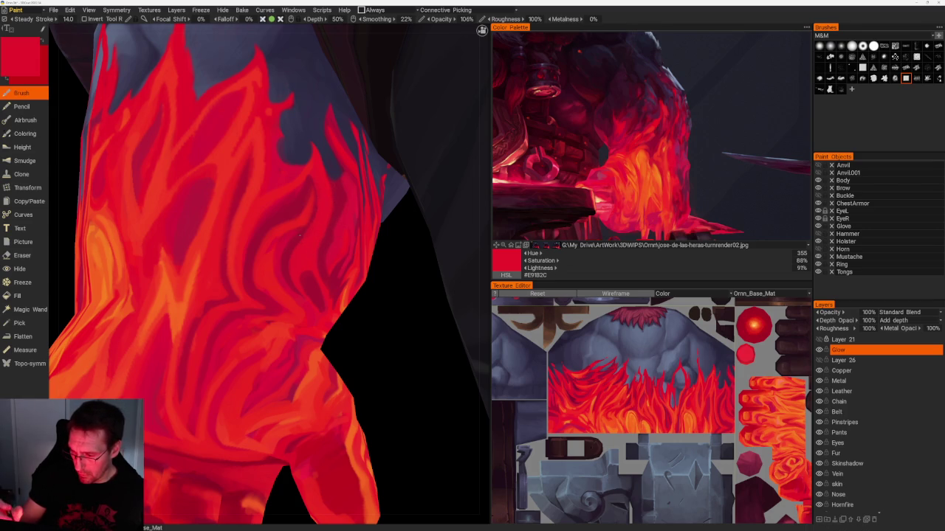
- Zoom onto the back of the hand and shade its flames with darker red, then crimson #E81B2D
scroll(350, 344, down, 5)
mouse_move(350, 344)
mouse_down()
mouse_move(291, 369)
mouse_move(347, 358)
mouse_up()
scroll(348, 369, up, 2)
scroll(379, 346, up, 2)
scroll(379, 346, up, 3)
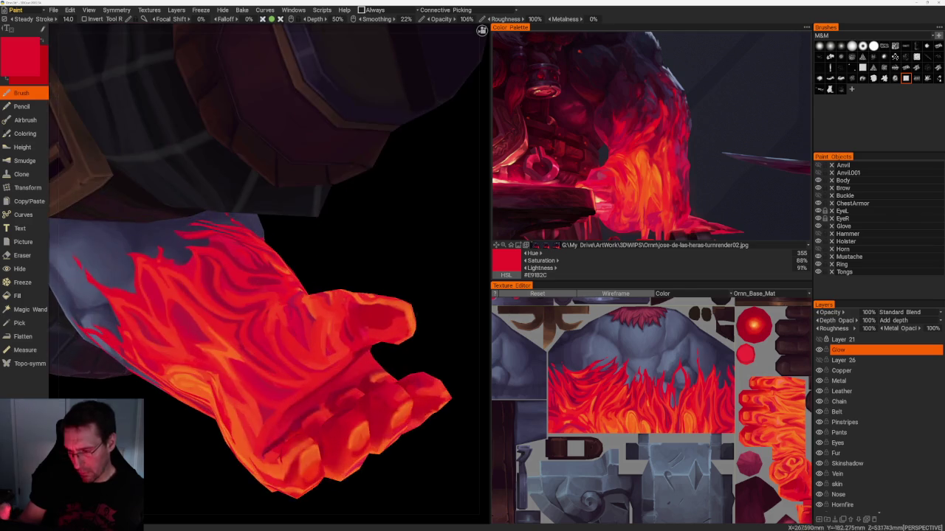
scroll(414, 268, up, 3)
key(v)
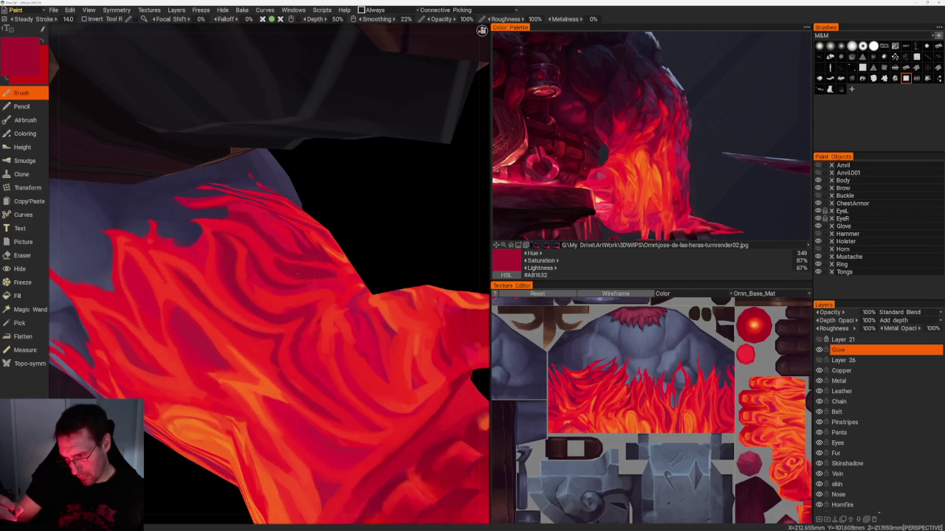
key(v)
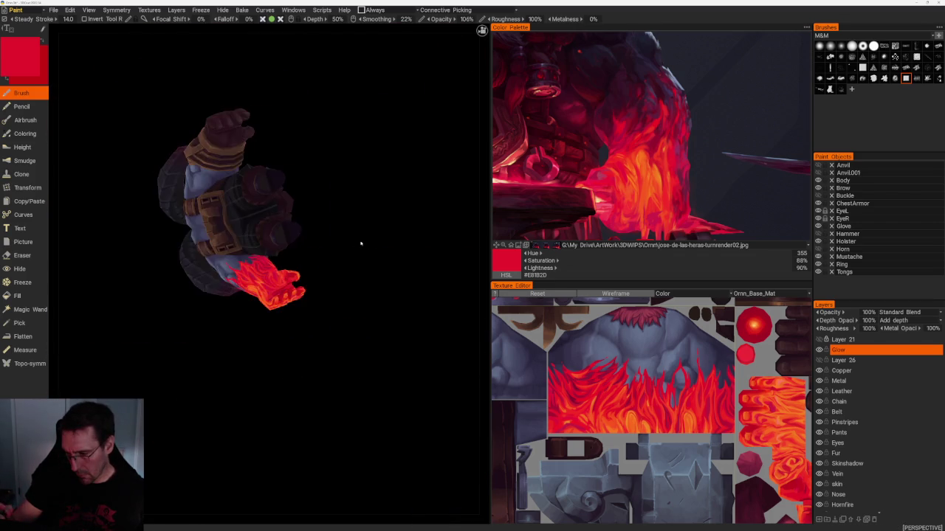
mouse_move(359, 243)
mouse_down()
mouse_move(386, 253)
mouse_move(333, 251)
mouse_move(295, 272)
mouse_move(325, 255)
mouse_up()
- Retouch flames on the forearm's side and underside with pinker red, then dark crimson #A31632
scroll(380, 327, up, 3)
scroll(386, 317, up, 3)
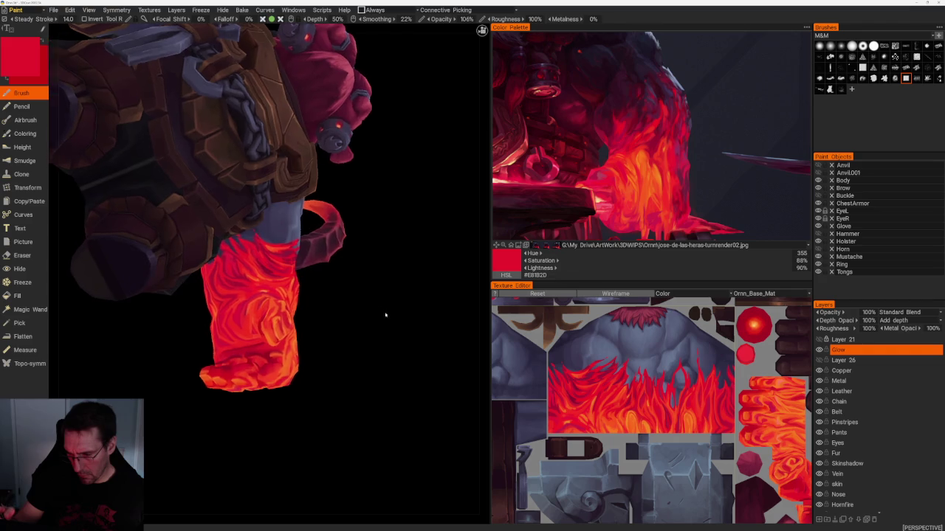
scroll(390, 321, up, 3)
key(v)
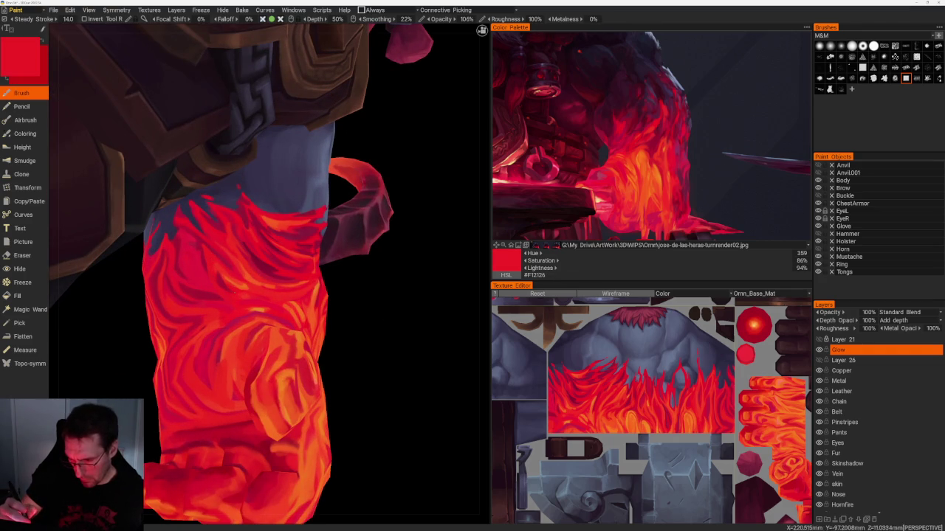
scroll(320, 253, down, 5)
mouse_move(320, 253)
mouse_down()
mouse_move(337, 270)
mouse_move(359, 232)
mouse_move(354, 257)
mouse_move(413, 253)
mouse_up()
scroll(421, 293, up, 3)
scroll(383, 222, up, 2)
drag(384, 222, 394, 238)
scroll(394, 239, up, 3)
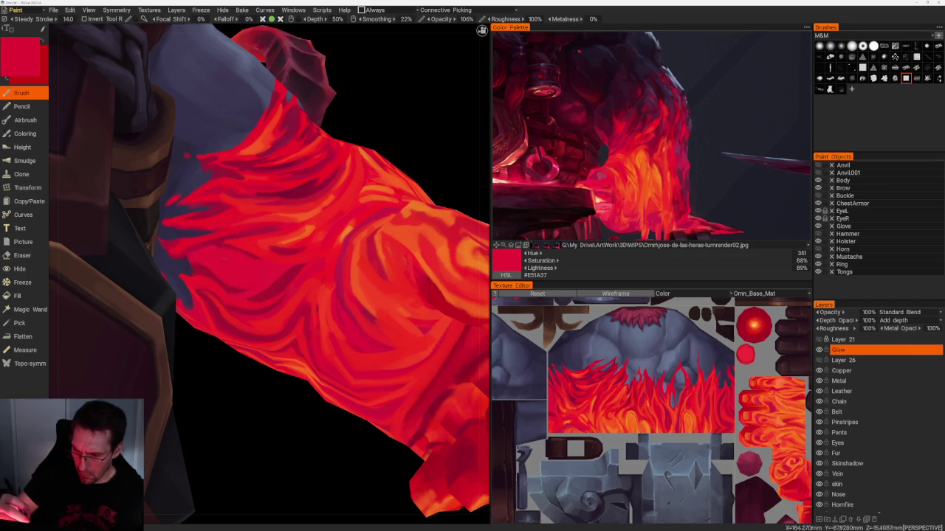
key(v)
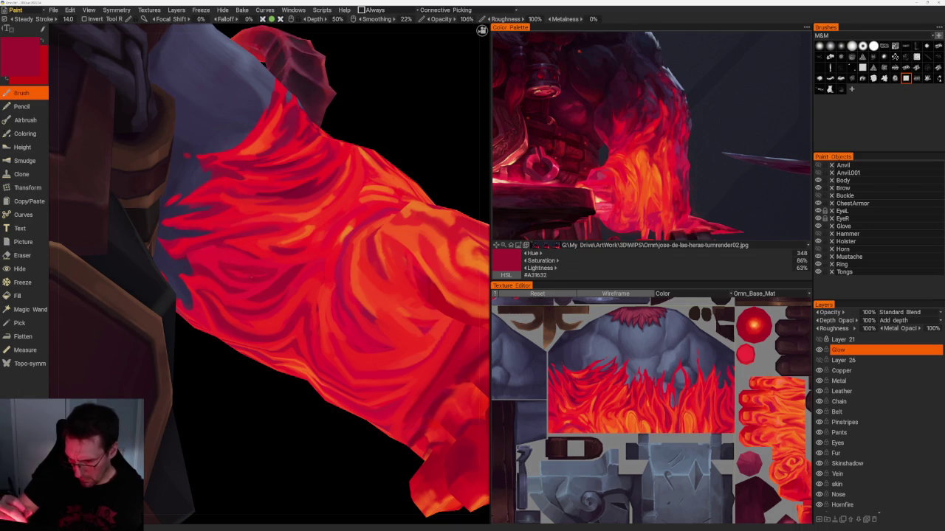
scroll(359, 222, down, 10)
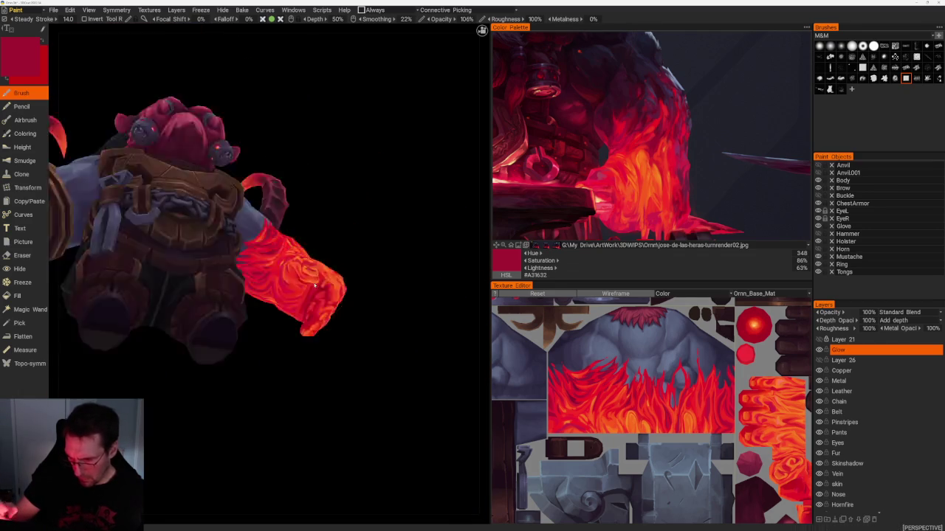
- Paint bright red #F51D26 highlights along the top of the forearm's flames
scroll(358, 222, down, 5)
mouse_move(359, 222)
mouse_down()
mouse_move(336, 289)
mouse_move(386, 337)
mouse_move(409, 396)
mouse_up()
scroll(382, 322, up, 5)
scroll(381, 322, up, 3)
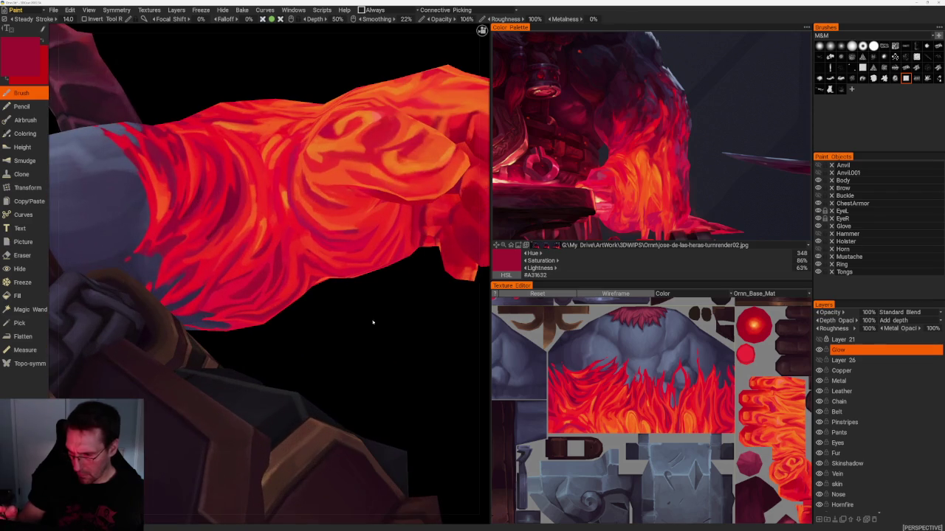
key(v)
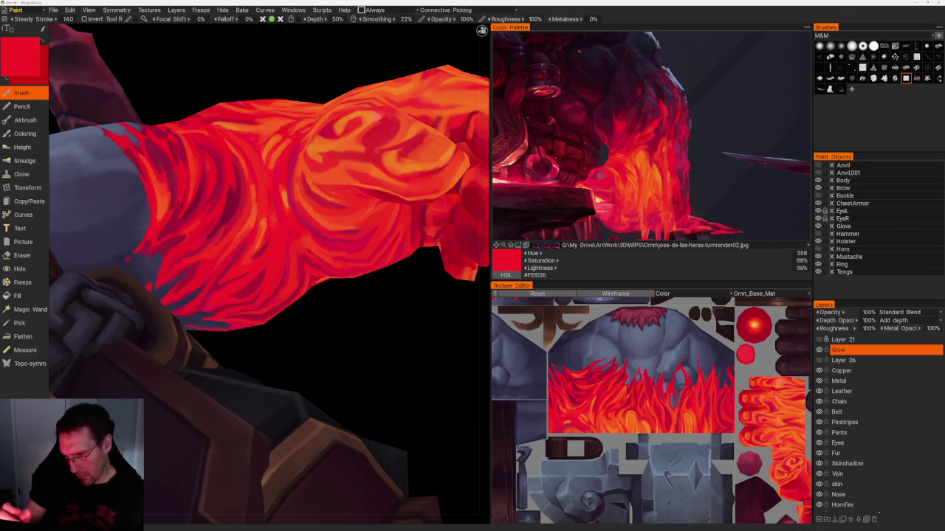
scroll(352, 210, down, 10)
mouse_move(351, 210)
right_down()
mouse_move(361, 226)
mouse_move(340, 194)
mouse_move(334, 202)
right_up()
scroll(352, 219, up, 5)
- Paint the fist's fingers and knuckles with darker, brighter and orange reds, ending on #E82722
scroll(380, 321, up, 3)
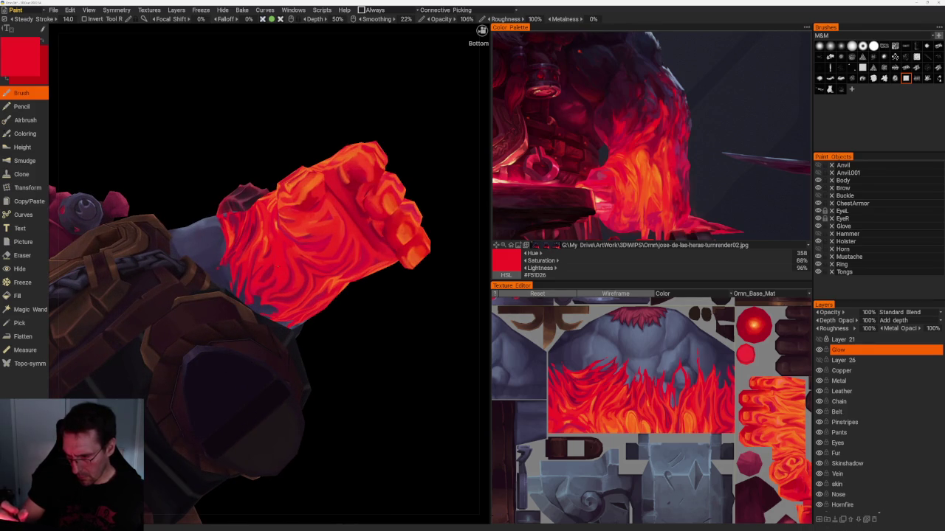
scroll(371, 217, down, 5)
scroll(388, 291, up, 5)
right_drag(388, 291, 392, 285)
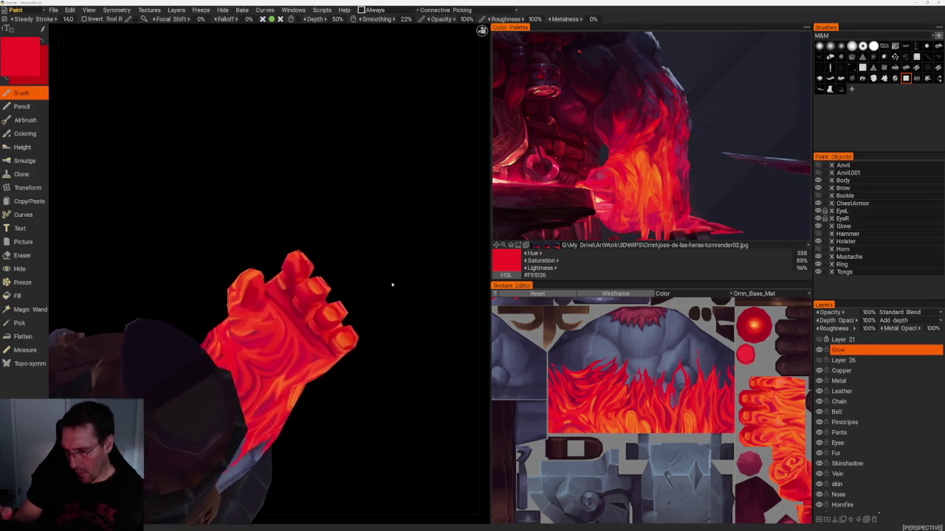
scroll(395, 283, up, 2)
key(v)
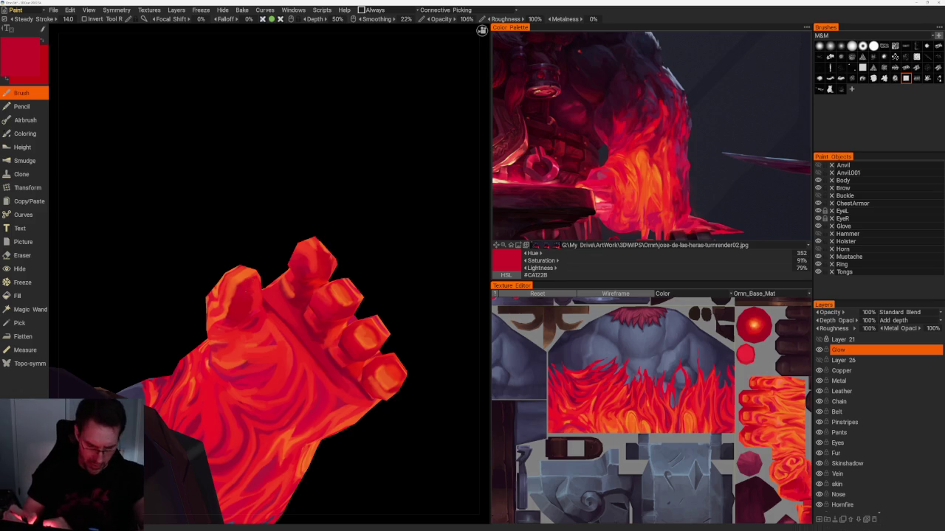
key(v)
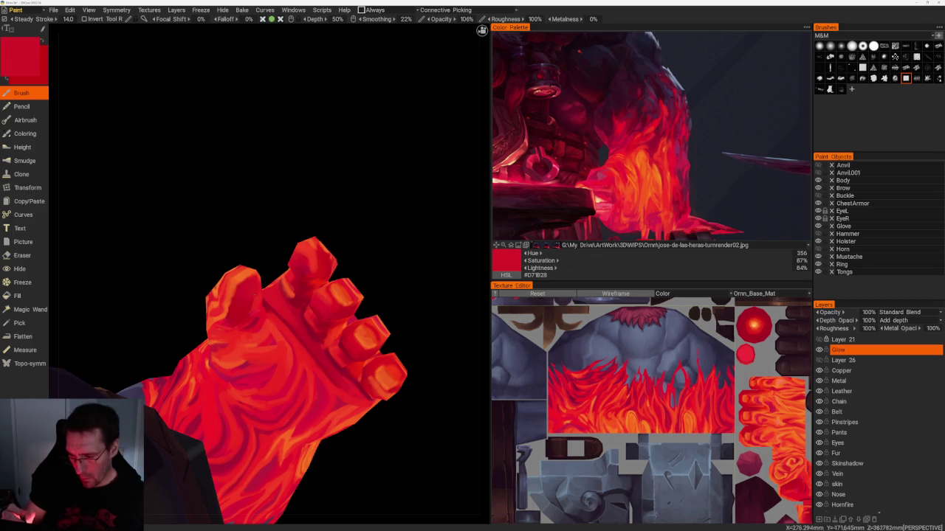
key(v)
mouse_move(307, 257)
right_down()
mouse_move(365, 211)
mouse_move(382, 228)
mouse_move(358, 248)
mouse_move(256, 228)
right_up()
mouse_move(255, 228)
mouse_down()
mouse_move(331, 231)
mouse_move(346, 213)
mouse_move(399, 302)
mouse_up()
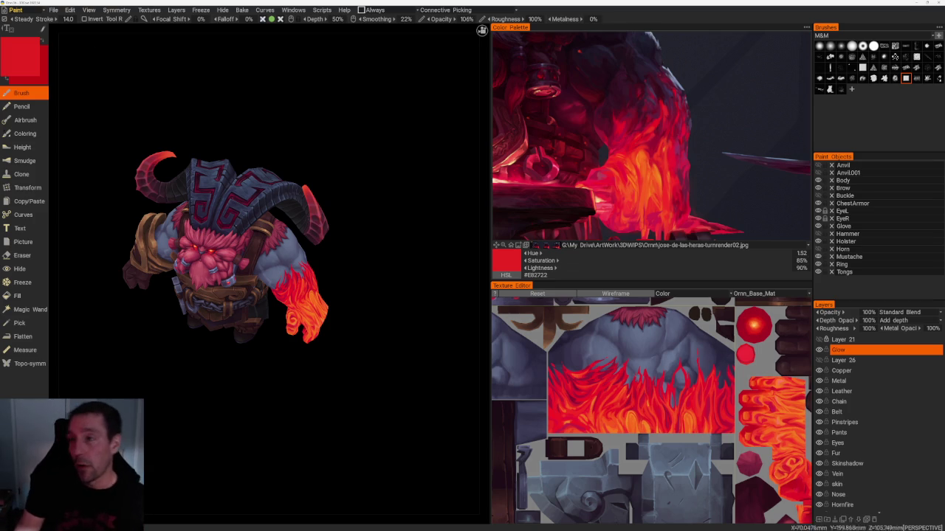
- Save the 3DCoat project with File > Save
click(53, 10)
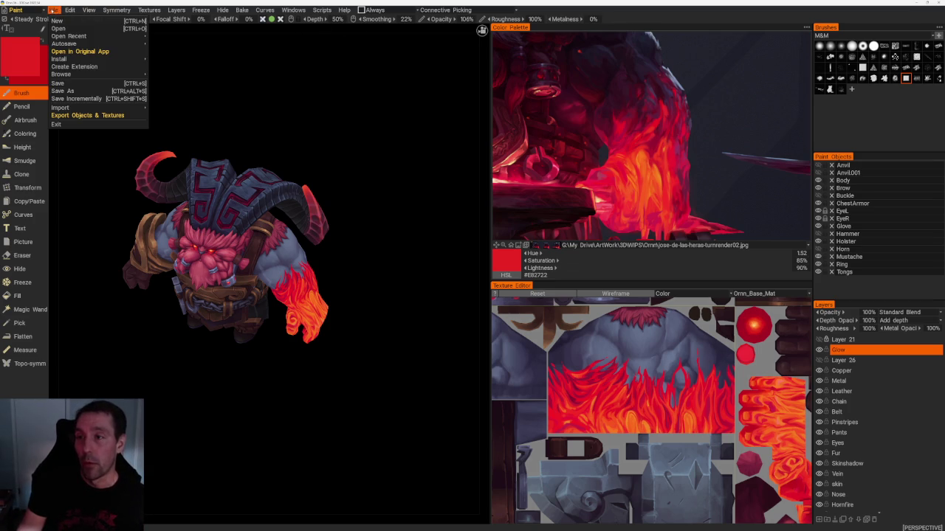
click(74, 76)
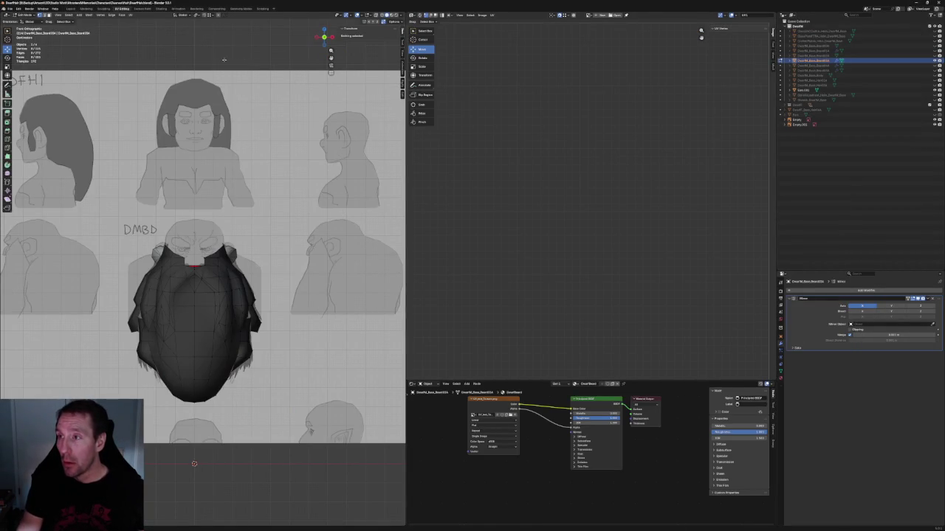
- Orbit around the beard, then return to front view (numpad 1) against the reference sheet
scroll(224, 59, down, 3)
middle_drag(224, 59, 218, 221)
key(KP_1)
scroll(218, 311, up, 3)
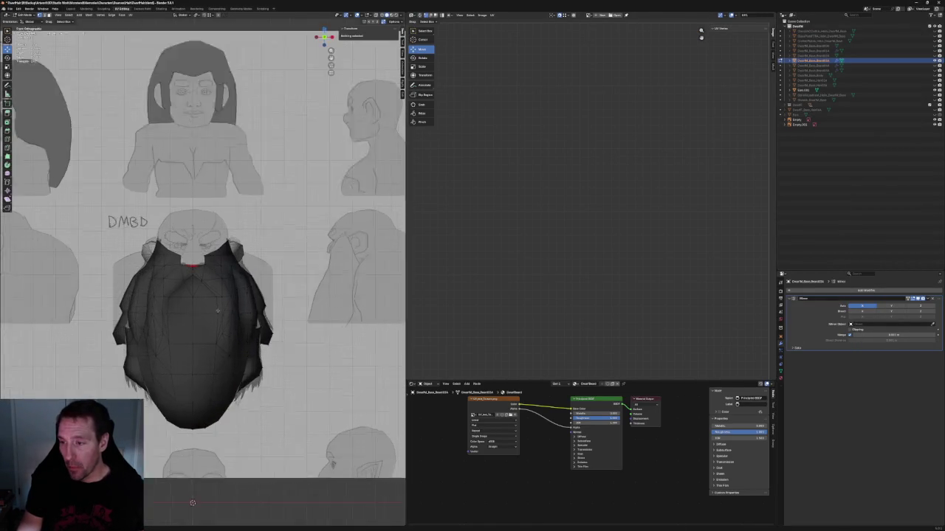
scroll(217, 311, up, 3)
scroll(218, 311, down, 2)
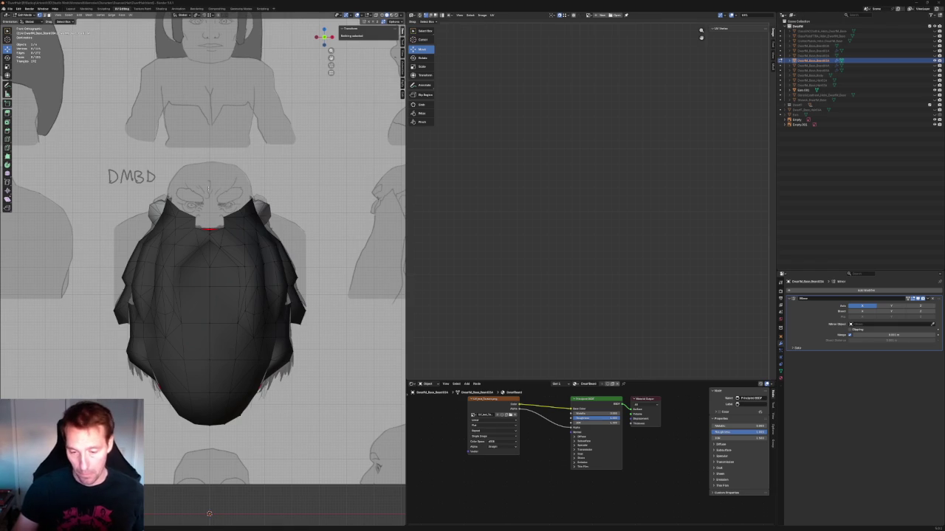
- Toggle X-ray (Alt+Z) to check the beard over the sketch, then reframe in front view
scroll(225, 231, up, 2)
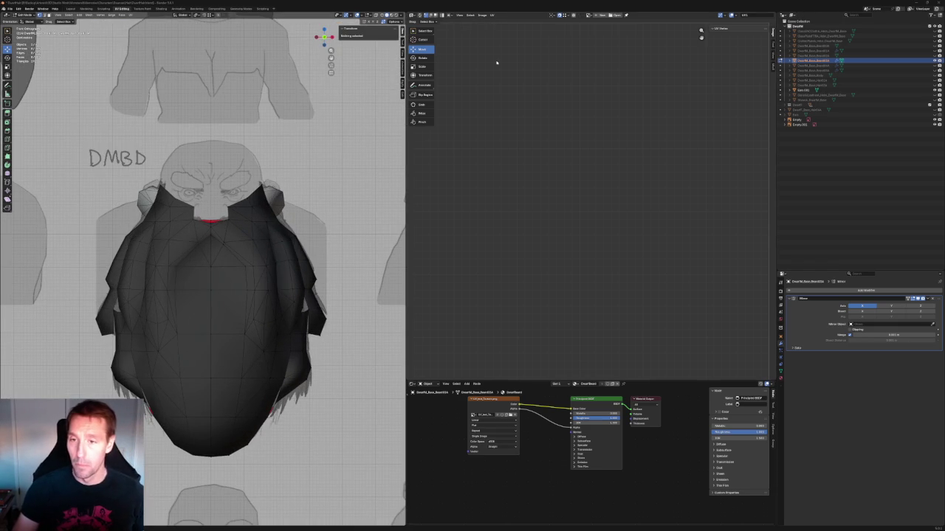
key(alt+z)
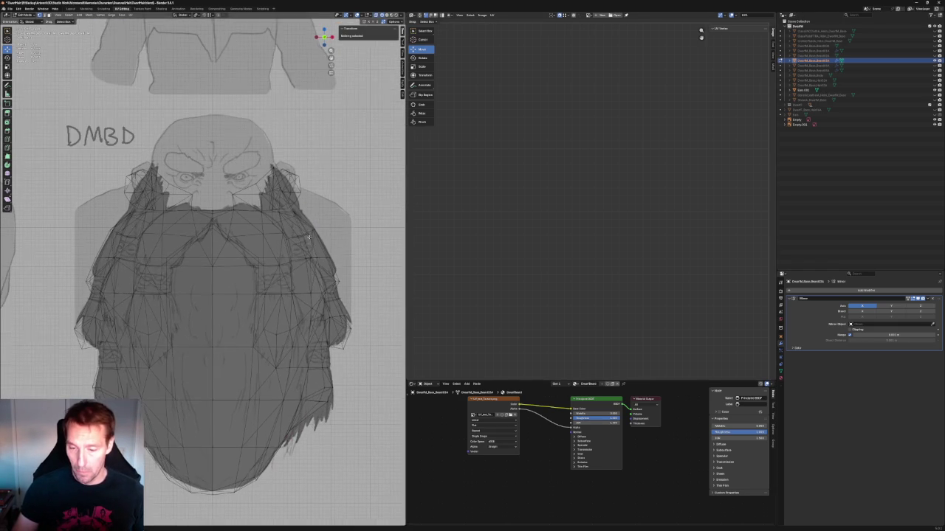
scroll(254, 230, up, 2)
key(alt+z)
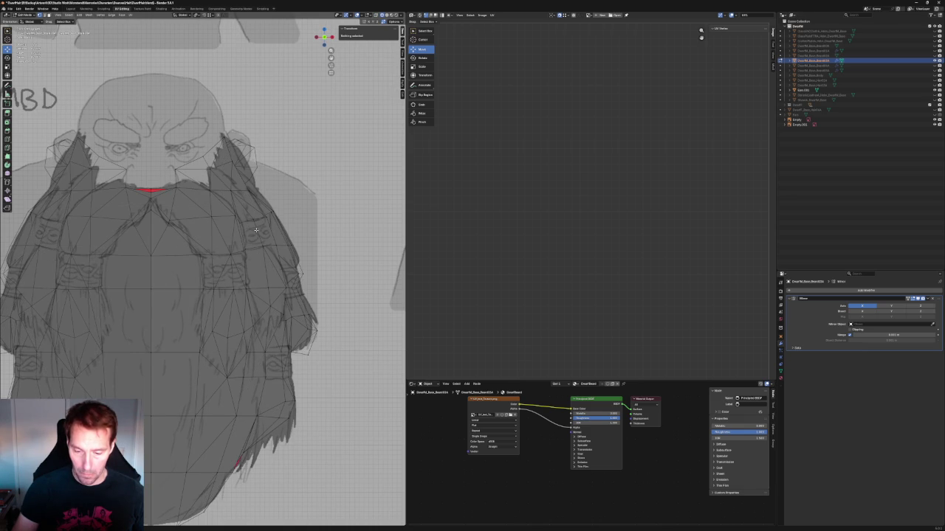
scroll(255, 231, down, 2)
scroll(254, 230, down, 2)
scroll(254, 230, up, 3)
mouse_move(255, 230)
middle_down()
mouse_move(255, 199)
mouse_move(220, 283)
mouse_move(240, 296)
middle_up()
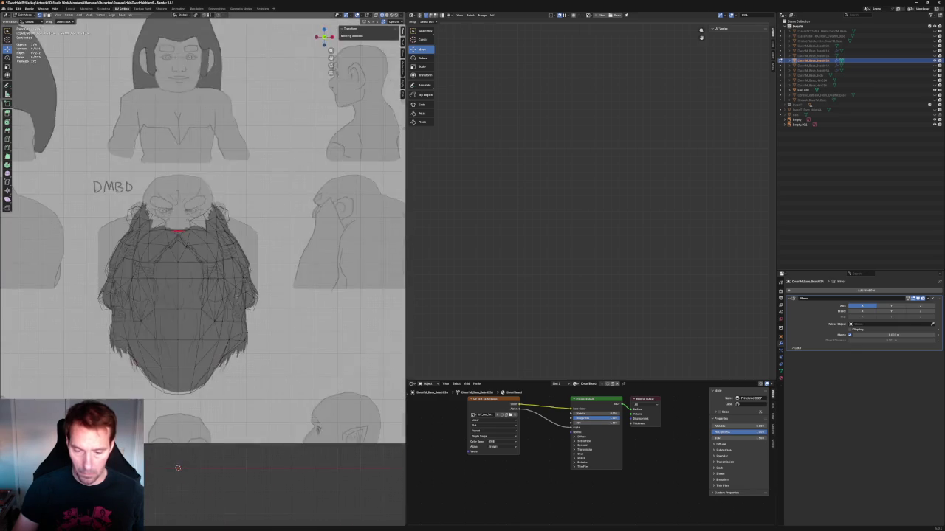
scroll(242, 297, down, 4)
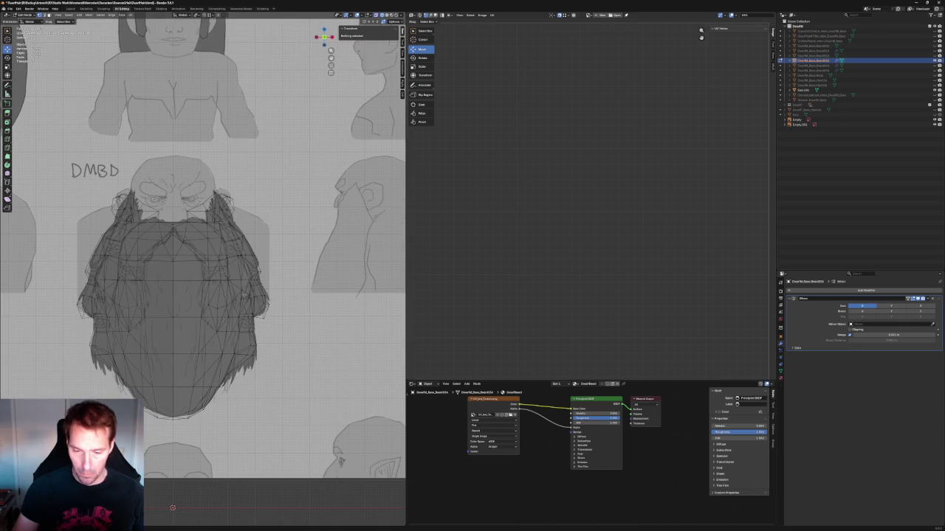
key(KP_1)
- Compare the beard's profile in right side view (numpad 3), then return to front view
mouse_move(258, 276)
middle_down()
mouse_move(243, 296)
mouse_move(229, 283)
middle_up()
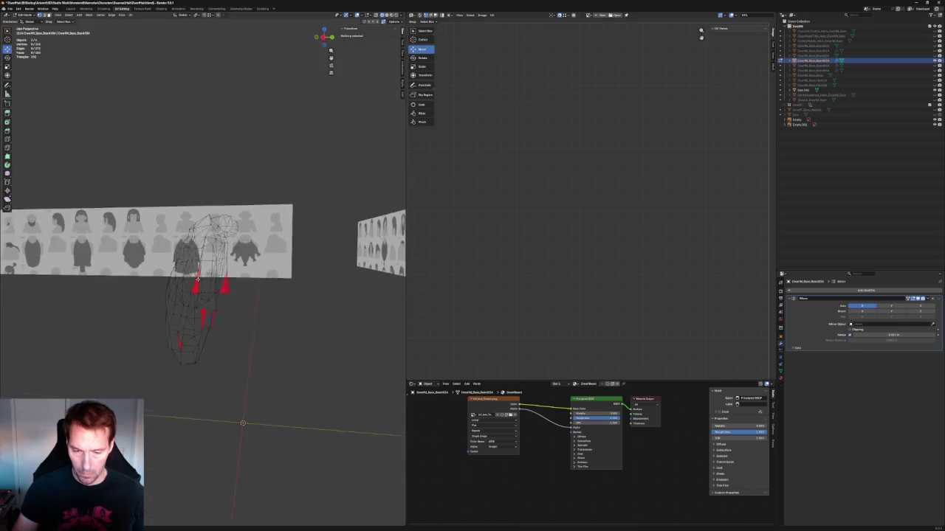
key(KP_3)
scroll(229, 283, up, 2)
scroll(229, 283, up, 2)
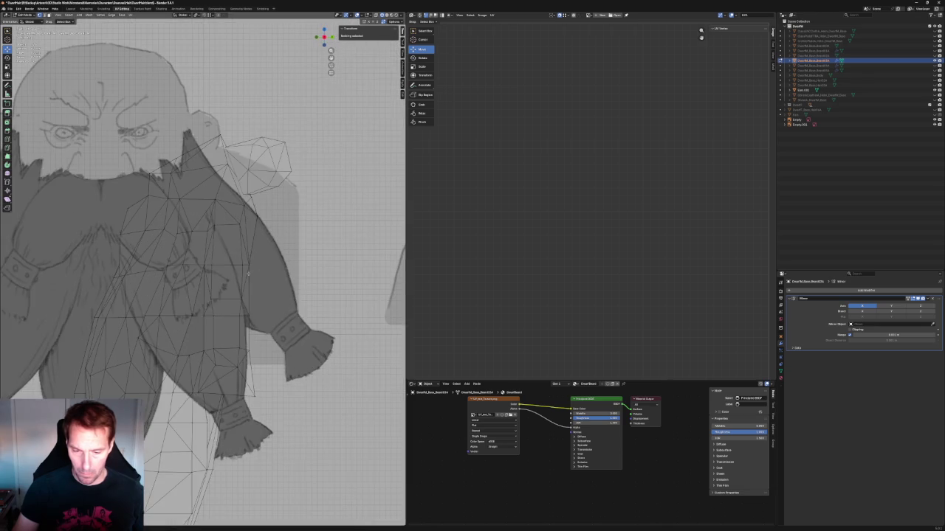
mouse_move(229, 283)
middle_down()
mouse_move(251, 279)
mouse_move(240, 275)
middle_up()
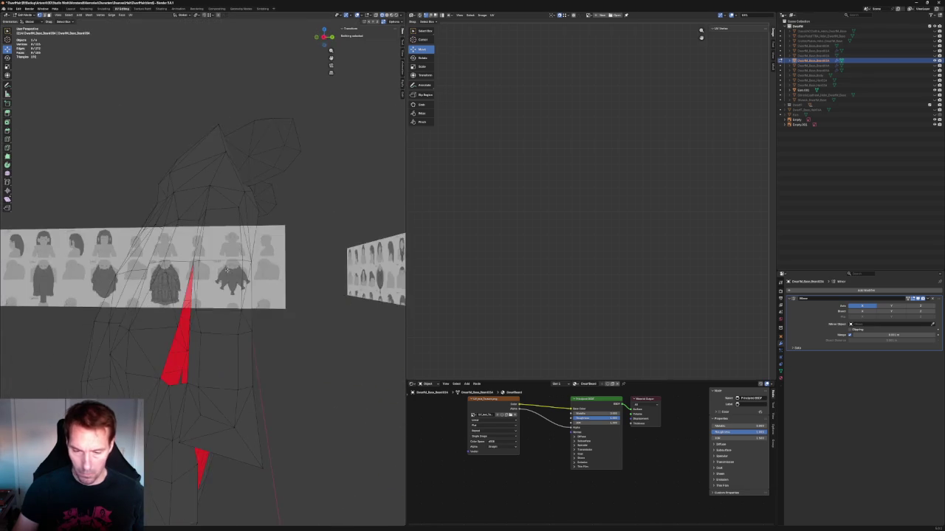
key(KP_1)
scroll(239, 274, down, 3)
middle_drag(238, 285, 218, 291)
- Cycle the viewport shading through wireframe and textured, settling on Solid
click(392, 14)
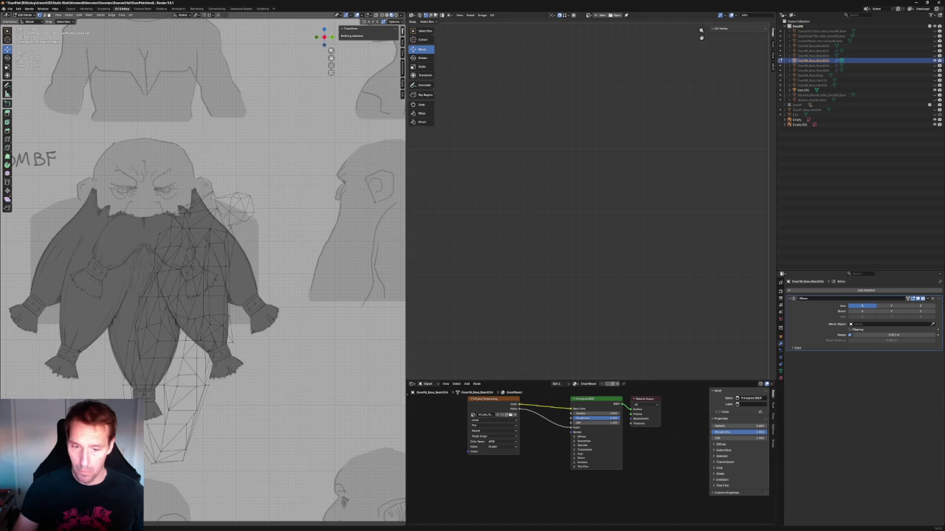
click(392, 14)
click(387, 14)
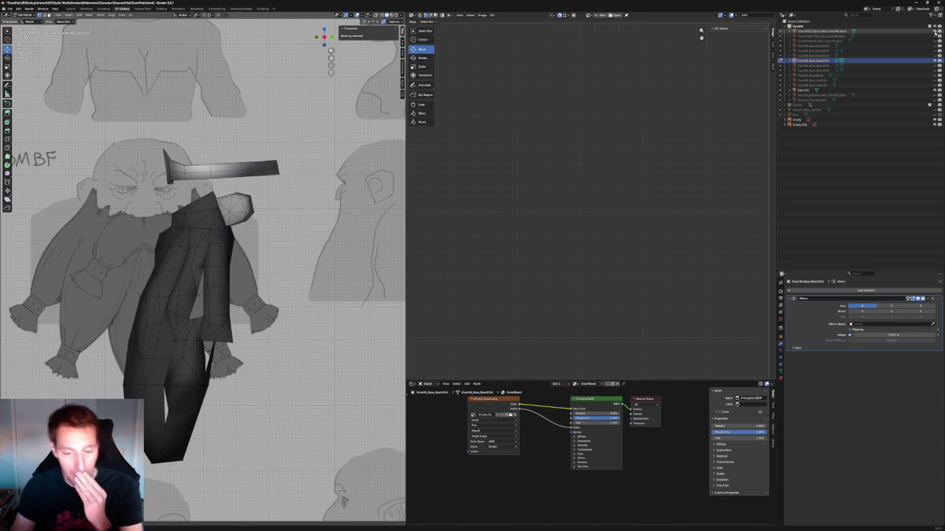
- Unhide the helmet mesh and shift two vertices beneath it along the Y axis
click(934, 35)
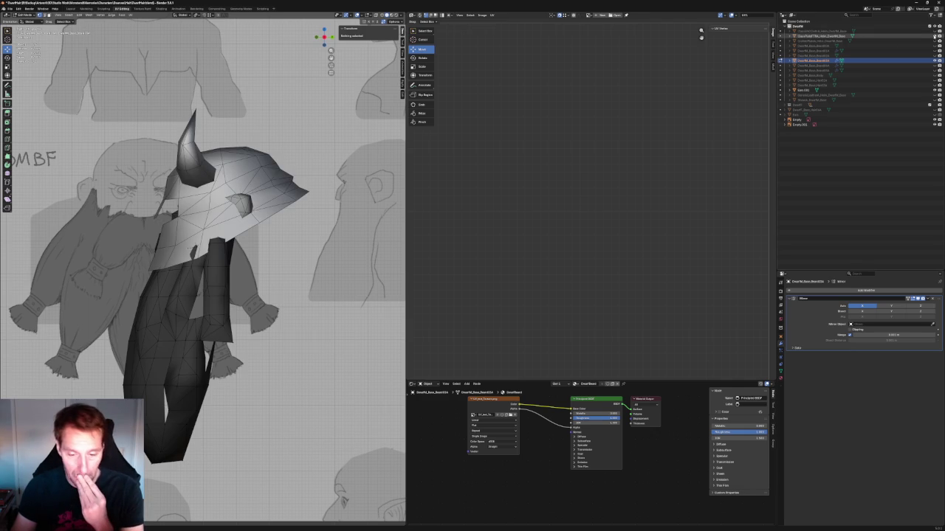
click(197, 244)
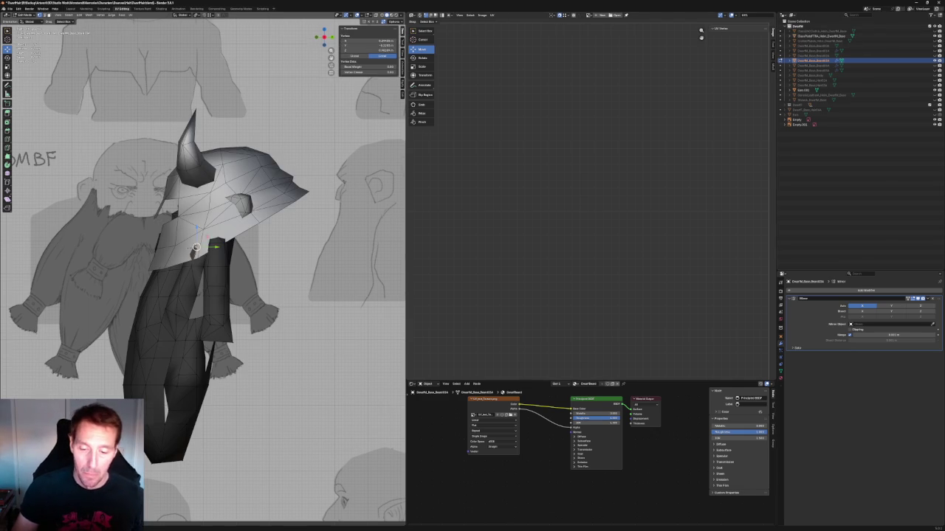
scroll(199, 240, up, 3)
scroll(200, 236, up, 2)
key(alt+z)
shift+click(201, 237)
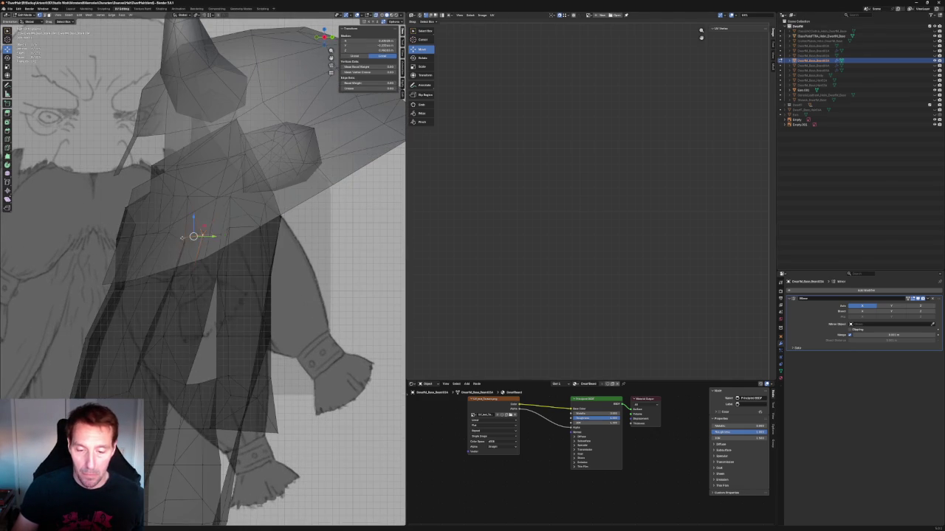
key(alt+z)
key(g)
key(y)
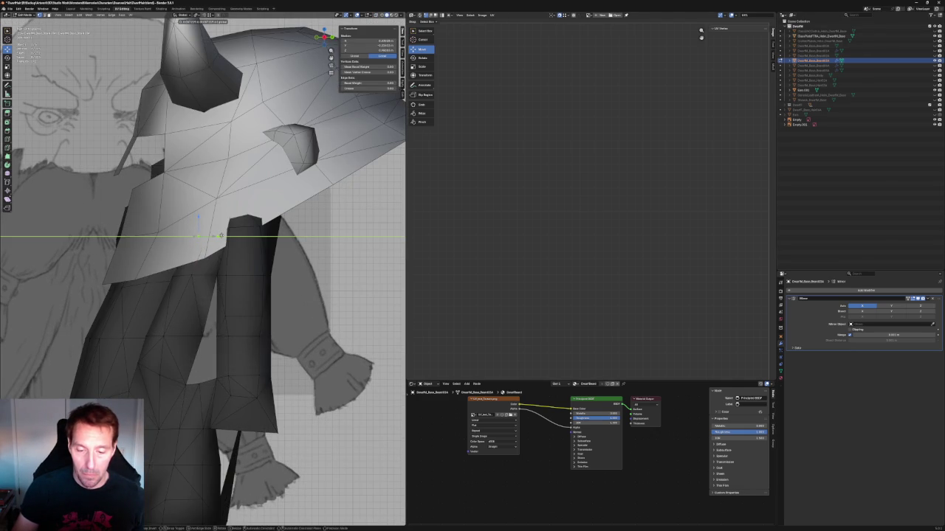
click(221, 235)
- Nudge a vertex under the hood and a lower body vertex along the Y axis
key(alt+z)
click(189, 276)
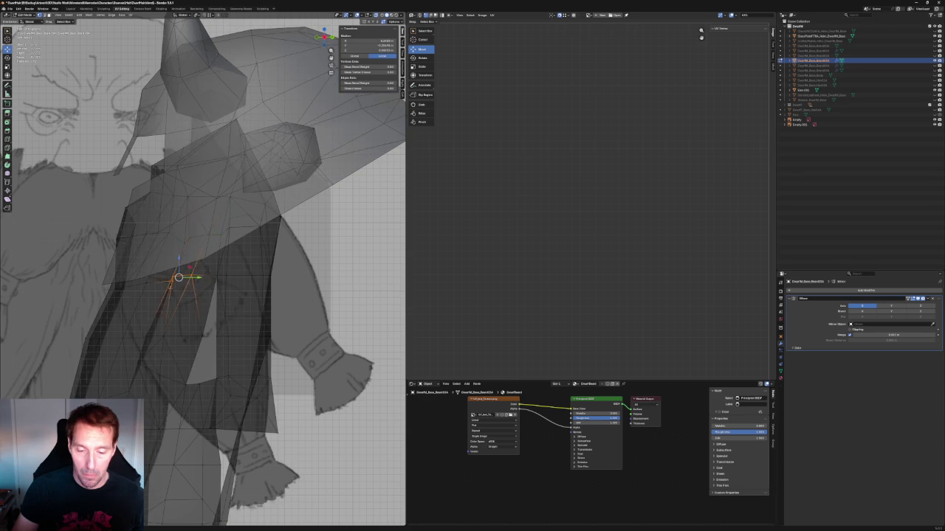
key(alt+z)
key(g)
key(y)
click(209, 277)
key(alt+z)
click(173, 337)
key(g)
key(y)
click(209, 322)
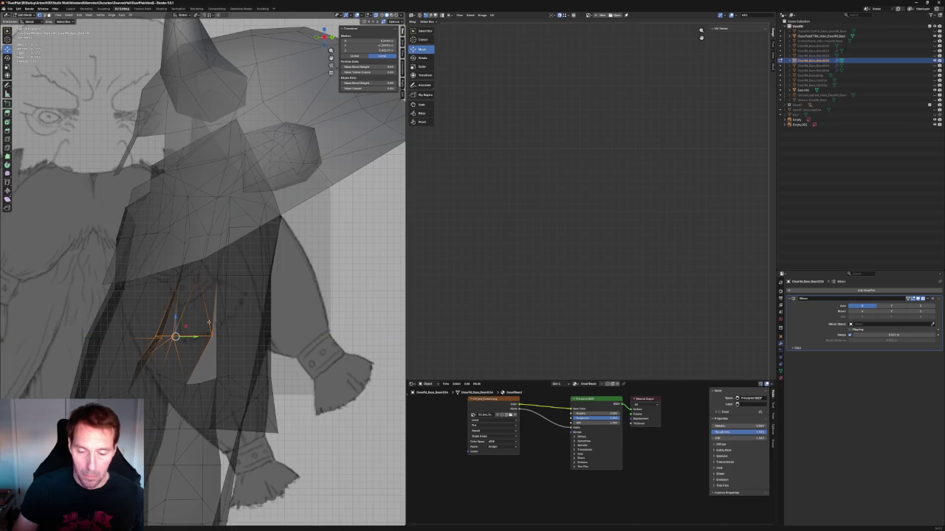
- Check a beard vertex from a low three-quarter view and move it into place
click(225, 316)
key(alt+z)
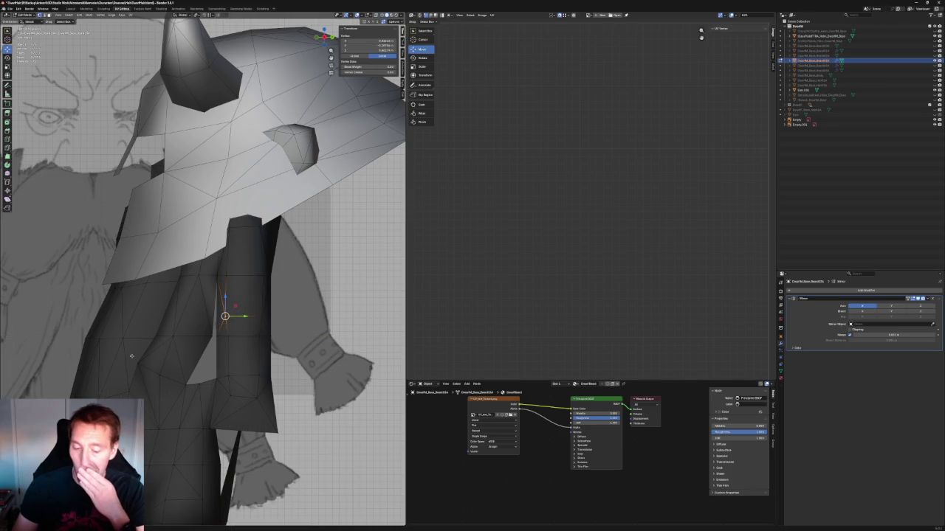
scroll(128, 389, down, 5)
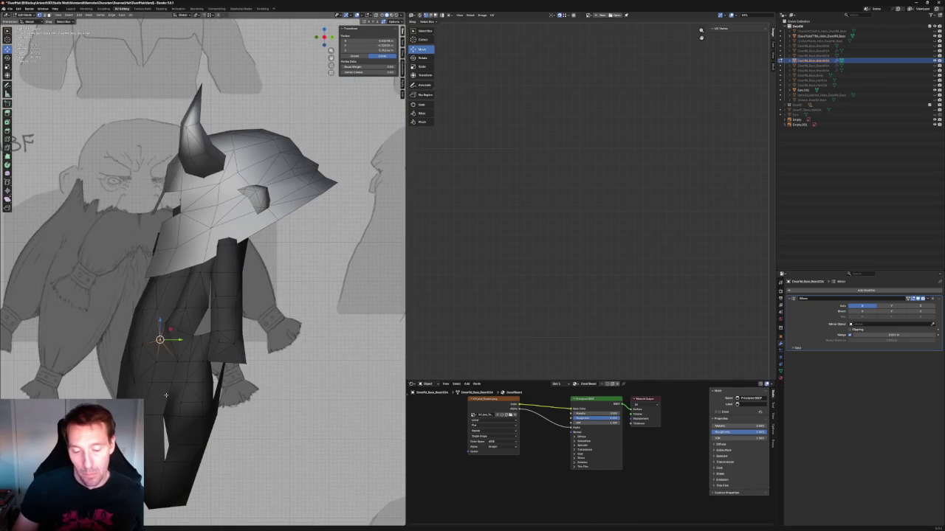
middle_drag(222, 355, 276, 364)
scroll(275, 365, up, 3)
key(alt+z)
scroll(273, 362, up, 3)
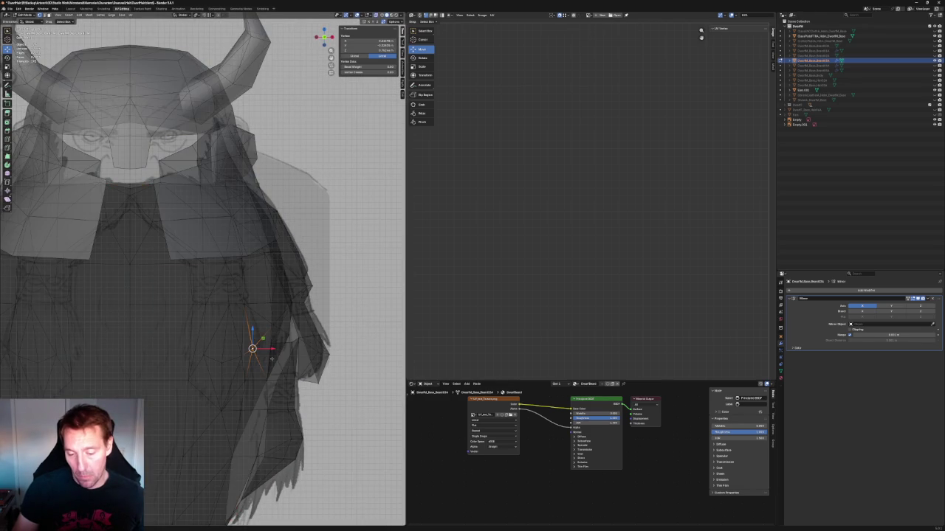
scroll(270, 360, down, 2)
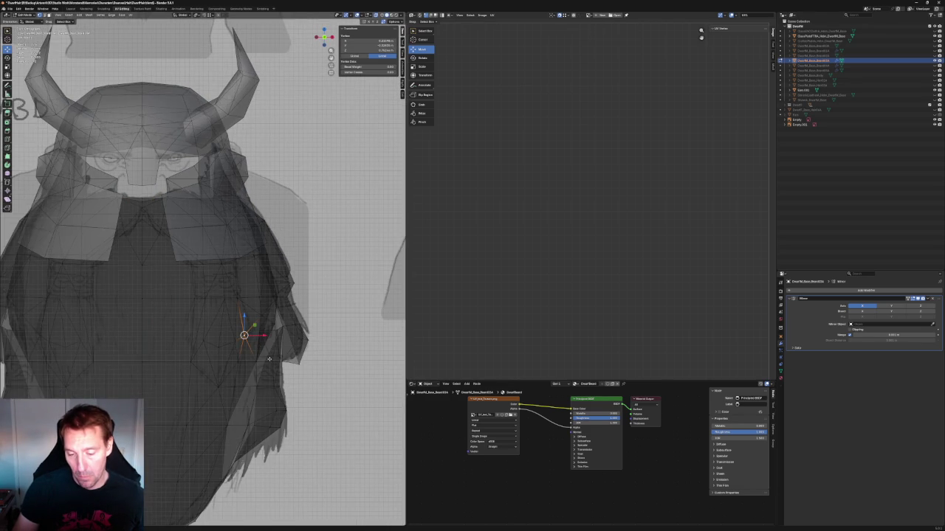
key(alt+z)
middle_drag(270, 360, 226, 348)
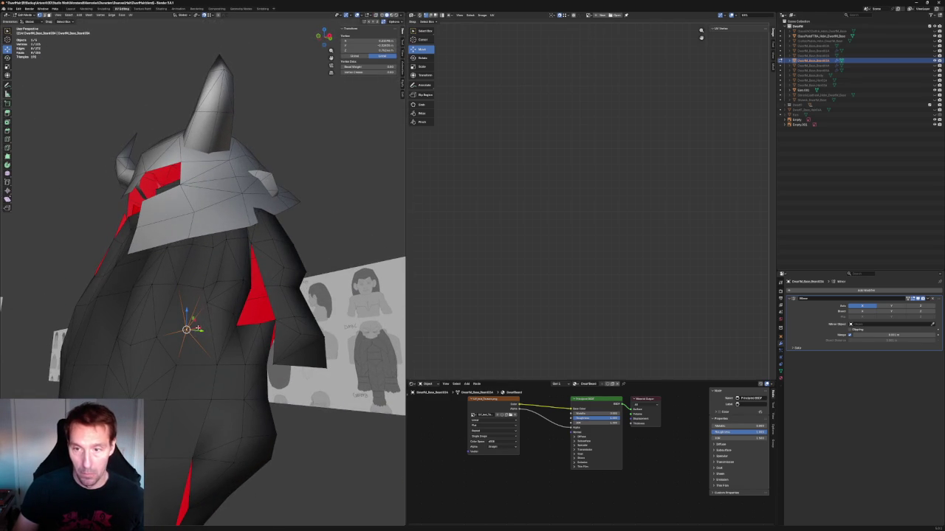
key(g)
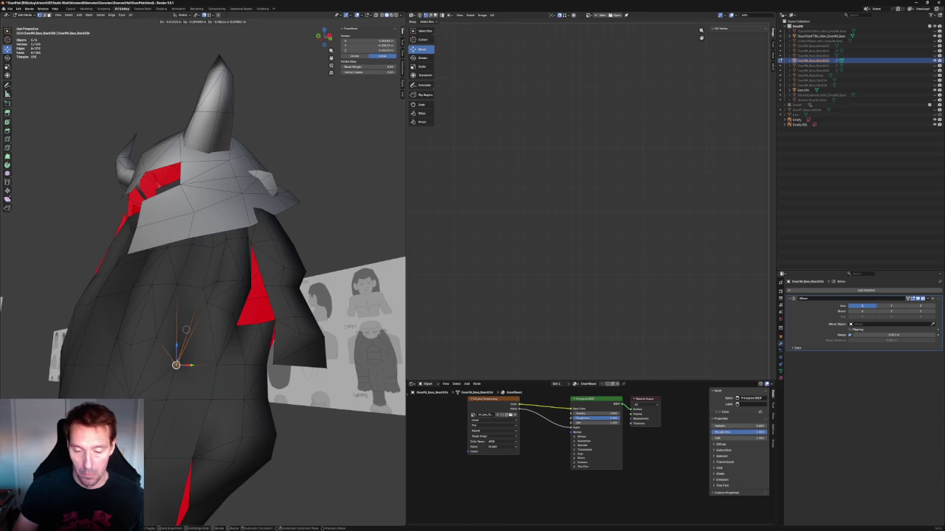
click(186, 329)
- In front view, lower two beard edge vertices and shift another sideways along X
key(KP_1)
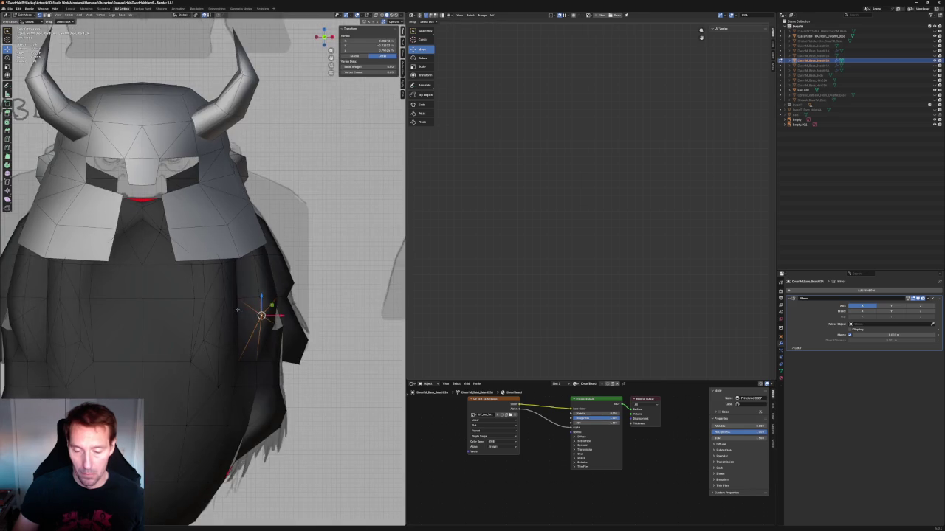
scroll(266, 325, up, 2)
key(alt+z)
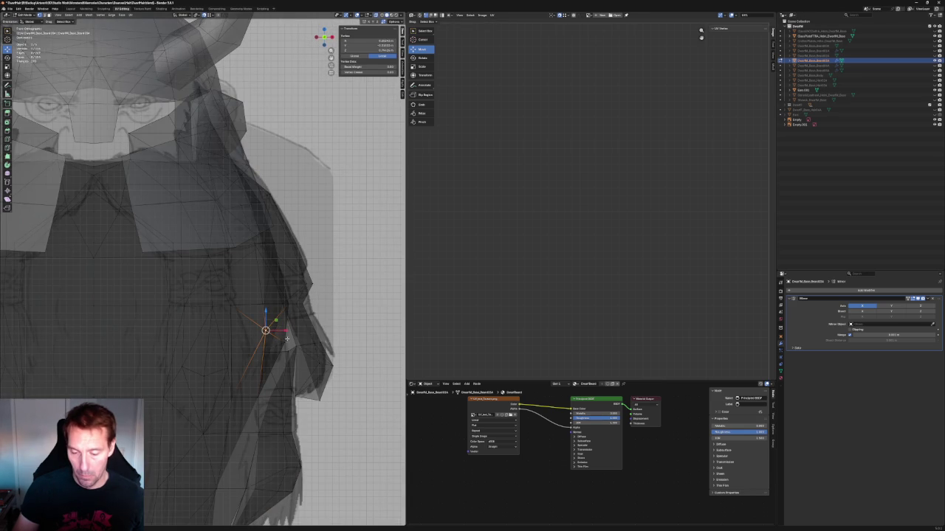
shift+click(285, 338)
key(alt+z)
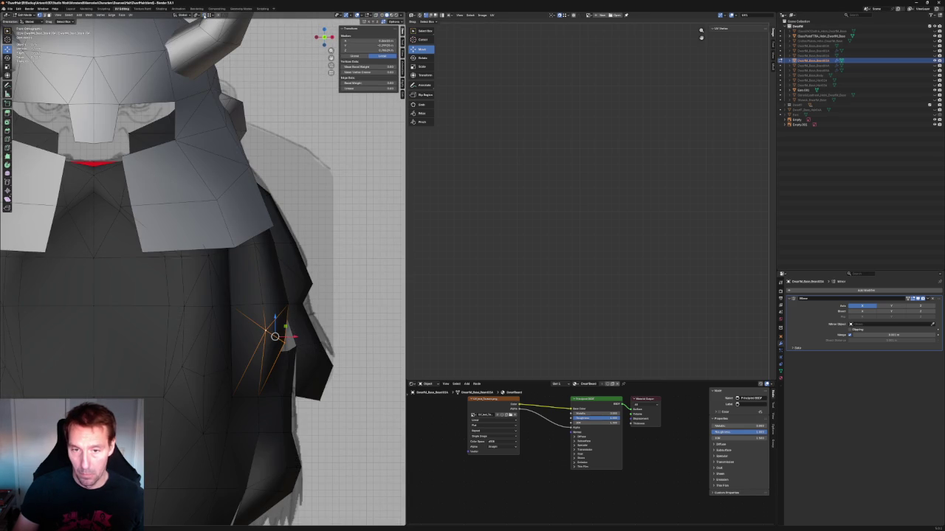
key(g)
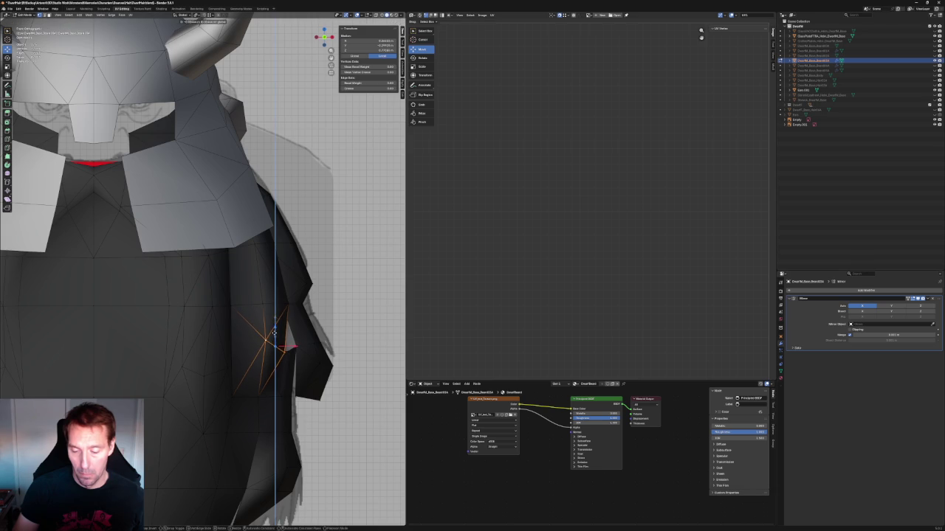
click(306, 336)
click(268, 340)
key(g)
key(x)
click(266, 337)
click(274, 352)
scroll(274, 352, down, 5)
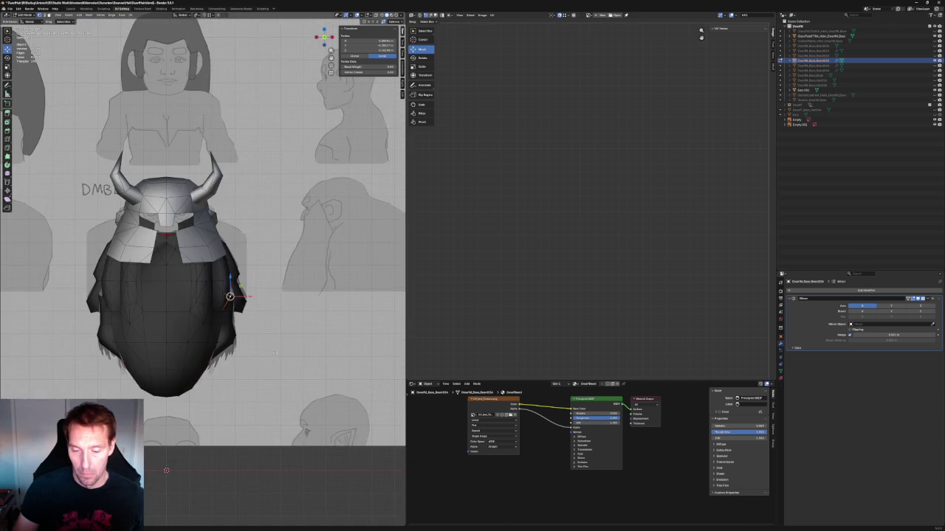
- From a three-quarter view, select three body side vertices, then clear the selection
scroll(236, 325, up, 2)
scroll(231, 327, up, 2)
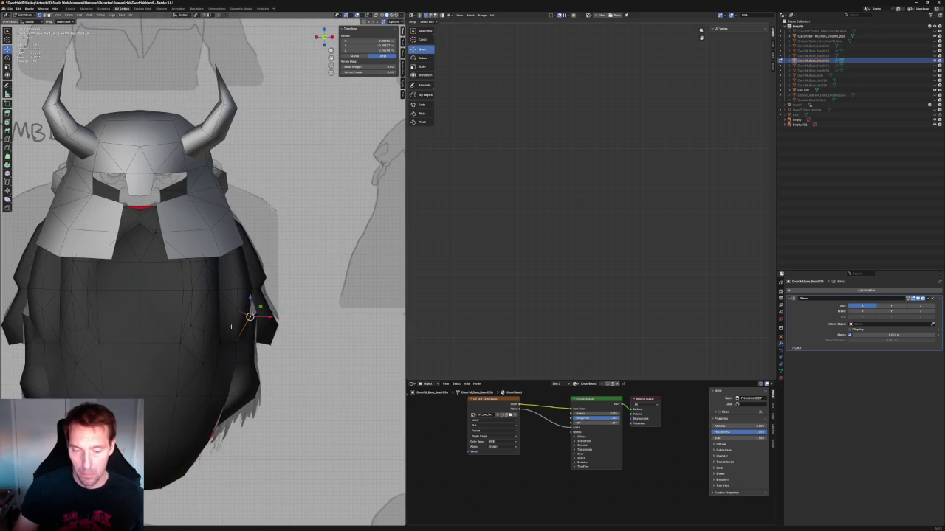
middle_drag(231, 327, 170, 329)
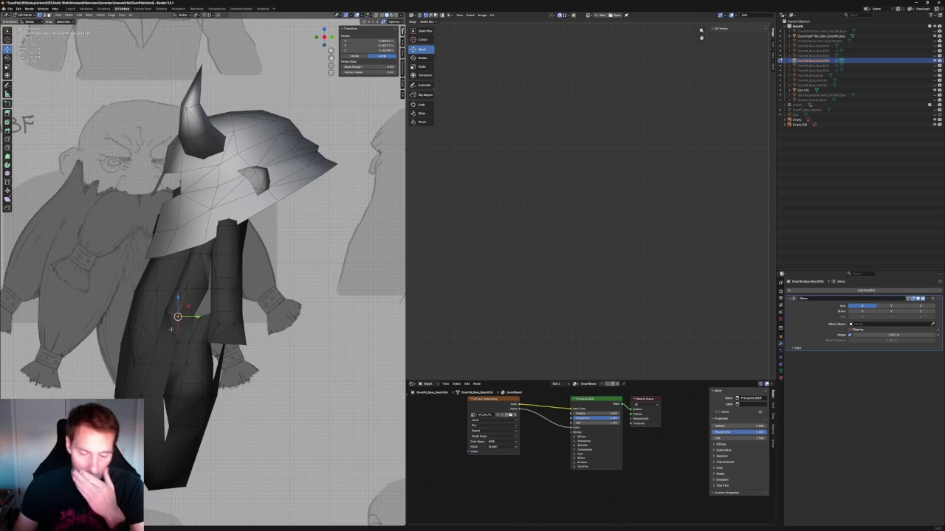
scroll(171, 329, up, 2)
key(alt+a)
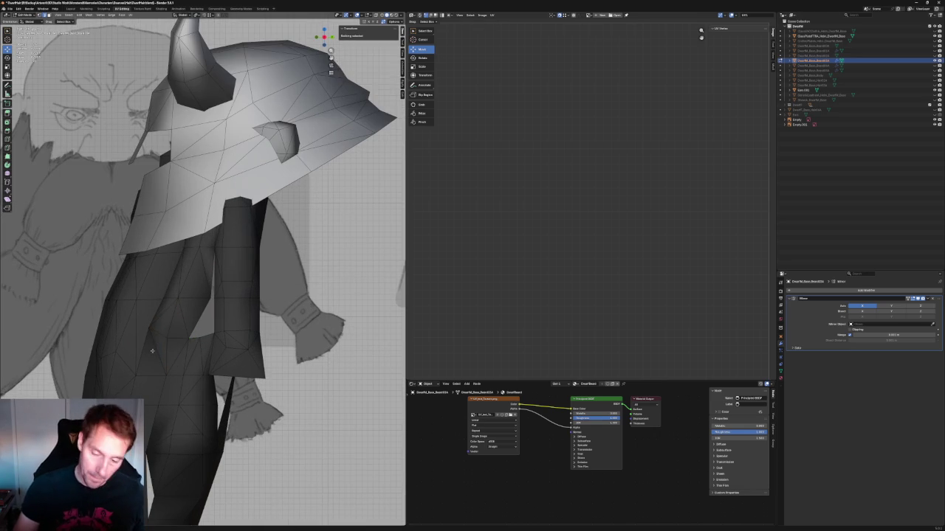
click(157, 352)
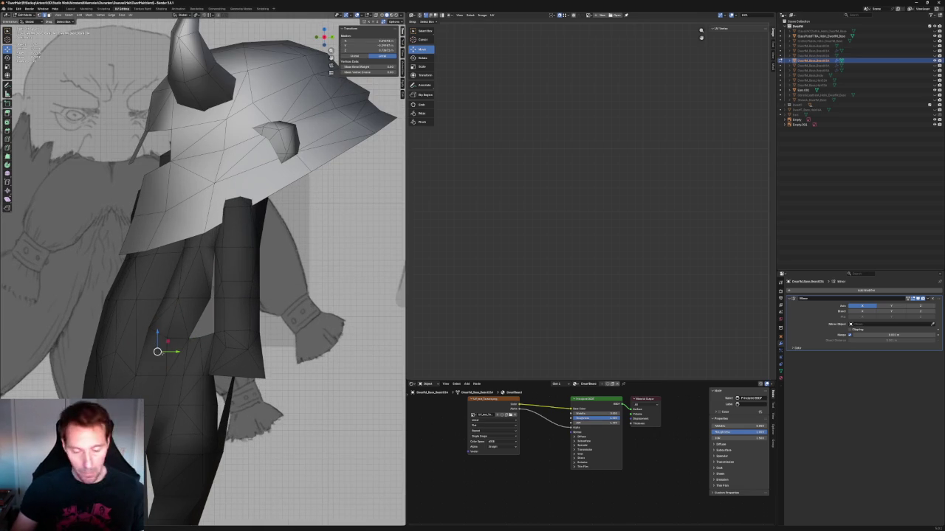
shift+click(167, 338)
shift+click(138, 368)
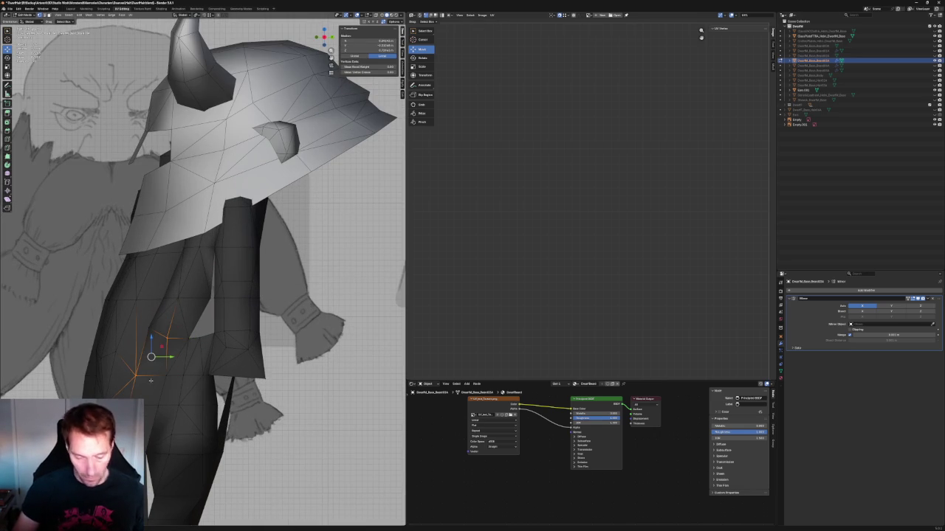
scroll(150, 381, down, 3)
scroll(150, 381, down, 2)
key(alt+a)
- Push two neighbouring leg vertices outward along the Y axis
scroll(214, 413, up, 5)
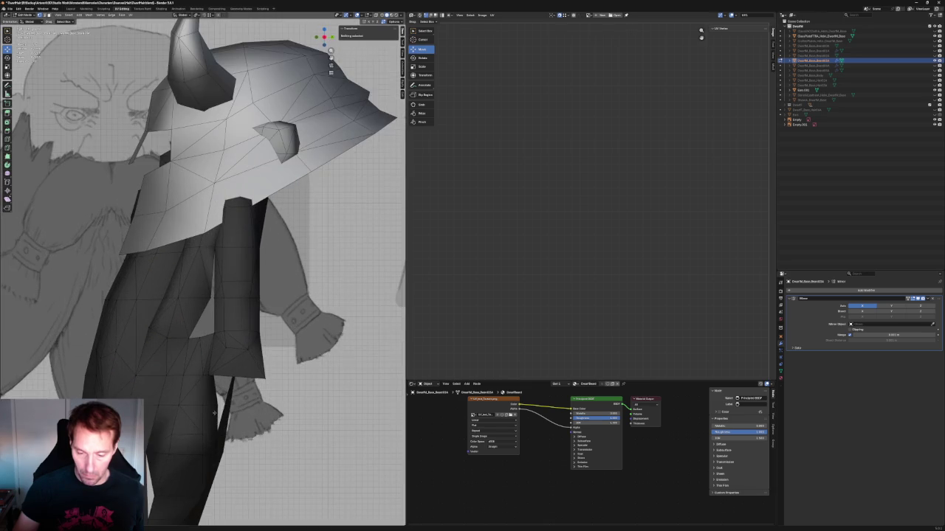
scroll(258, 344, up, 2)
shift+middle_drag(265, 362, 240, 330)
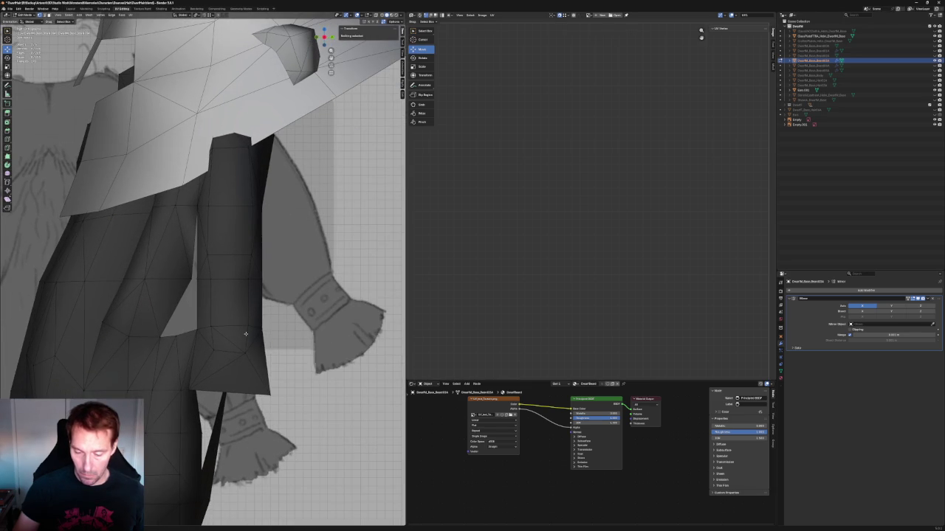
click(198, 328)
key(g)
key(y)
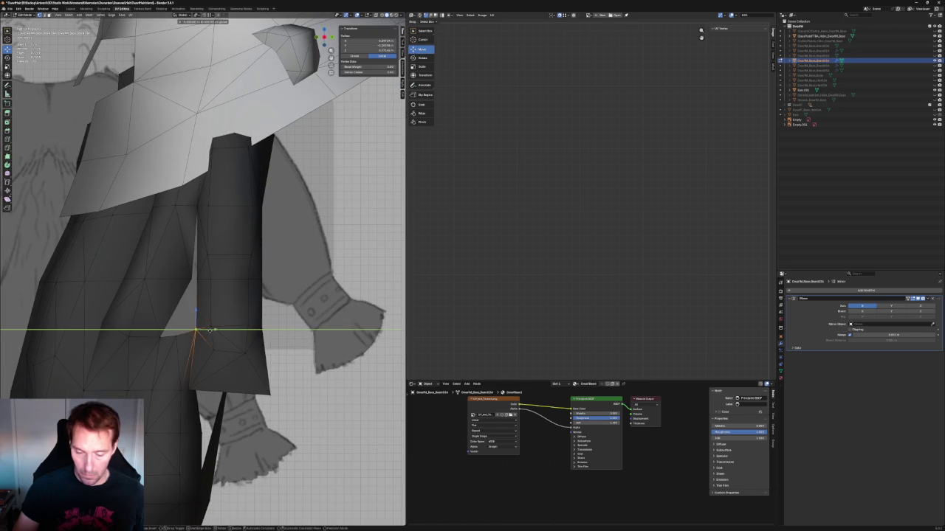
click(200, 328)
click(210, 326)
key(g)
key(y)
click(230, 329)
- Shift two more leg vertices along the Y axis, including one at the lower edge
click(252, 326)
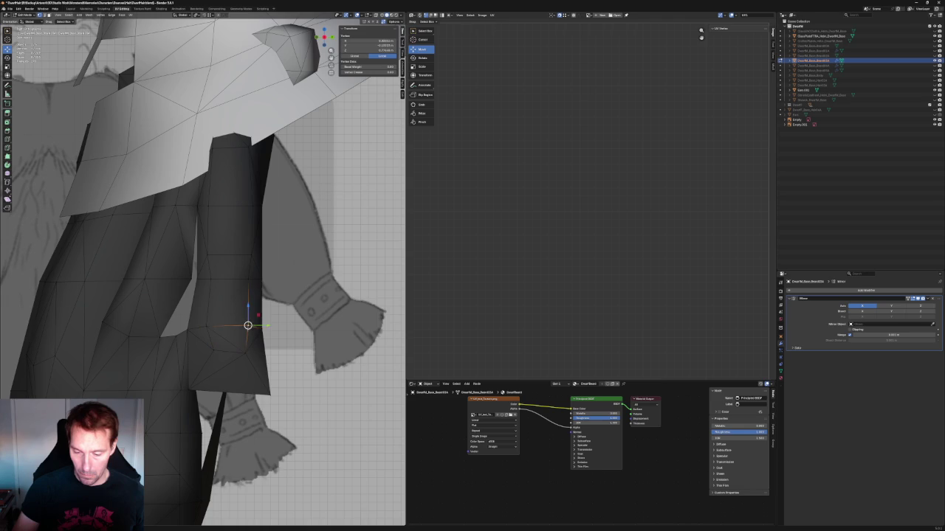
key(g)
key(y)
click(219, 349)
click(218, 349)
key(g)
key(y)
click(245, 353)
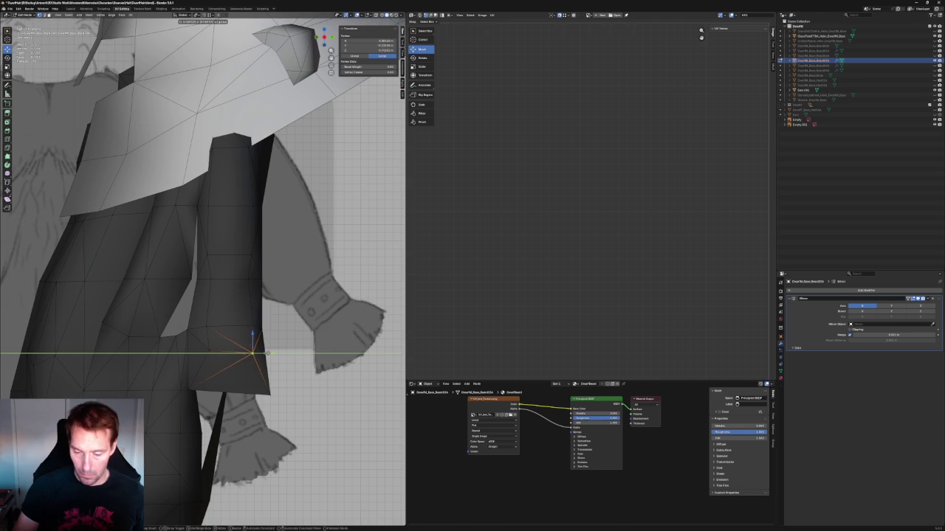
click(252, 354)
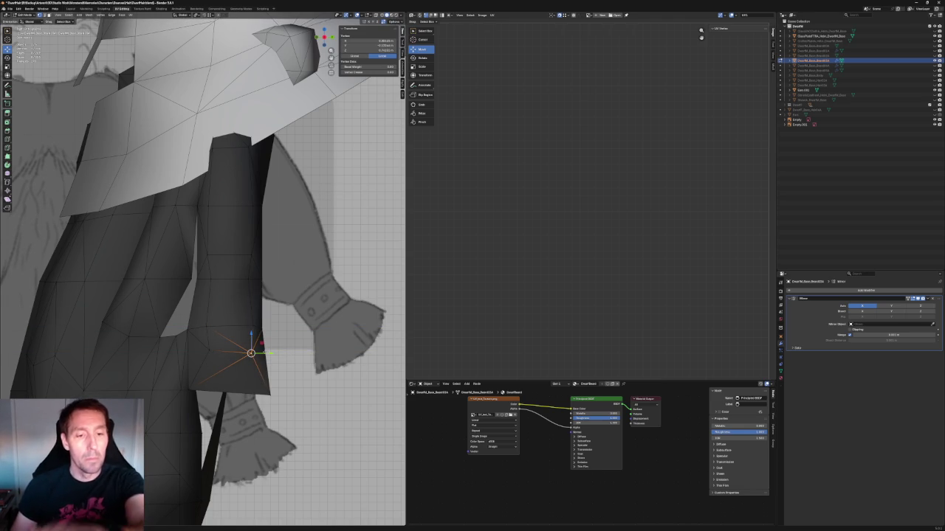
- In front view, move the shoulder vertex sideways along the X axis
scroll(273, 346, down, 3)
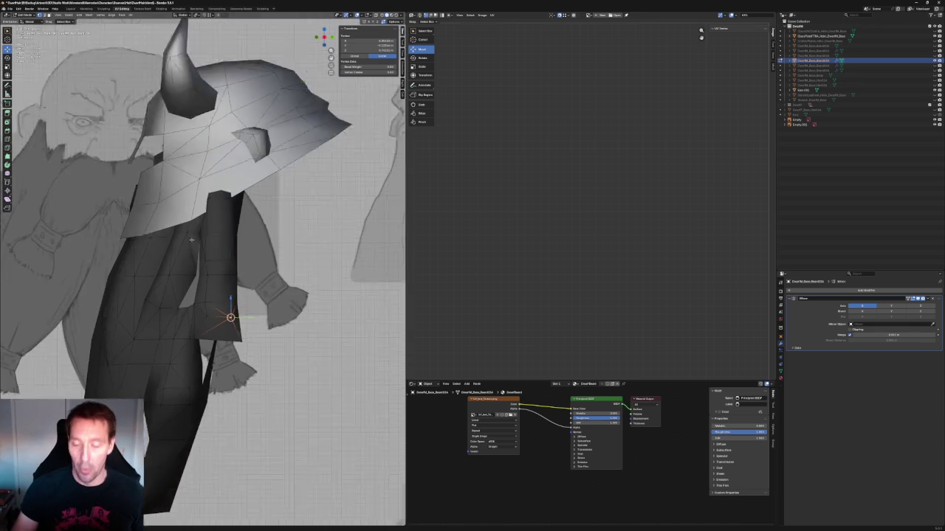
scroll(273, 345, down, 3)
mouse_move(273, 346)
middle_down()
mouse_move(184, 241)
mouse_move(243, 310)
middle_up()
key(KP_1)
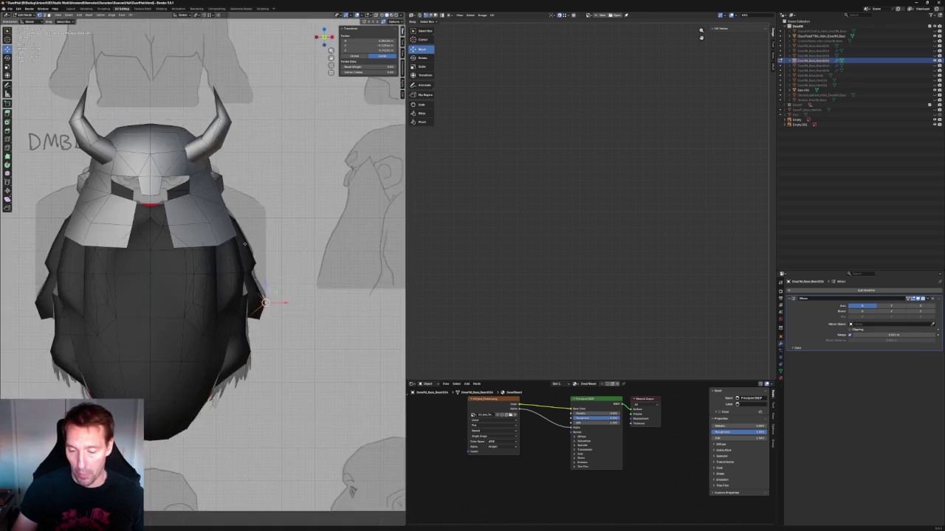
scroll(294, 380, up, 3)
scroll(293, 380, up, 3)
drag(228, 218, 228, 212)
key(alt+z)
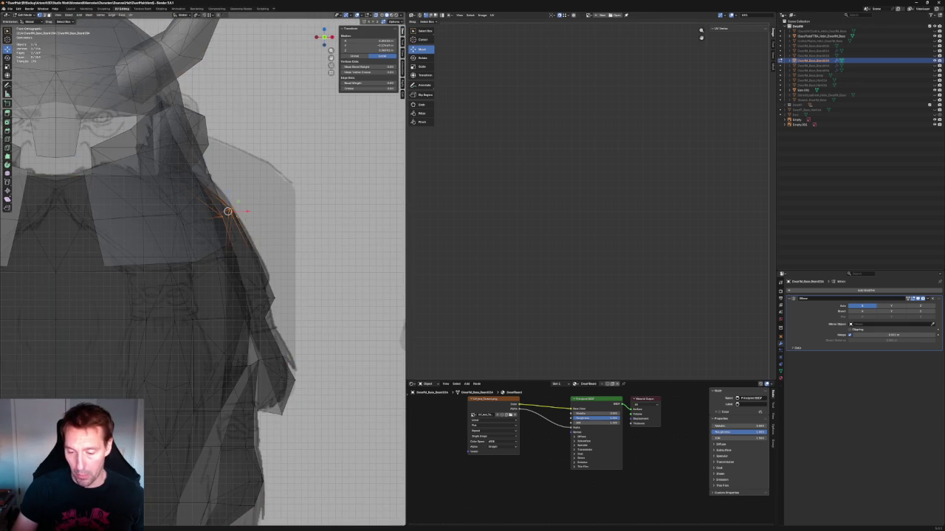
key(alt+z)
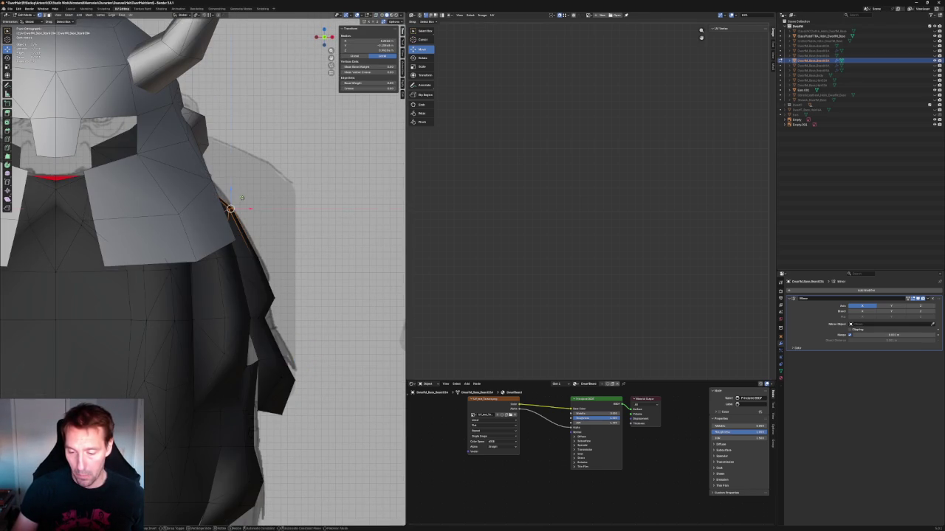
middle_drag(228, 212, 185, 221)
key(g)
key(x)
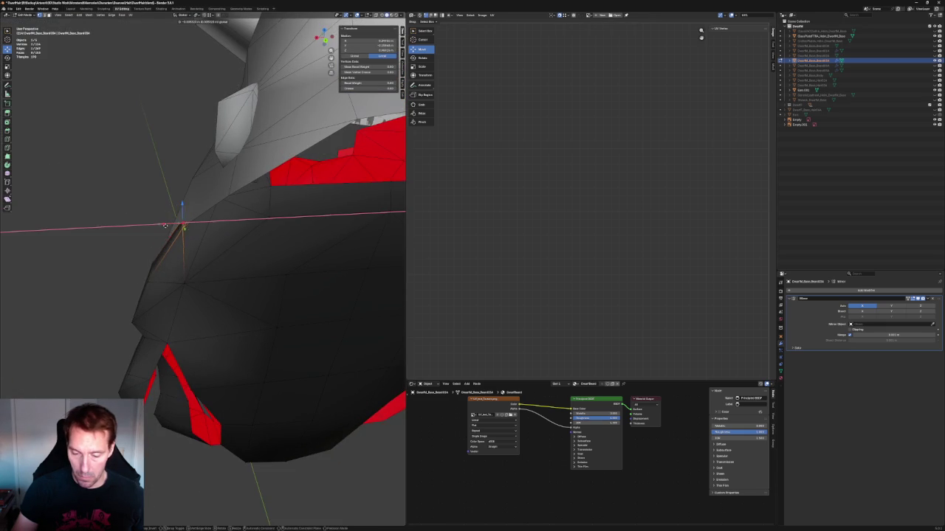
click(167, 225)
- Switch to wireframe display and raise a beard vertex vertically
mouse_move(167, 226)
middle_down()
mouse_move(226, 209)
mouse_move(240, 250)
middle_up()
scroll(240, 249, down, 2)
scroll(240, 249, up, 2)
scroll(240, 249, up, 2)
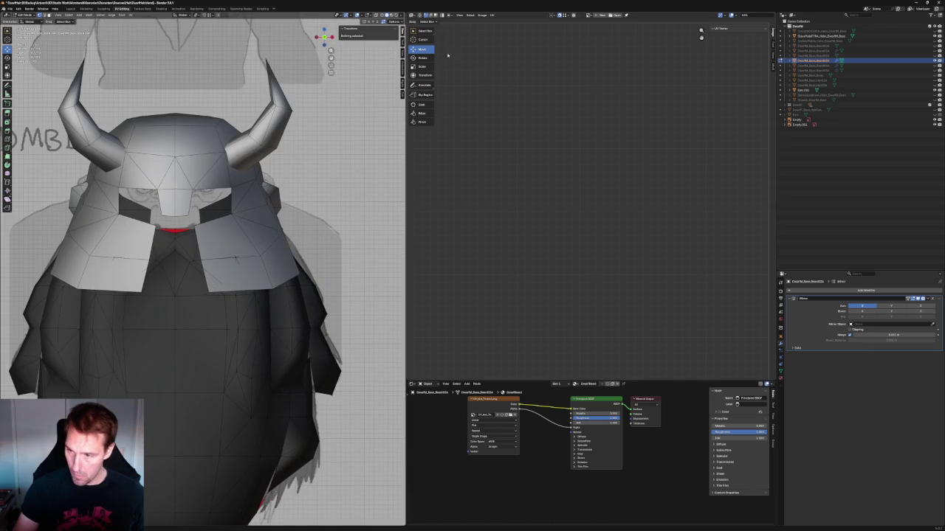
click(376, 15)
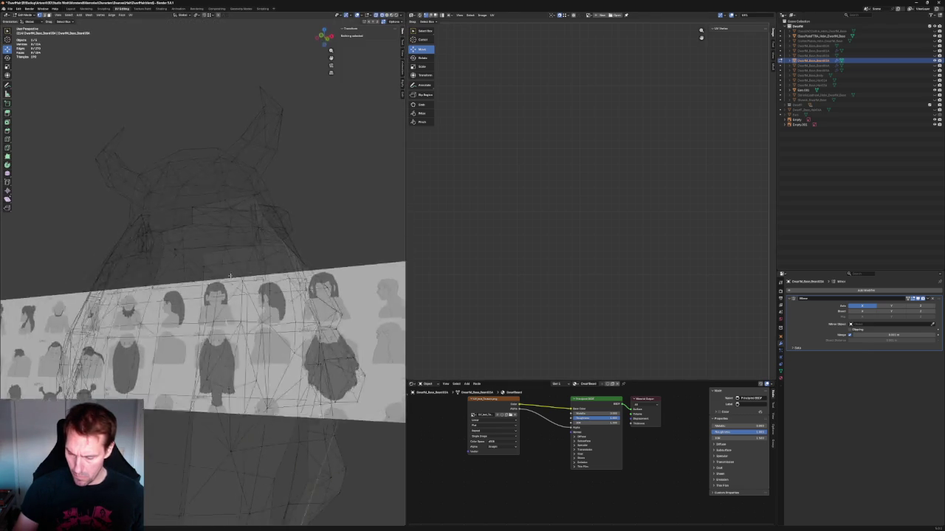
scroll(243, 300, up, 2)
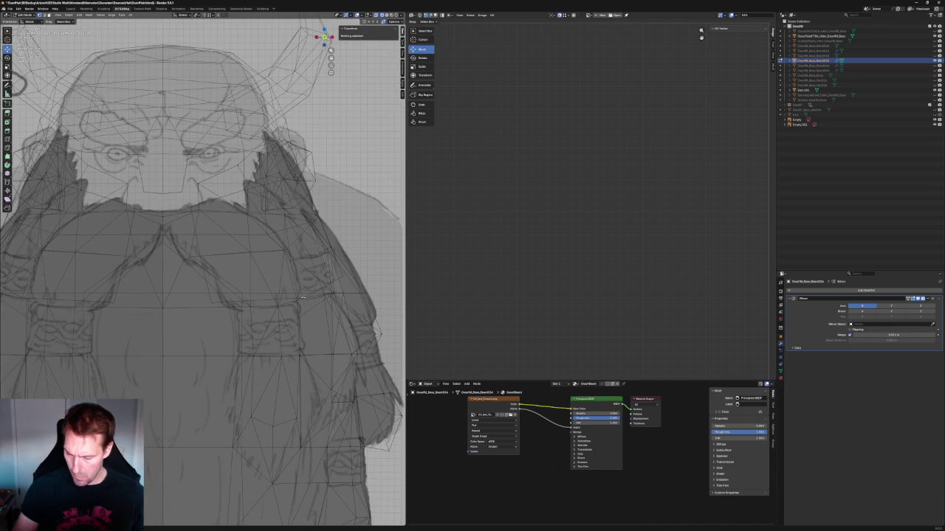
click(298, 301)
key(g)
key(z)
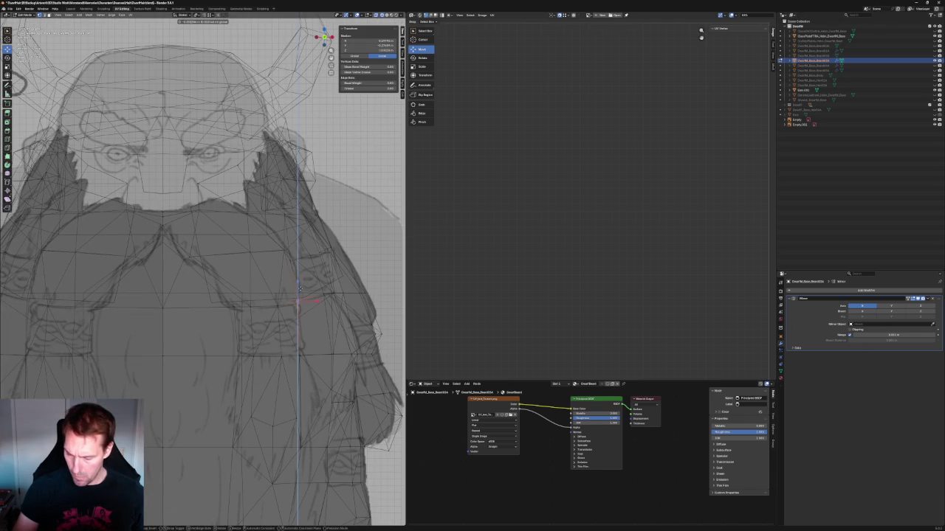
key(Escape)
click(292, 325)
- Raise a vertex on the beard's right edge along the Z axis
scroll(319, 261, down, 4)
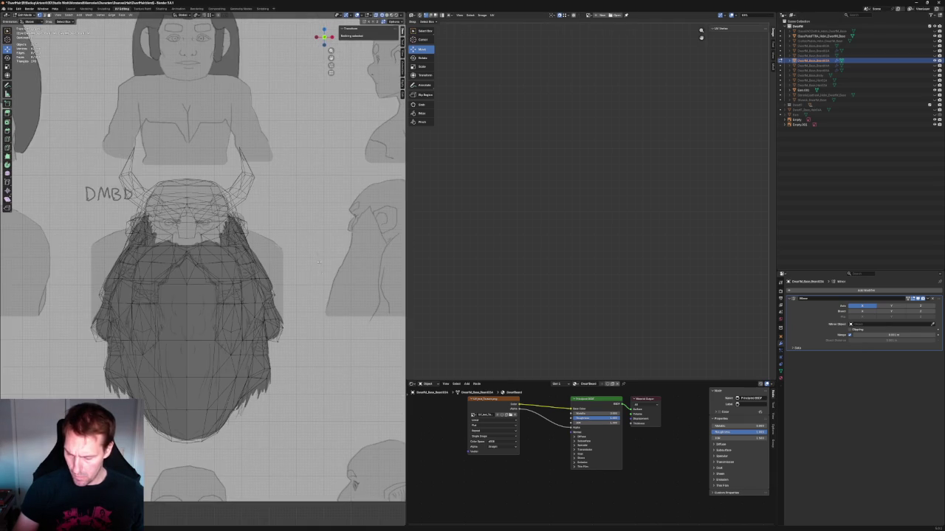
scroll(302, 264, up, 2)
scroll(280, 232, up, 2)
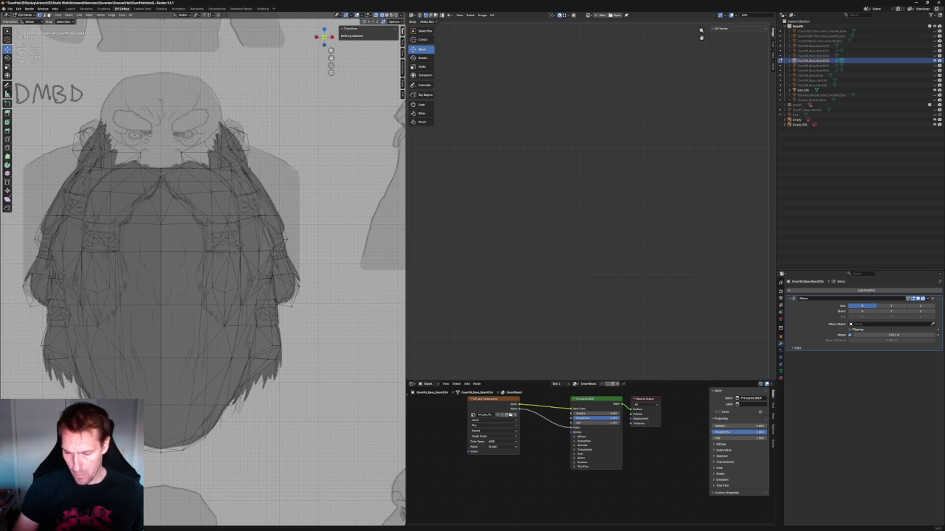
scroll(202, 236, up, 2)
scroll(248, 233, up, 2)
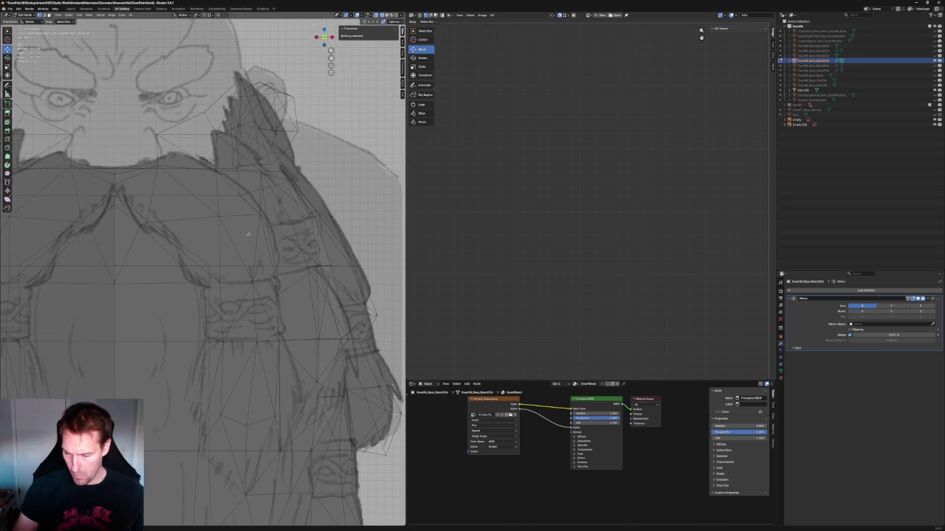
click(240, 215)
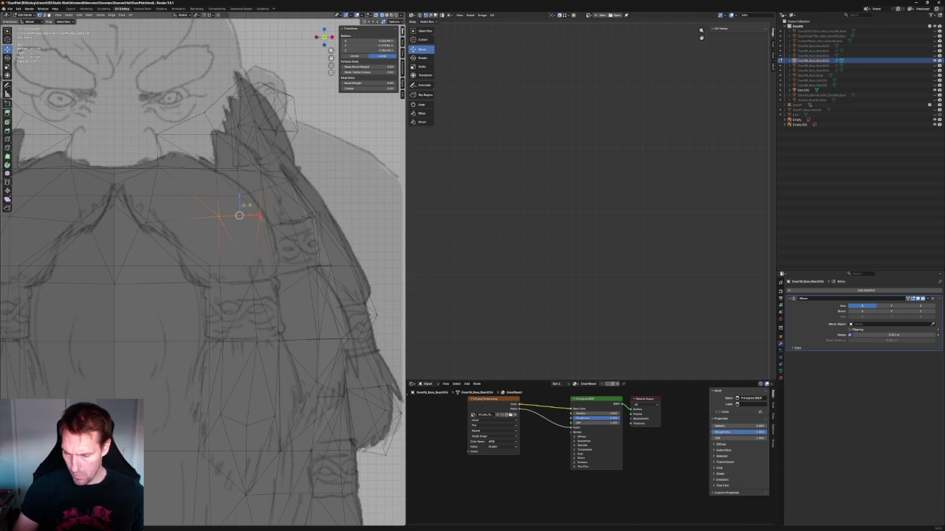
click(242, 199)
click(260, 214)
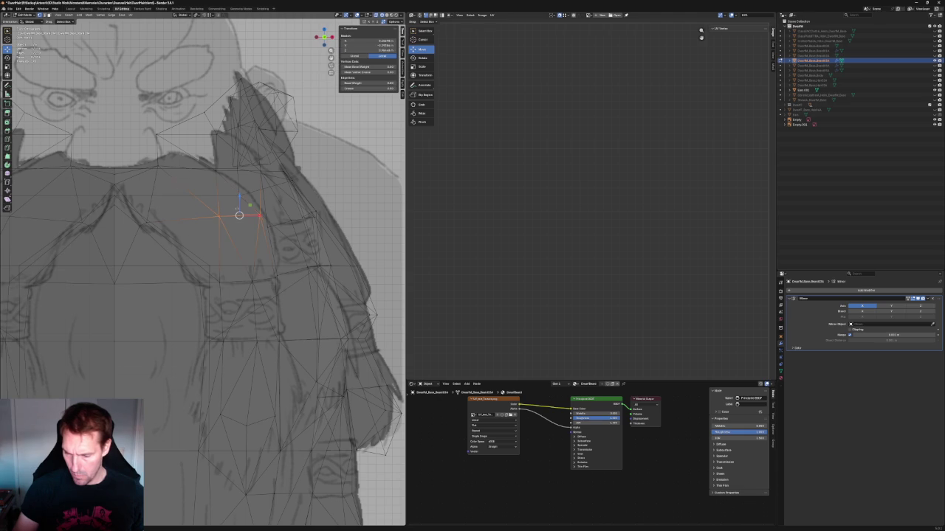
key(g)
key(z)
click(244, 202)
- Move a group of beard vertices near the shoulder into place, then deselect all
click(290, 220)
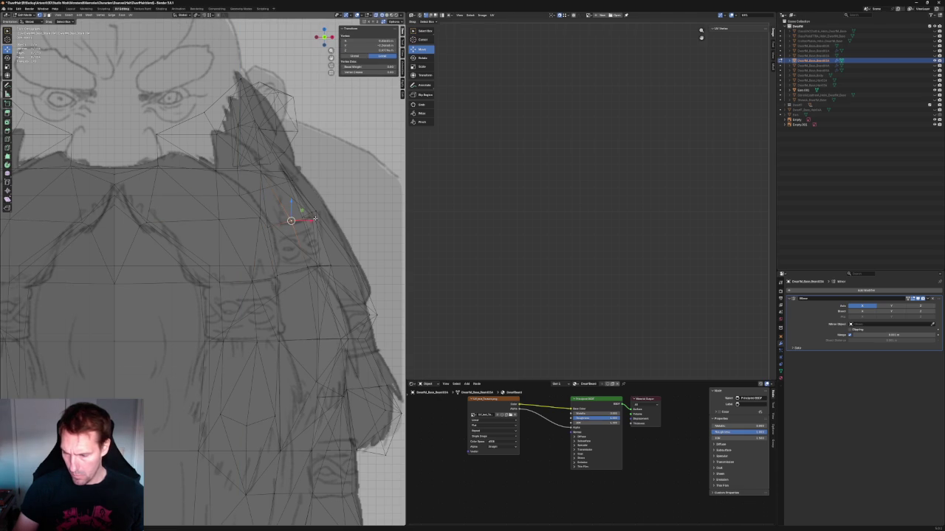
drag(270, 240, 281, 226)
key(g)
key(z)
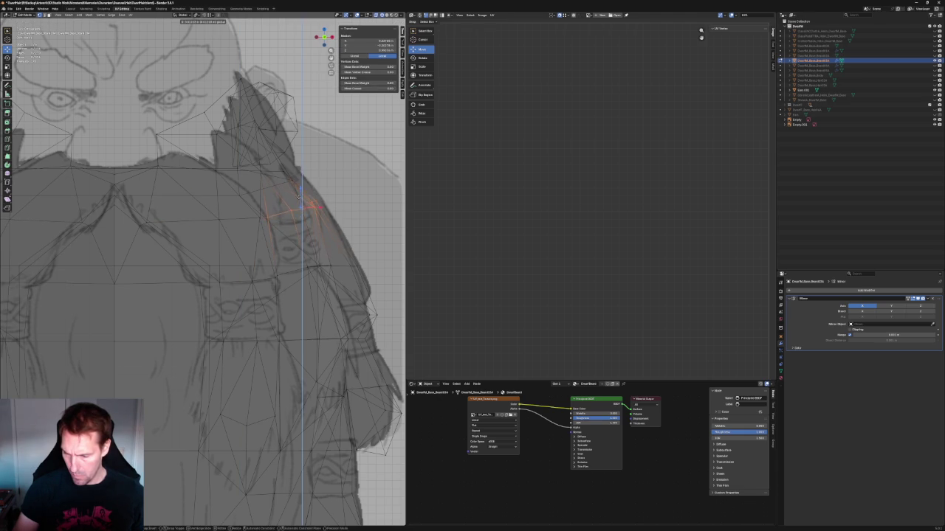
key(z)
key(z)
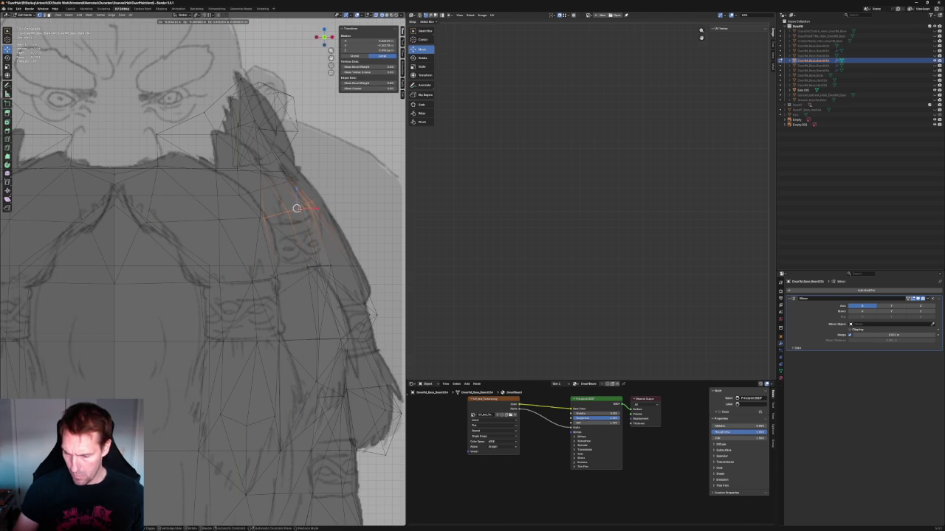
click(298, 208)
key(alt+a)
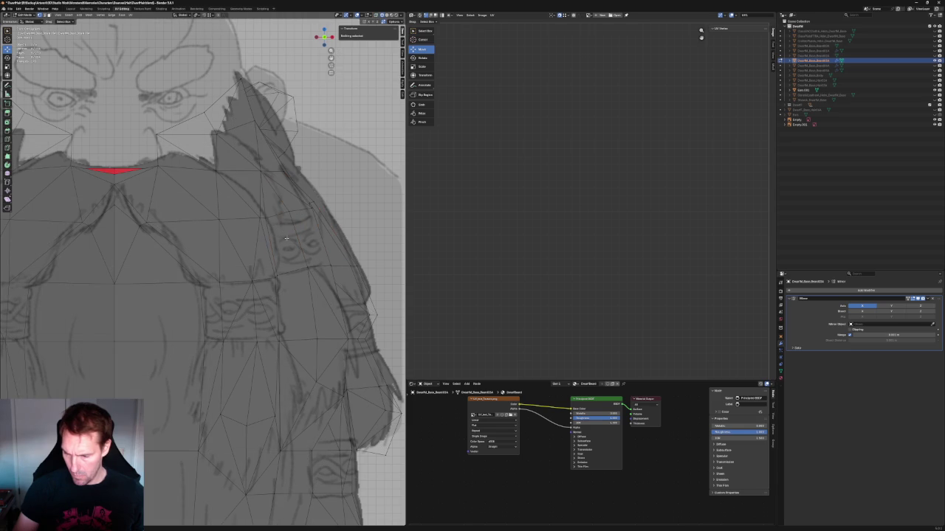
- Try moving another beard edge vertex along X, cancel, and return to front view
click(270, 211)
key(g)
key(x)
key(Escape)
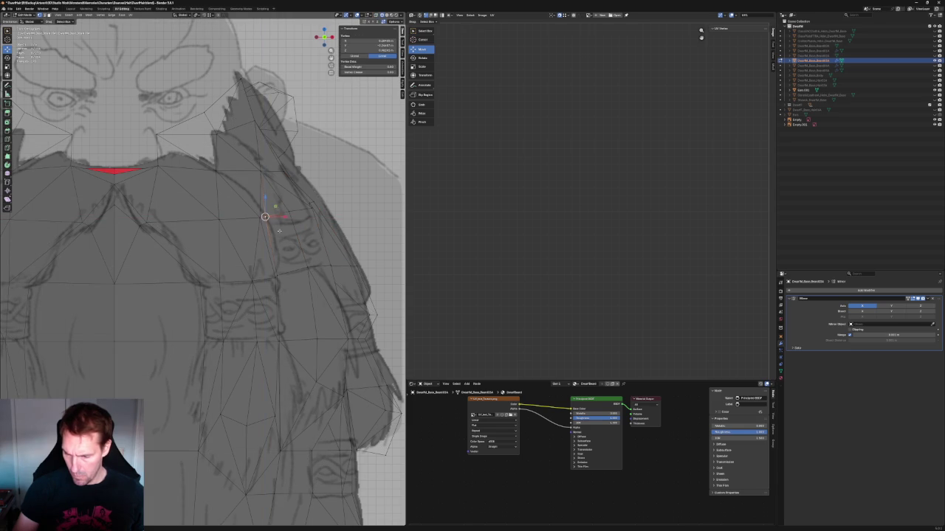
key(alt+a)
scroll(302, 233, down, 4)
middle_drag(302, 233, 230, 228)
key(KP_1)
scroll(240, 189, up, 3)
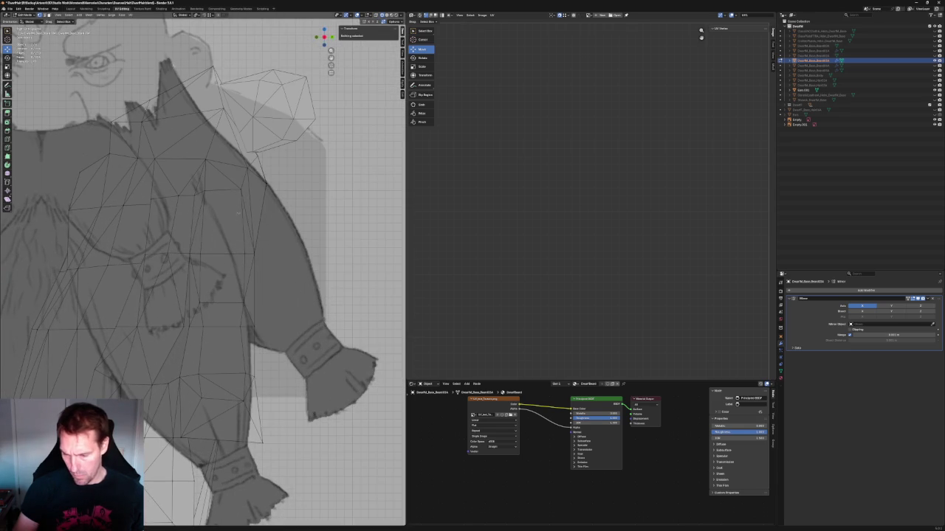
- Slide a shoulder-outline vertex along X so it sits on the sketch outline
click(241, 190)
key(g)
key(x)
click(248, 190)
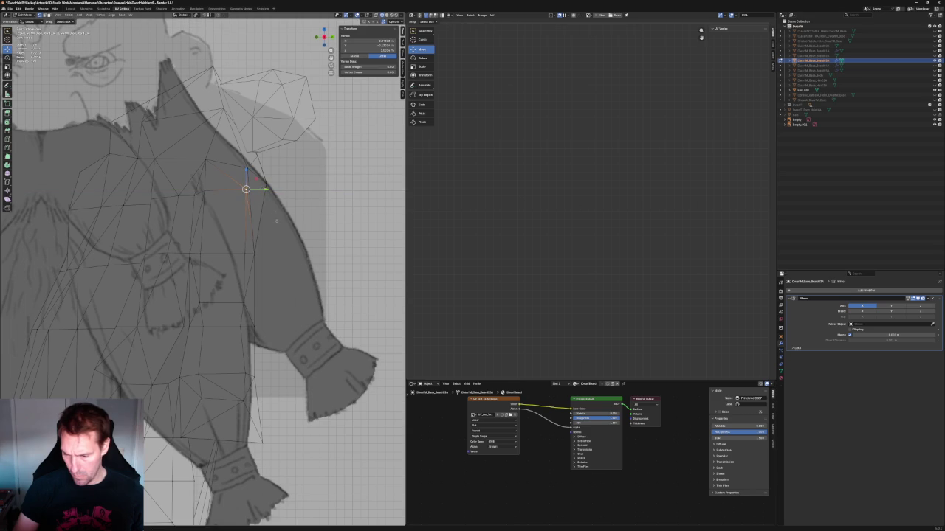
key(alt+a)
- Check the mesh's vertices from below, then return to the front reference view
scroll(279, 227, down, 3)
middle_drag(279, 227, 204, 243)
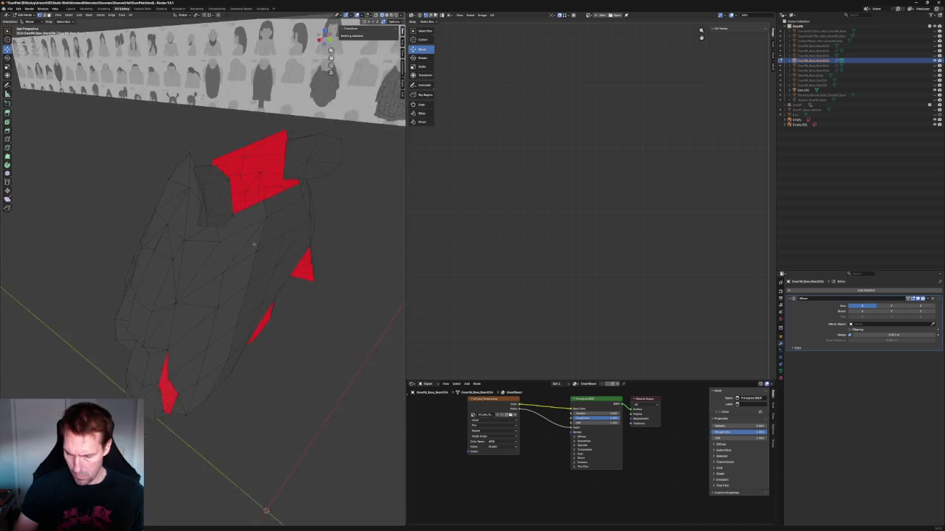
click(186, 257)
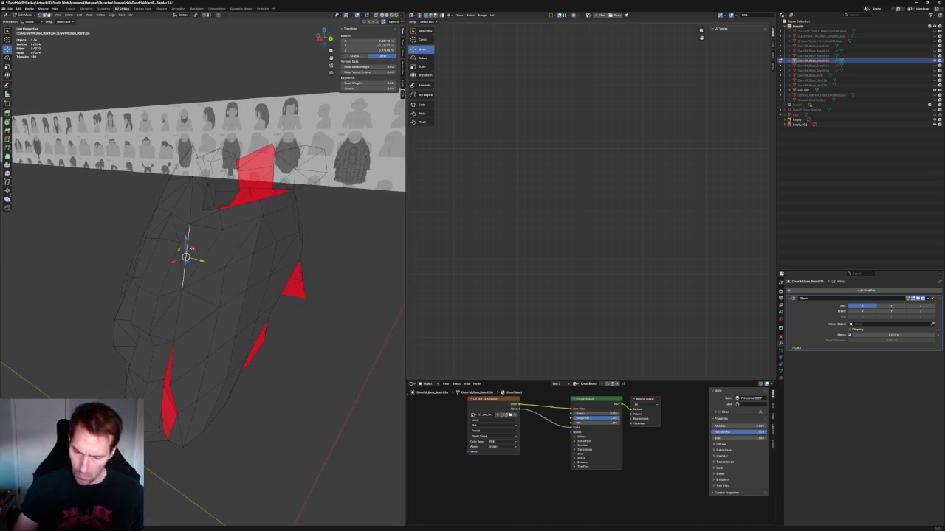
click(186, 256)
click(193, 242)
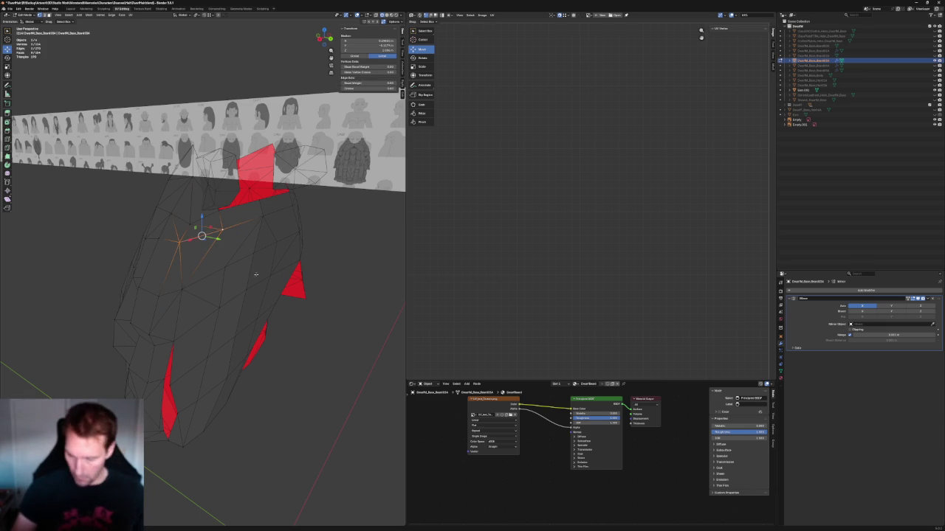
key(alt+a)
key(KP_1)
scroll(233, 248, up, 4)
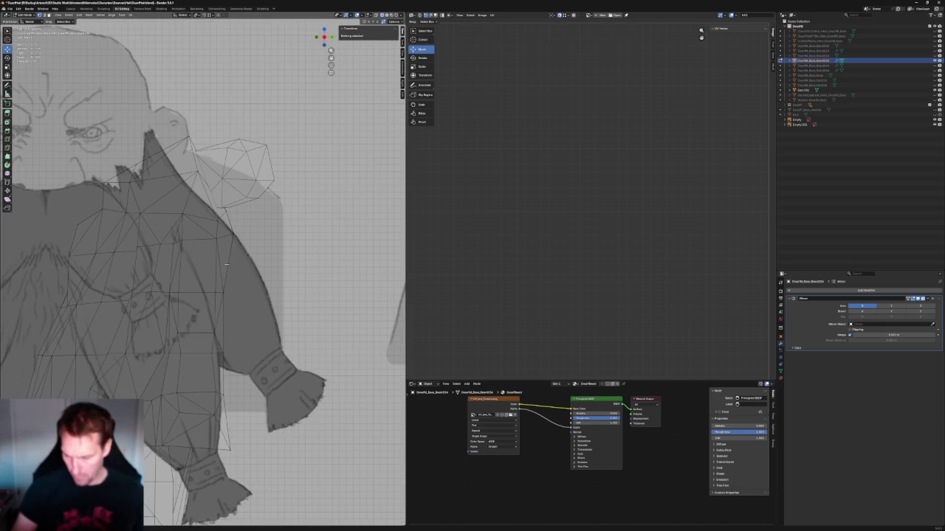
- Lower one shoulder vertex onto the outline and shift a beard-edge vertex slightly left
click(228, 235)
drag(224, 227, 224, 229)
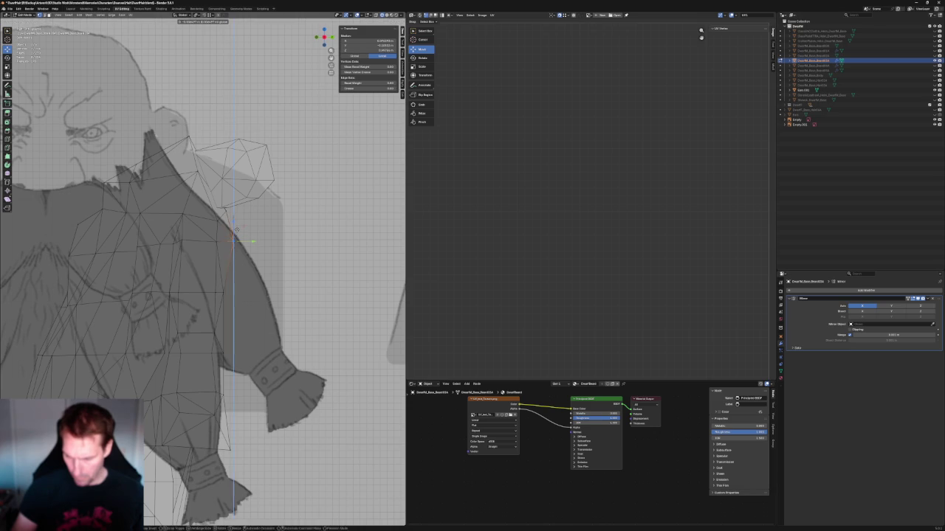
click(194, 251)
click(179, 242)
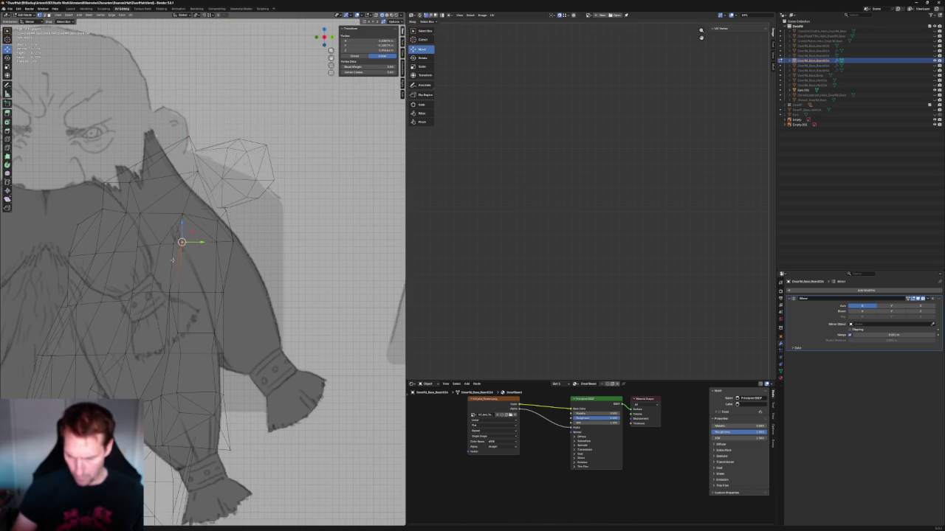
key(g)
key(Escape)
key(KP_1)
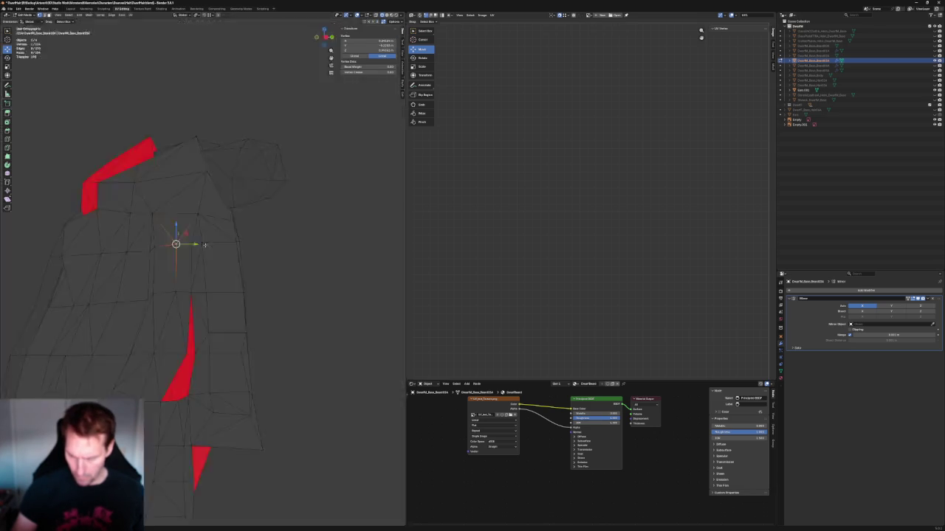
key(g)
click(297, 245)
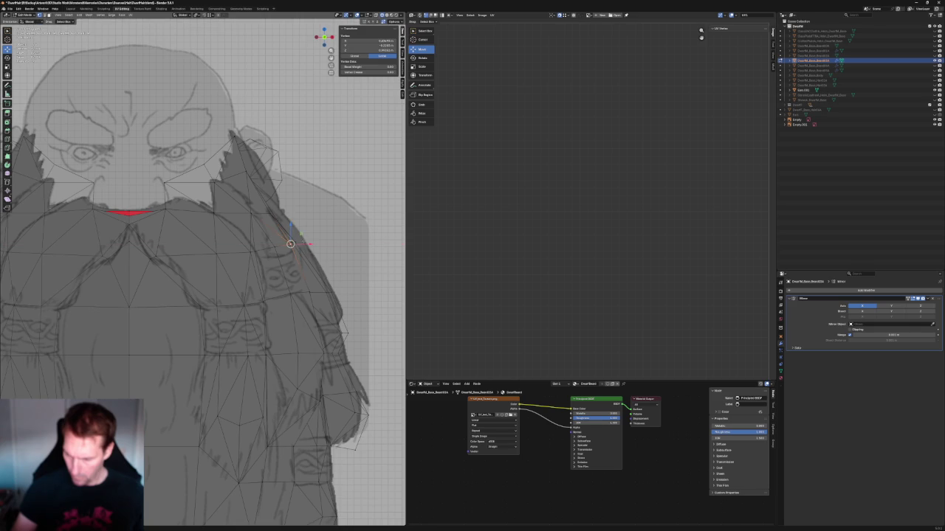
- Slide two vertices beside the shoulder strap onto the sketch outline
shift+middle_drag(324, 273, 275, 270)
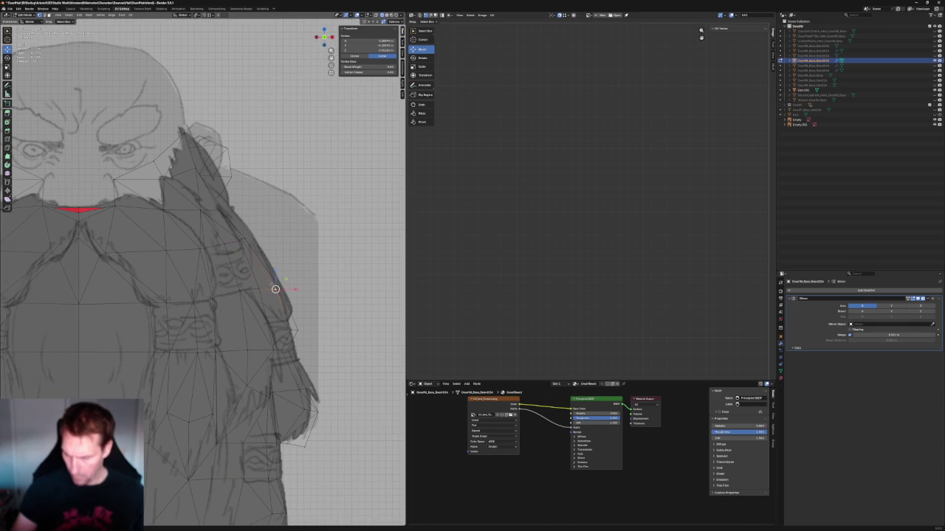
key(alt+a)
scroll(325, 267, down, 3)
scroll(219, 308, up, 2)
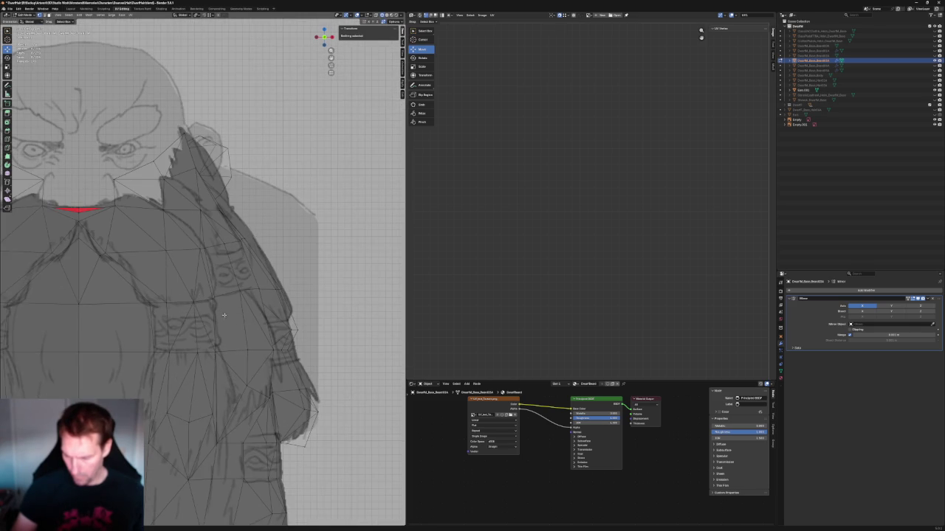
scroll(218, 308, up, 2)
click(217, 302)
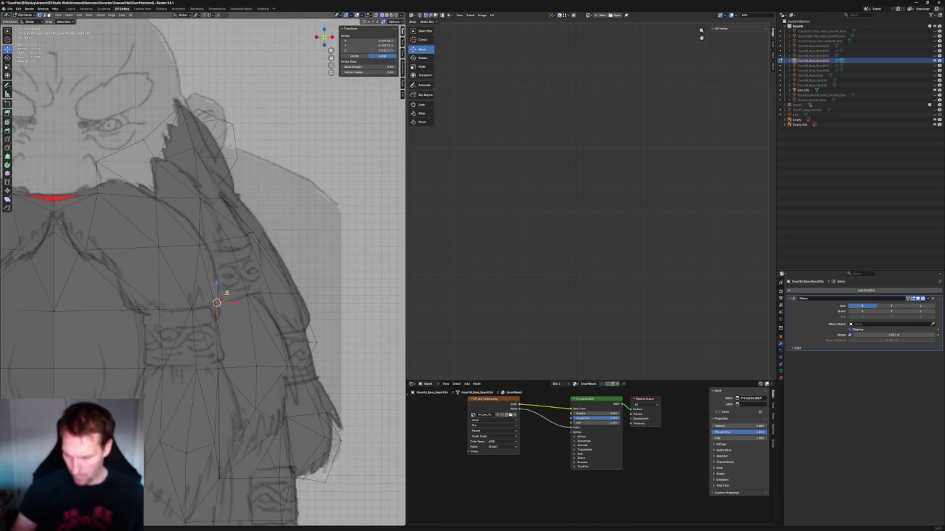
click(243, 322)
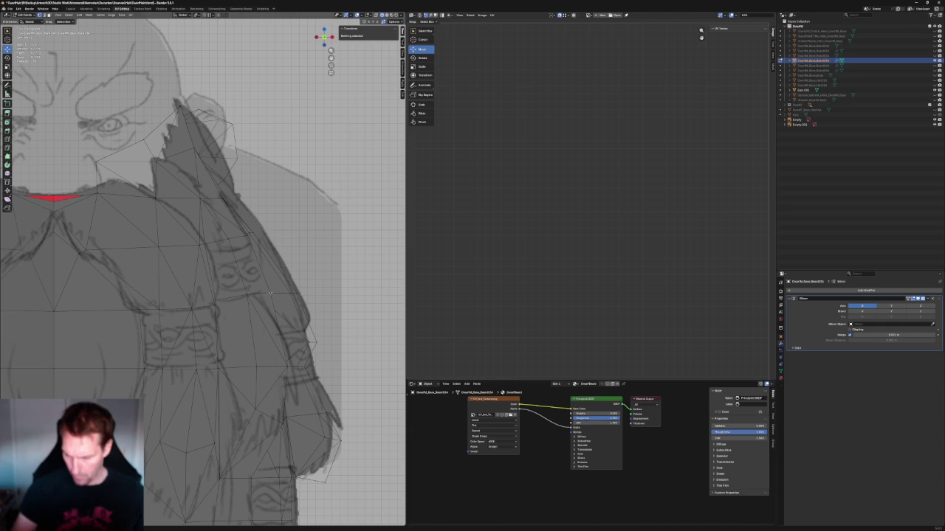
click(230, 239)
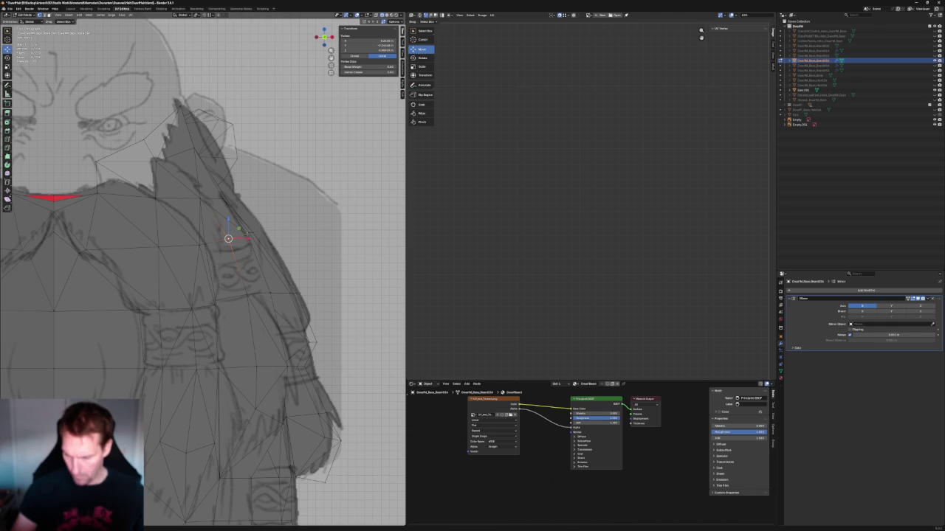
shift+click(245, 242)
key(g)
key(g)
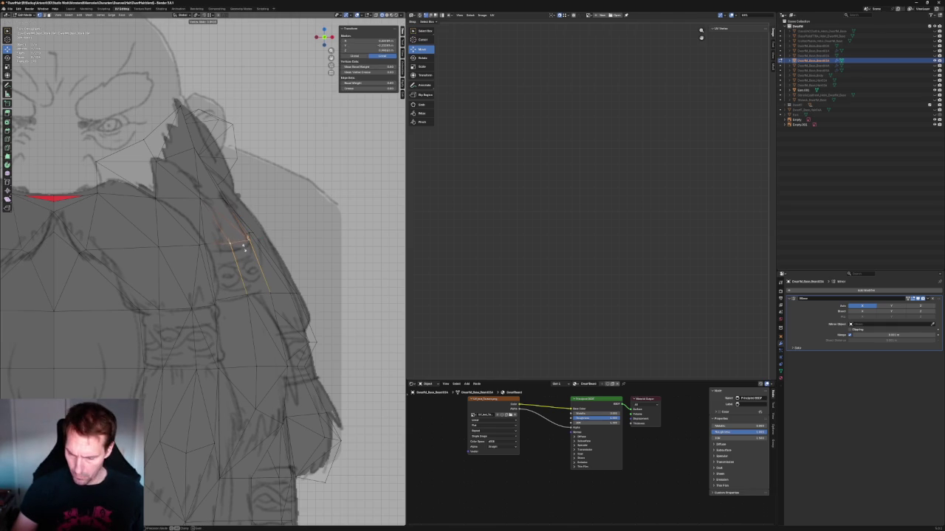
click(244, 249)
click(273, 277)
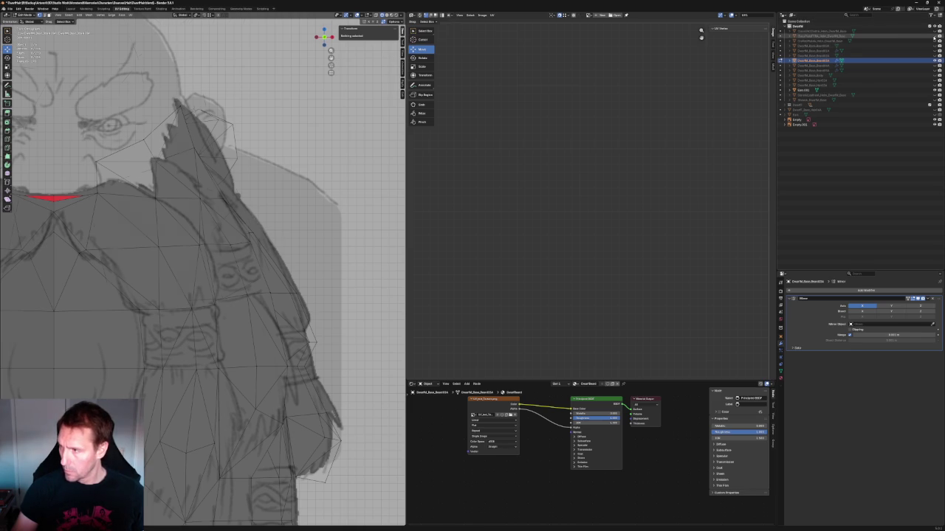
- Unhide the mesh over the head and shift a beard-edge vertex horizontally into place
click(934, 35)
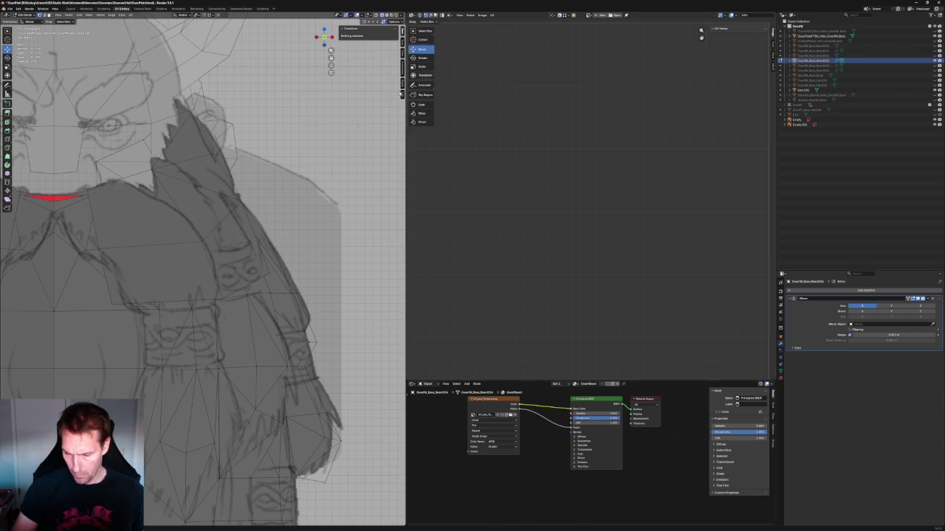
click(250, 244)
key(g)
key(x)
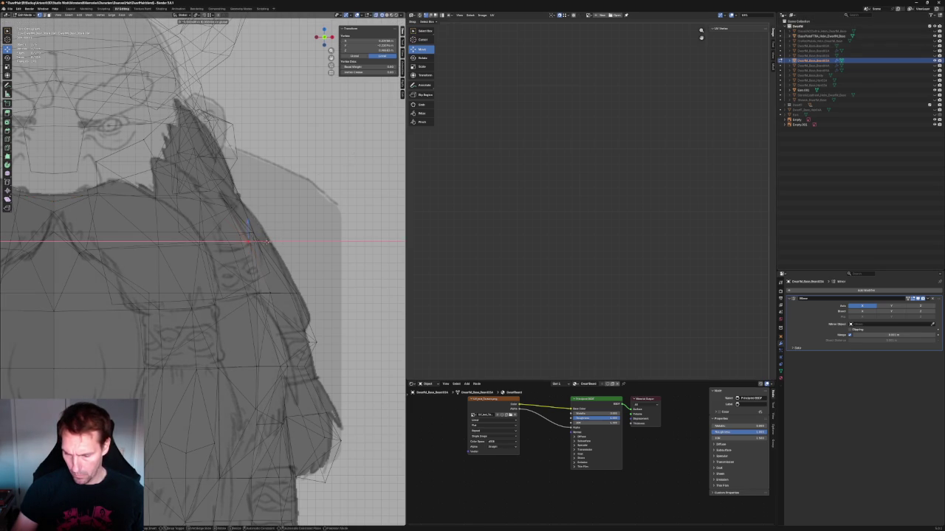
click(245, 242)
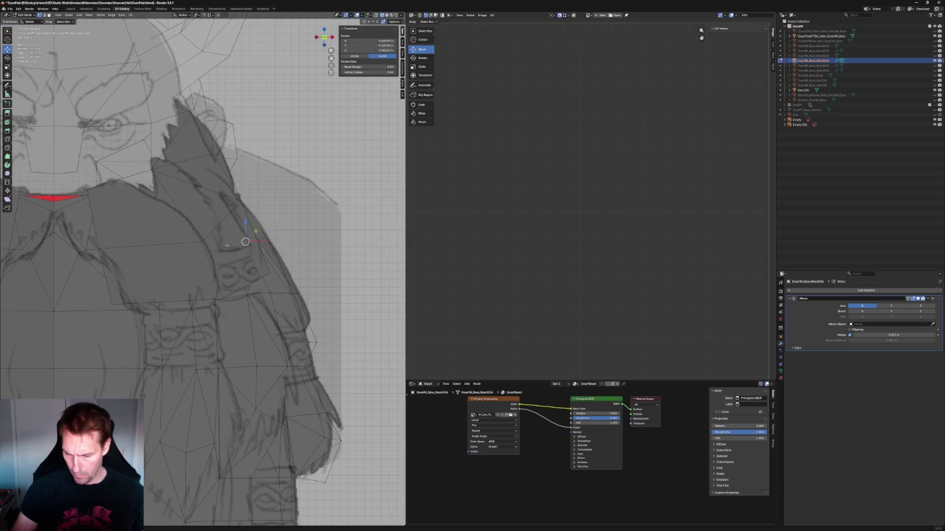
key(g)
key(x)
click(243, 244)
click(326, 227)
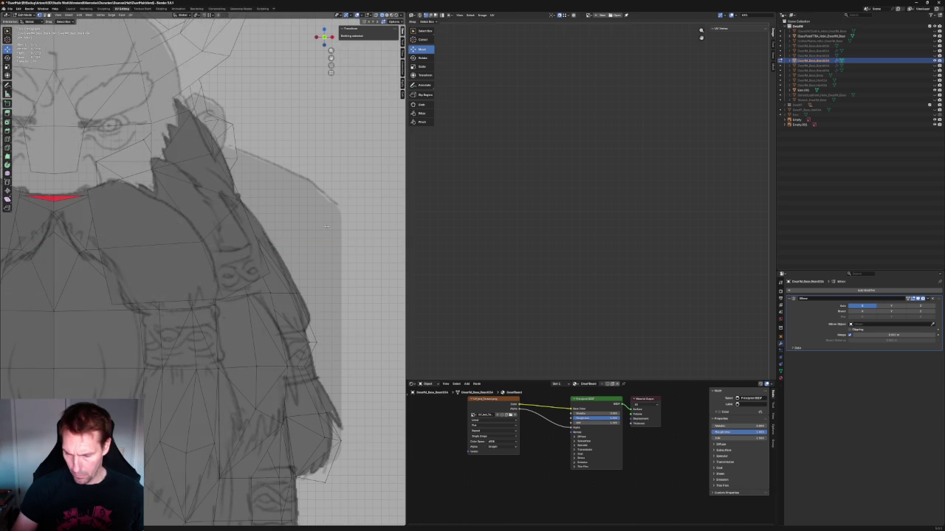
- In perspective, move the vertex beside the red faces along X and slightly up-right
scroll(326, 226, down, 4)
mouse_move(326, 226)
middle_down()
mouse_move(264, 207)
mouse_move(288, 207)
mouse_move(197, 236)
mouse_move(190, 213)
middle_up()
scroll(288, 207, up, 2)
click(189, 215)
key(g)
key(x)
click(206, 197)
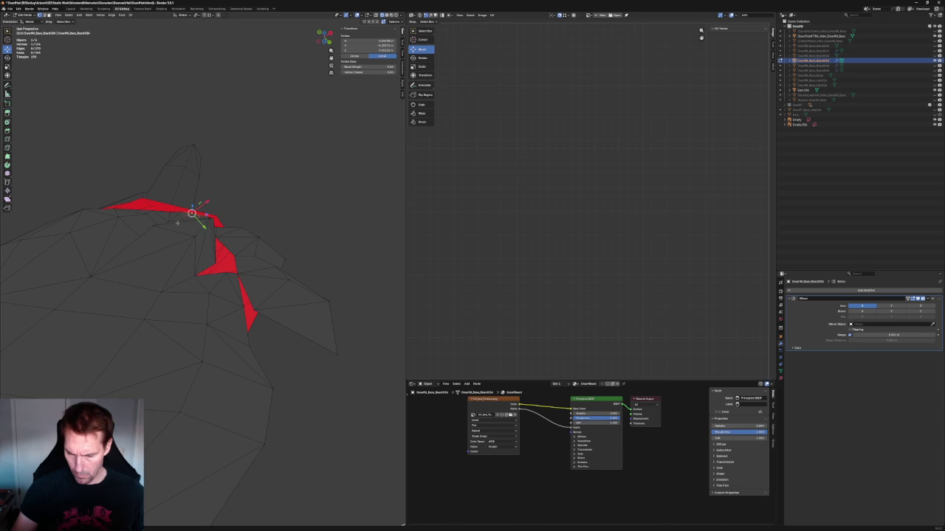
key(g)
key(shift+y)
click(193, 206)
key(g)
key(x)
key(Escape)
key(KP_1)
- Move a lower-body vertex along X, toggling X-ray and checking side and front views
mouse_move(255, 325)
shift+middle_down()
mouse_move(192, 296)
mouse_move(177, 263)
shift+middle_up()
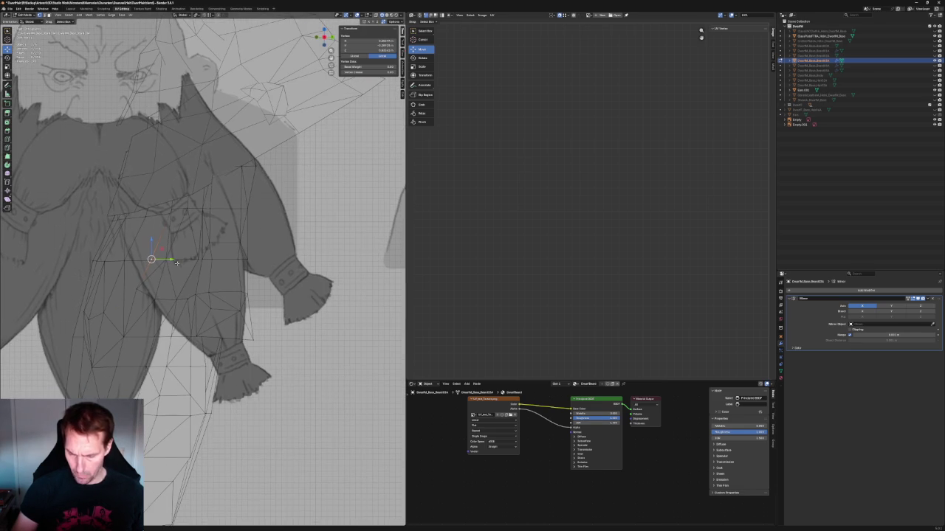
click(386, 14)
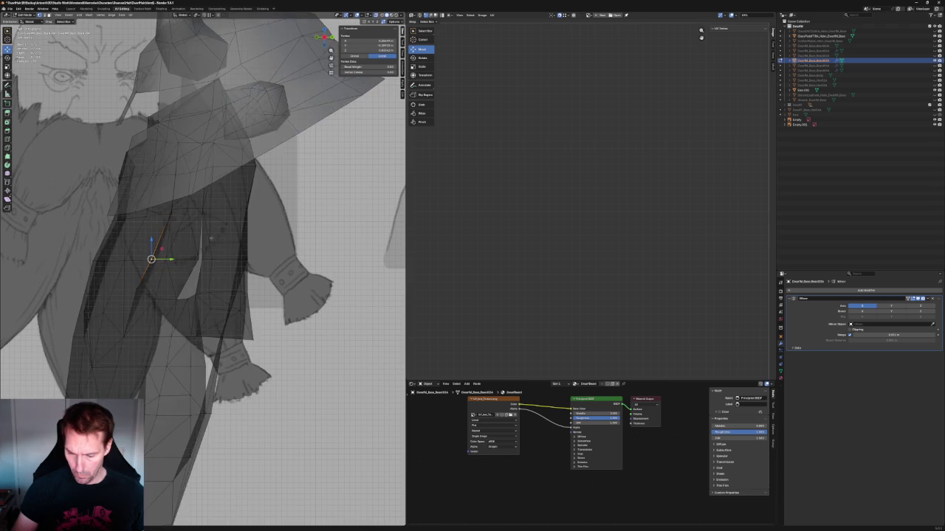
key(alt+z)
key(g)
key(x)
click(155, 256)
key(KP_3)
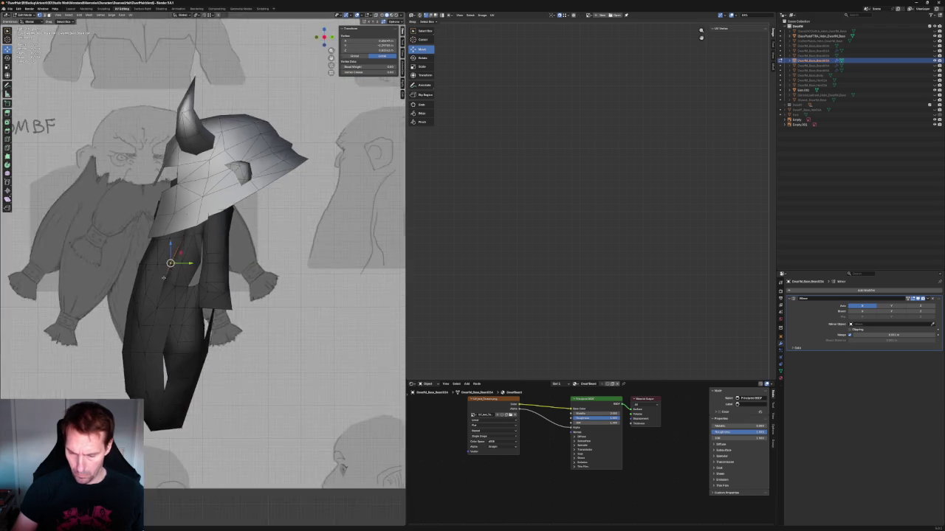
key(KP_1)
key(alt+z)
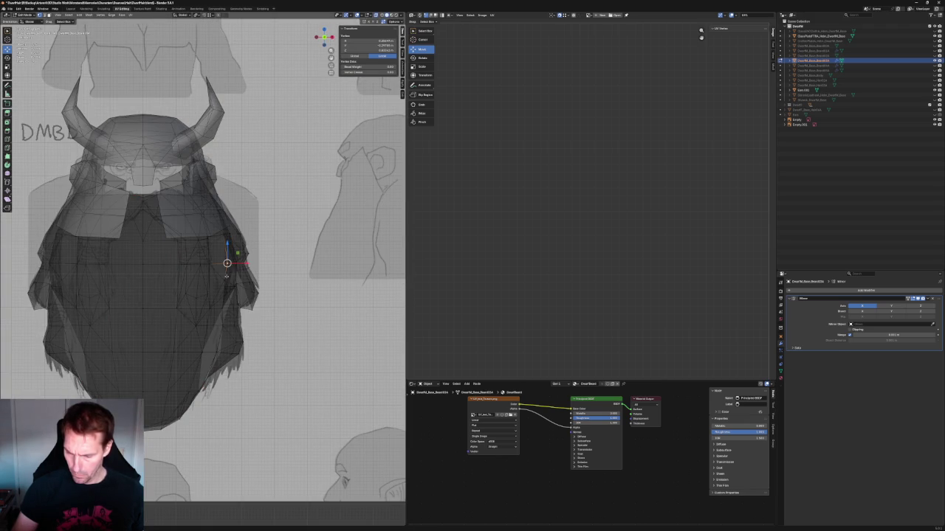
key(alt+z)
middle_drag(226, 276, 180, 263)
- Shift the selected vertex along Y in an angled view, then clear the selection
key(g)
key(y)
right_click(185, 264)
key(g)
key(y)
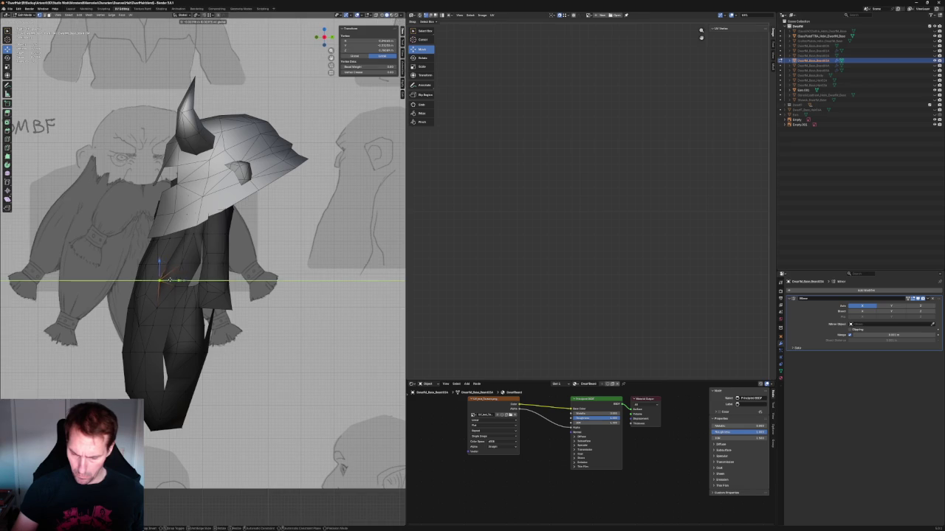
right_click(171, 281)
scroll(195, 281, up, 2)
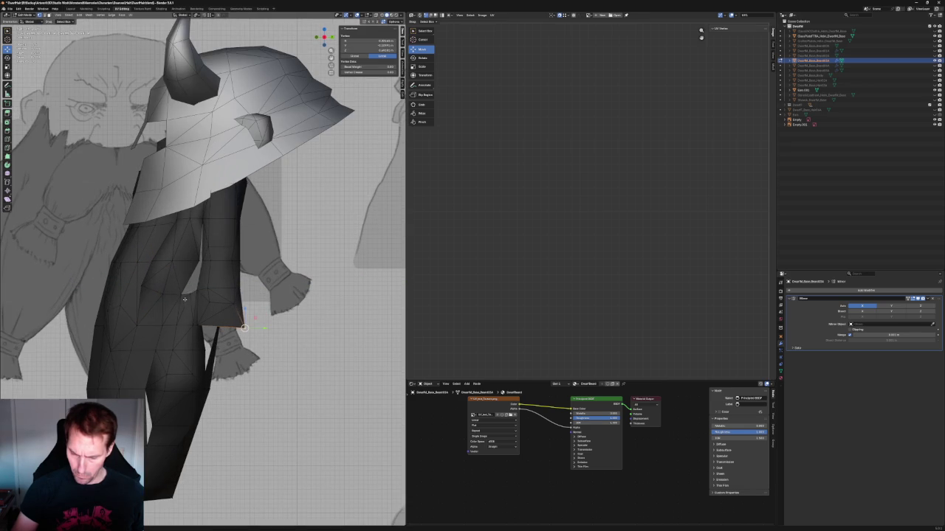
key(g)
key(y)
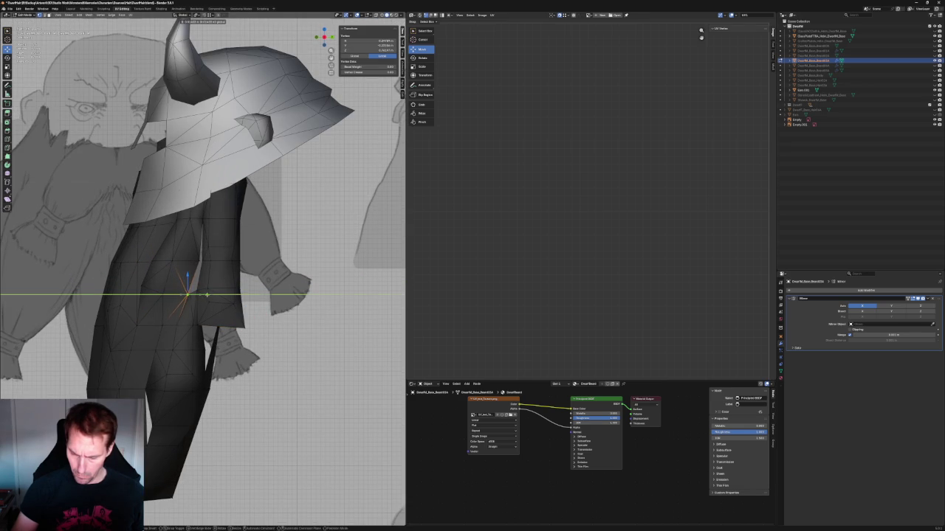
click(207, 295)
click(266, 363)
- Nudge a vertex on the beard's inner edge slightly along X
click(196, 316)
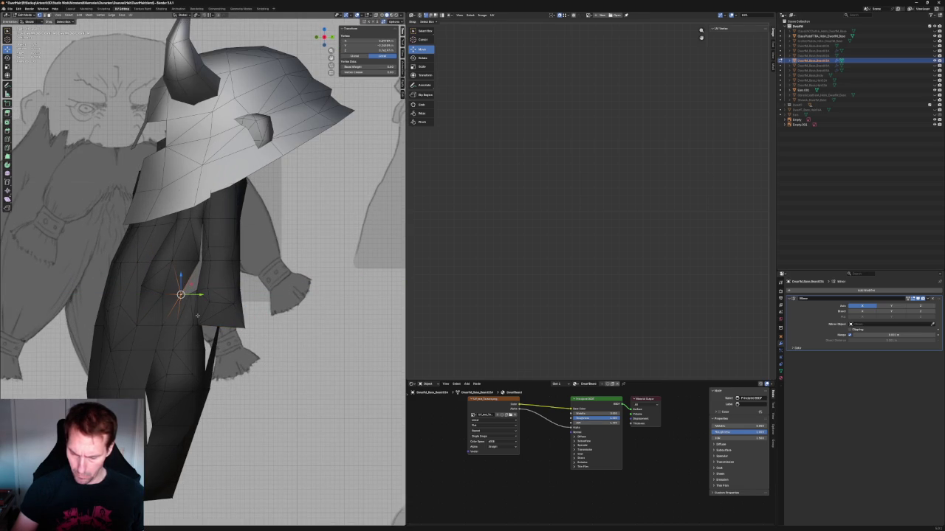
key(g)
click(191, 297)
key(g)
key(x)
click(210, 296)
scroll(192, 291, up, 5)
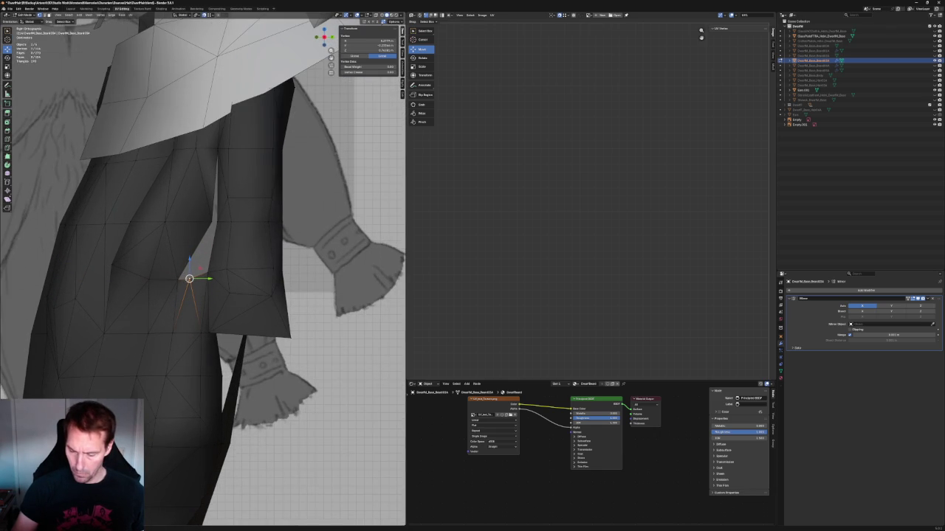
key(alt+a)
scroll(203, 272, down, 4)
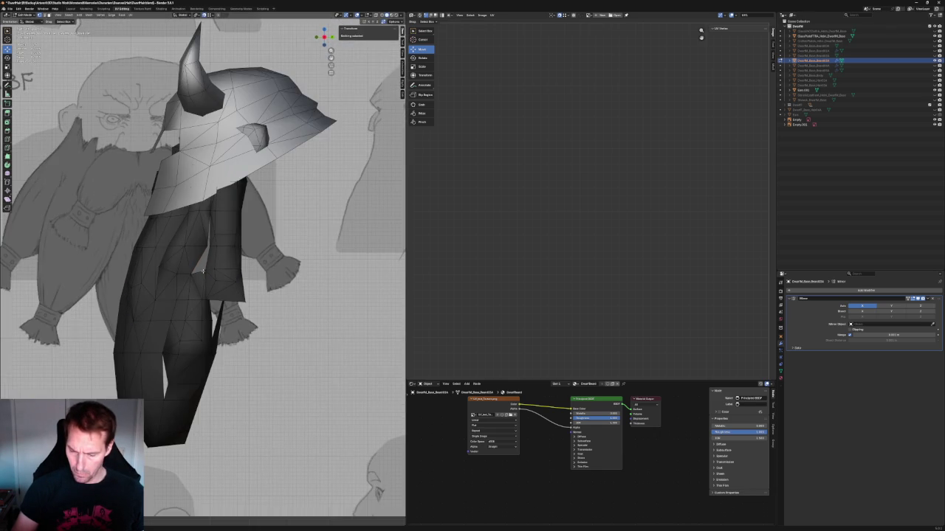
scroll(203, 272, up, 2)
- Move a beard-edge vertex along Y while viewing from the side
click(211, 235)
mouse_move(212, 235)
middle_down()
mouse_move(220, 253)
mouse_move(209, 246)
middle_up()
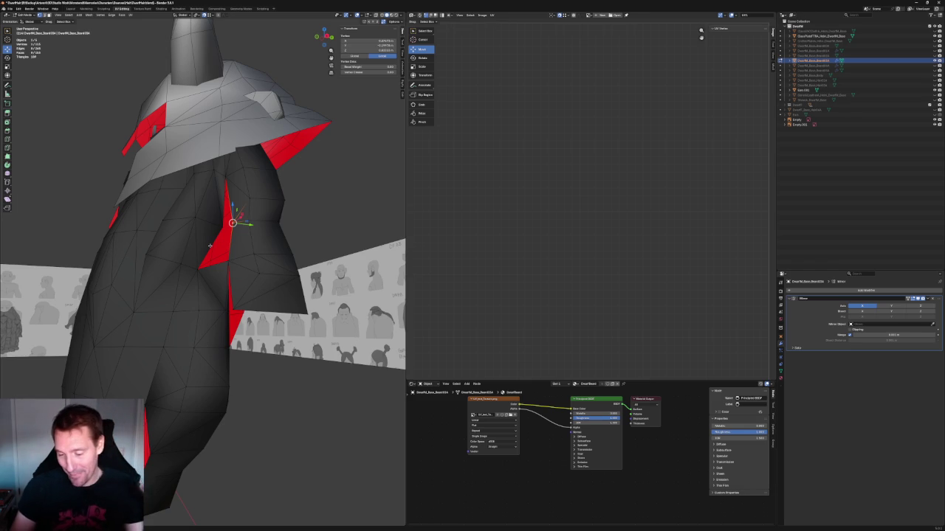
scroll(260, 221, up, 2)
middle_drag(260, 222, 218, 244)
scroll(265, 221, up, 2)
key(KP_3)
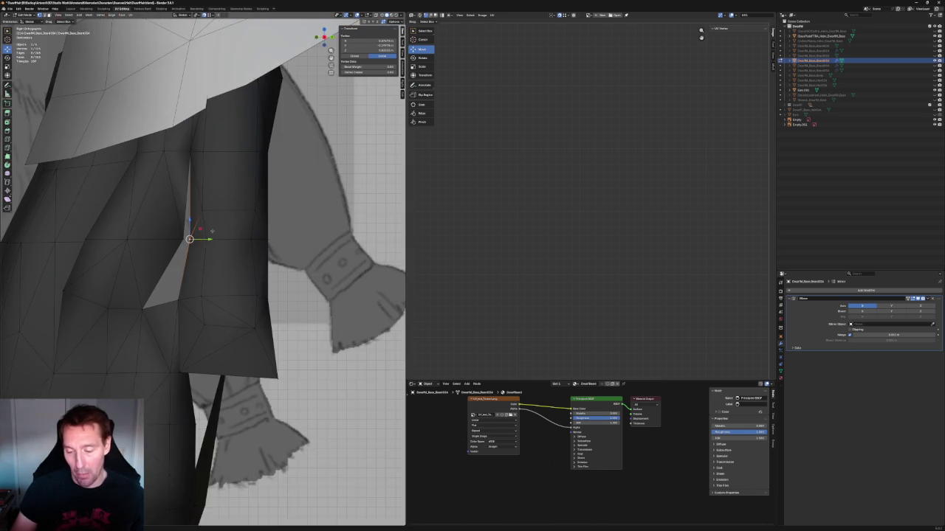
key(g)
key(y)
key(Escape)
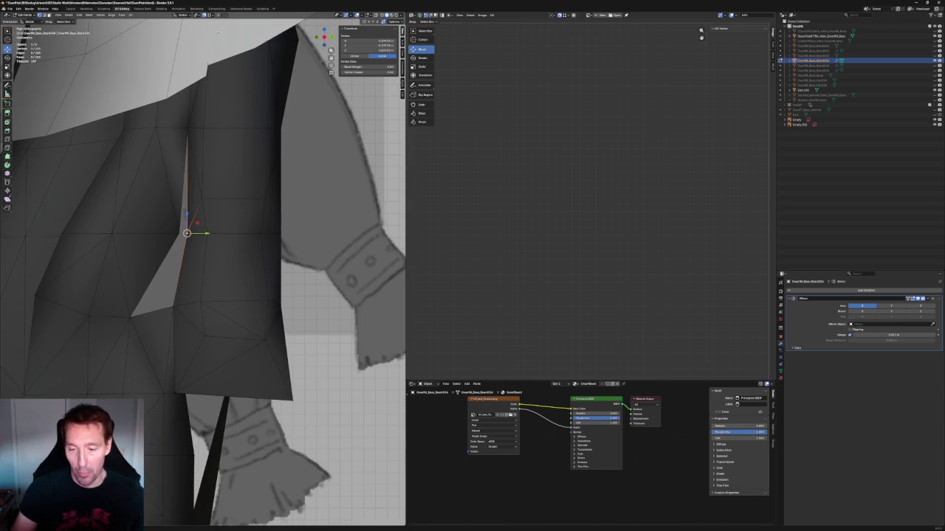
key(g)
key(y)
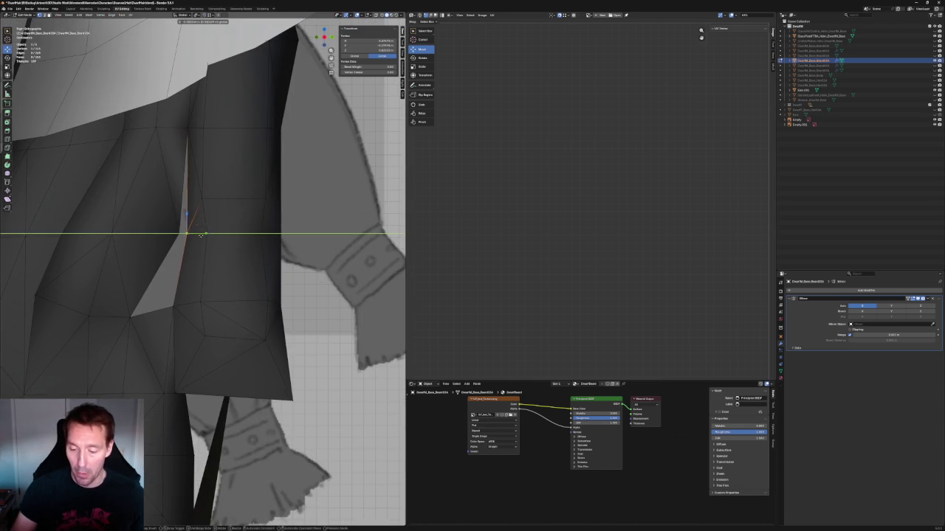
key(Return)
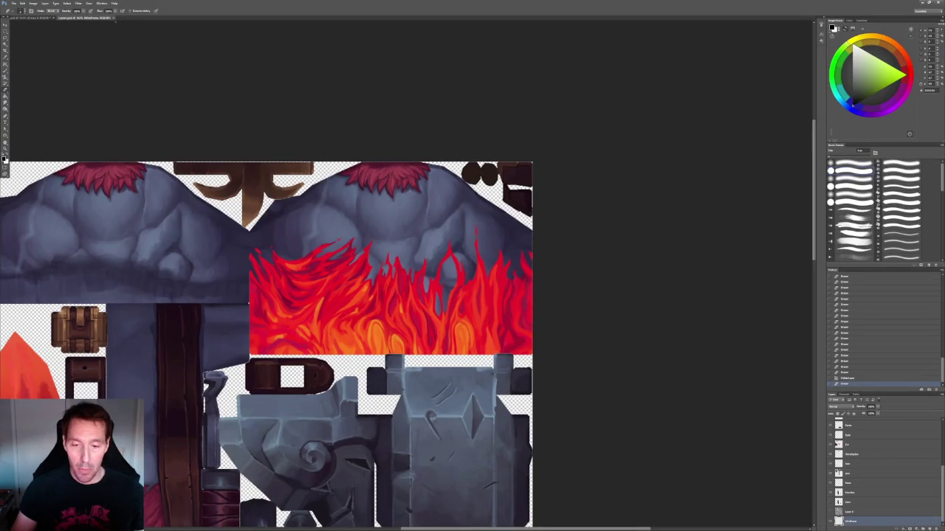
- Add an empty layer over the creature sketch and switch to a thin pencil brush preset
alt+scroll(258, 112, up, 2)
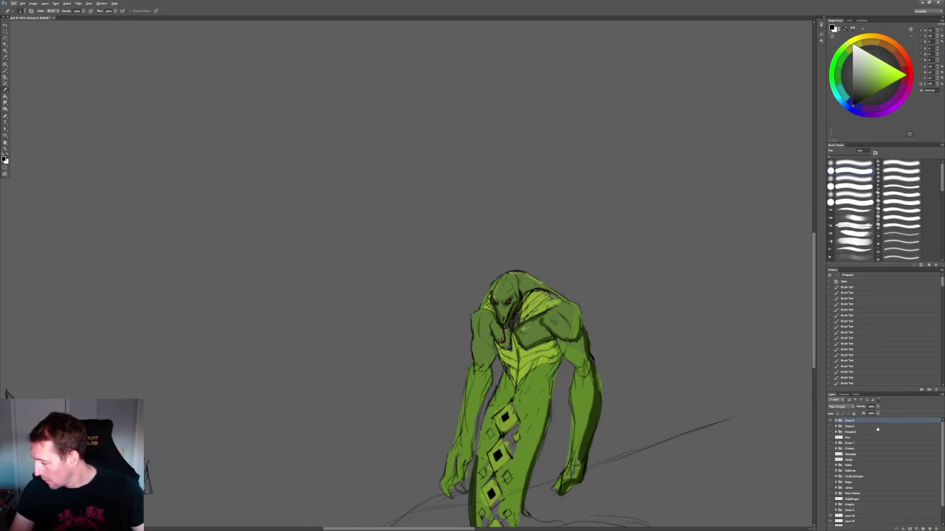
click(929, 529)
alt+scroll(352, 232, up, 2)
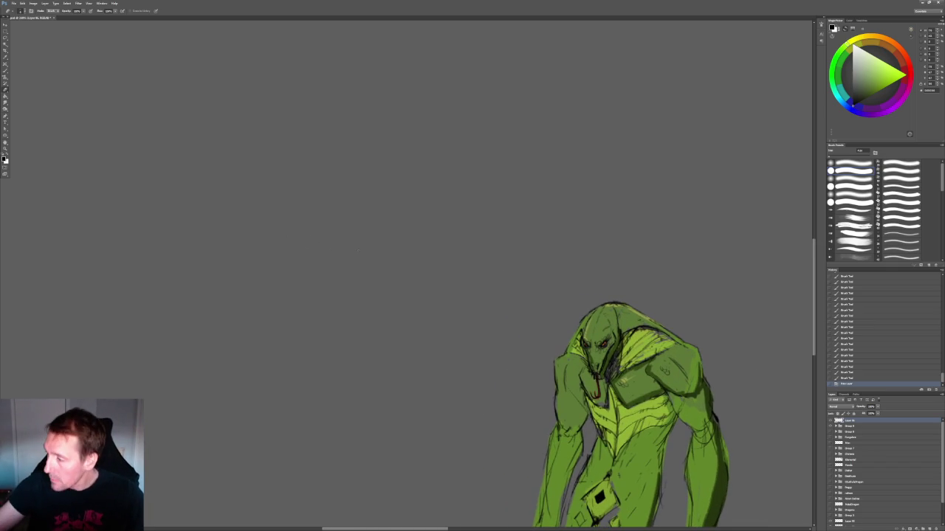
key(b)
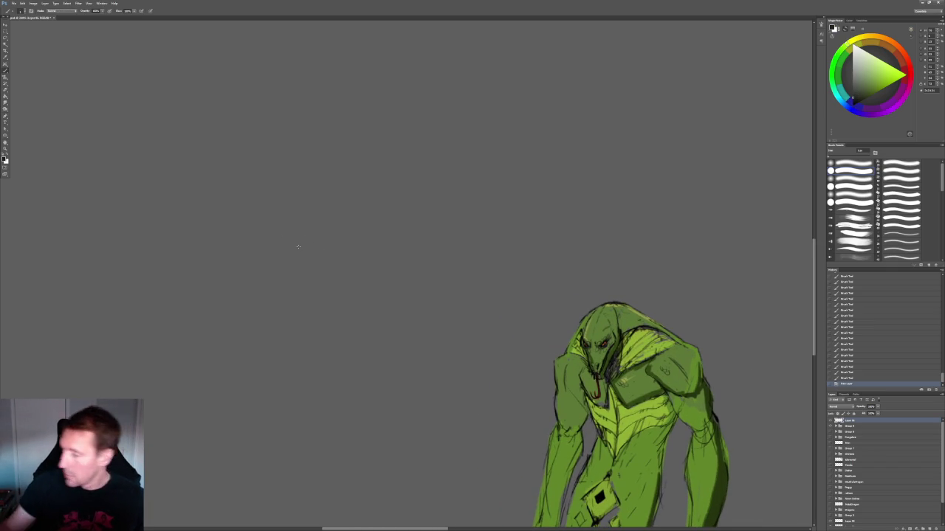
scroll(908, 184, down, 3)
scroll(907, 184, down, 3)
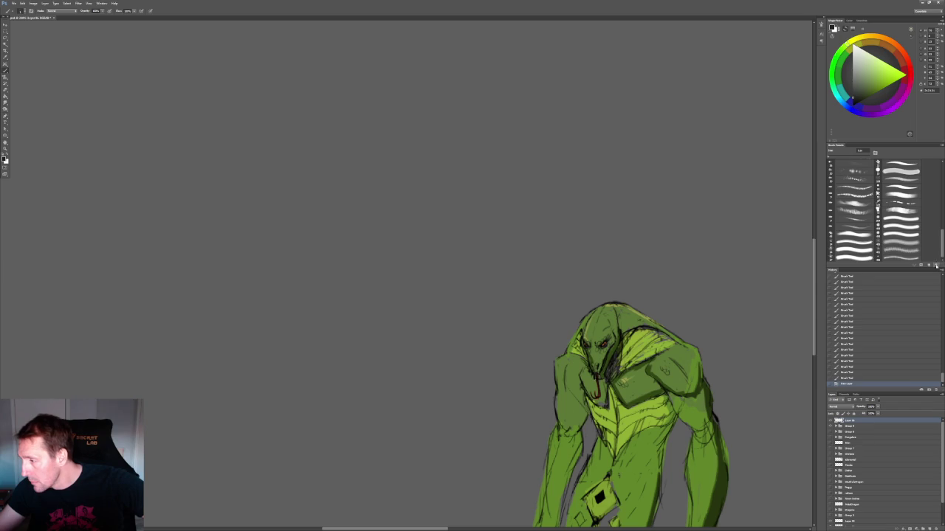
click(901, 164)
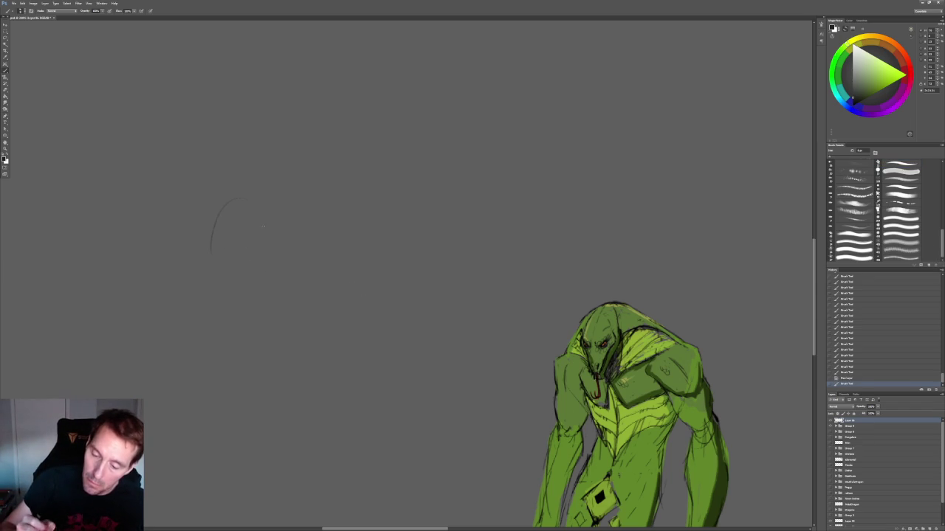
- Sketch the round head outline with centre guides, eyes and a brow
mouse_move(214, 221)
mouse_down()
mouse_move(271, 221)
mouse_move(273, 235)
mouse_up()
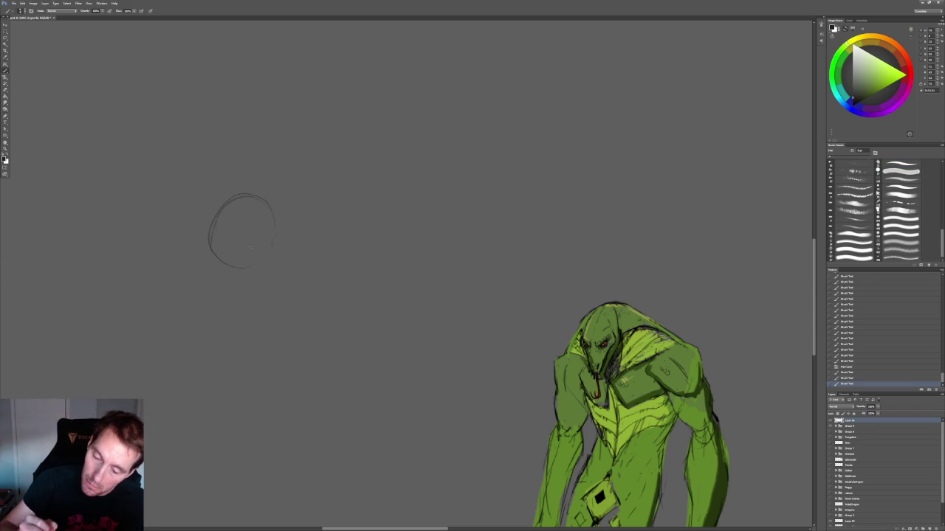
drag(242, 197, 239, 247)
mouse_move(238, 210)
mouse_down()
mouse_move(236, 250)
mouse_move(262, 230)
mouse_up()
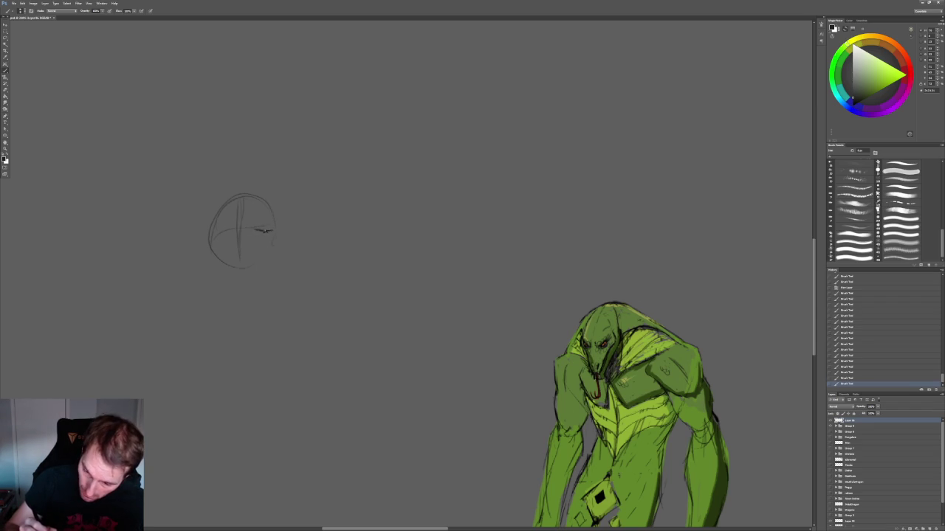
drag(222, 234, 231, 231)
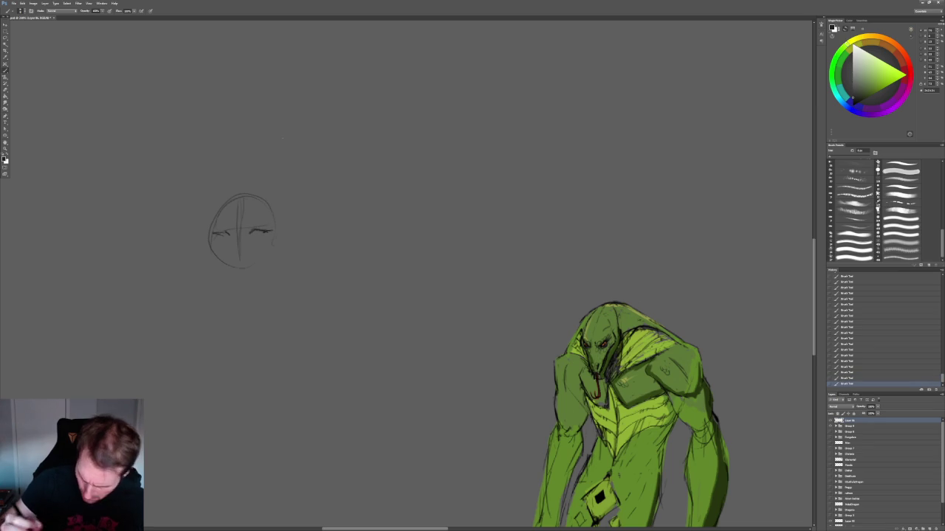
mouse_move(252, 234)
mouse_down()
mouse_move(267, 232)
mouse_move(241, 243)
mouse_up()
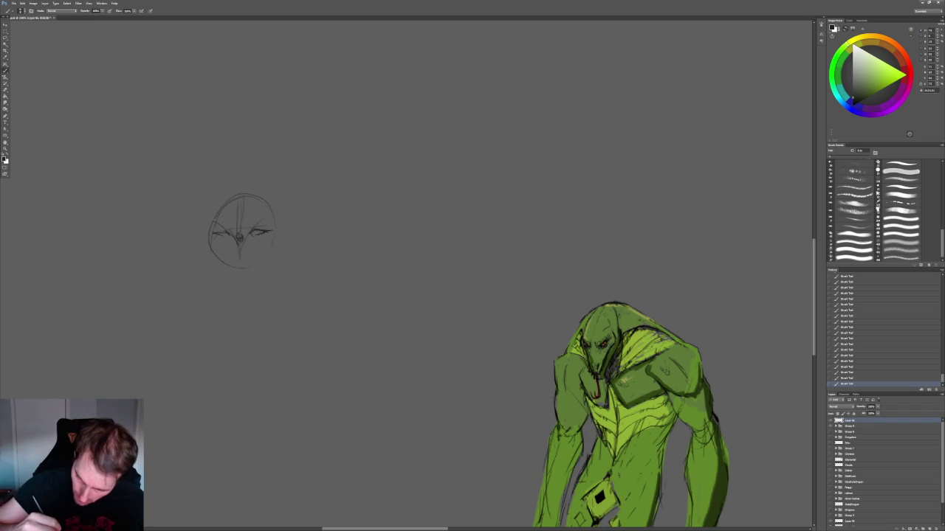
mouse_move(239, 232)
mouse_down()
mouse_move(266, 220)
mouse_move(243, 202)
mouse_move(271, 224)
mouse_move(279, 270)
mouse_up()
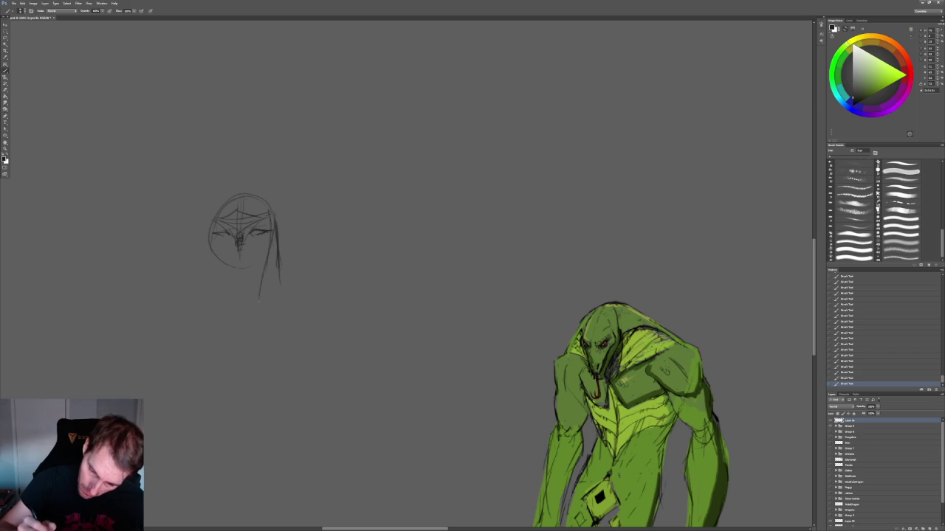
- Extend the head contours down into a pointed jaw and zoom in on the sketch
mouse_move(212, 235)
mouse_down()
mouse_move(223, 318)
mouse_move(236, 324)
mouse_move(196, 271)
mouse_move(226, 311)
mouse_up()
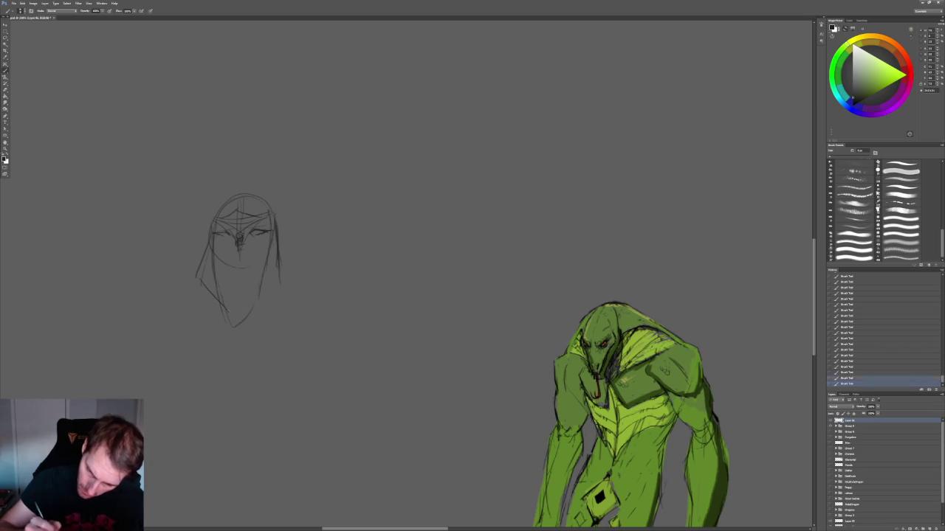
drag(284, 286, 257, 313)
drag(279, 226, 282, 260)
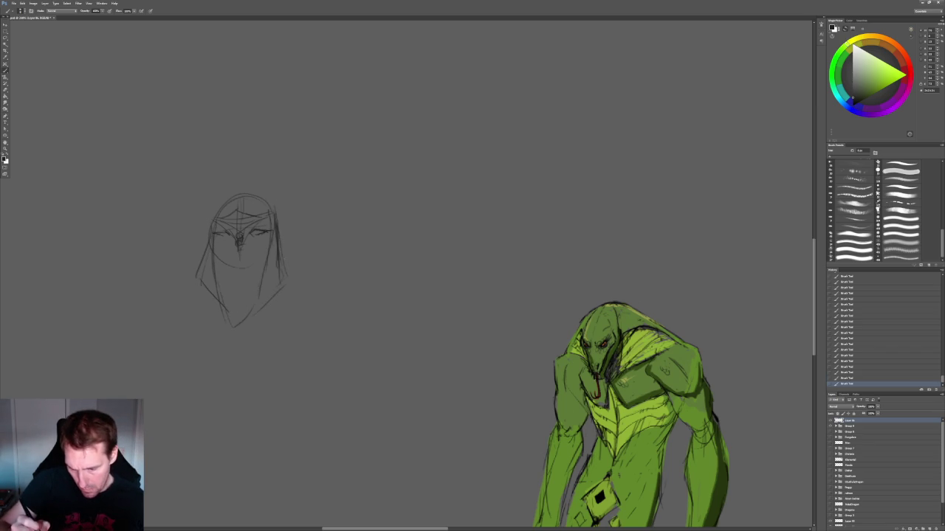
ctrl+drag(225, 190, 236, 200)
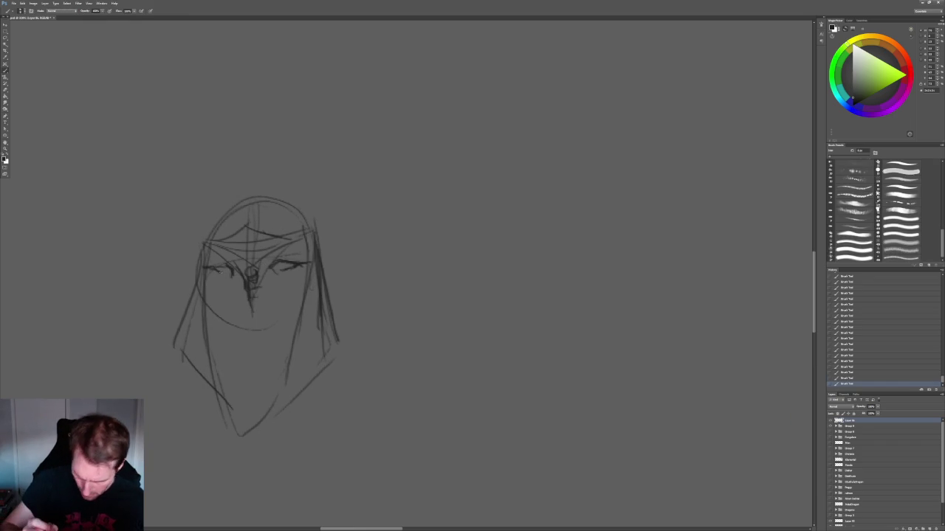
- Draw the V-shaped chin and darken the headband arch and lower line
mouse_move(214, 318)
mouse_down()
mouse_move(241, 392)
mouse_move(299, 357)
mouse_up()
drag(303, 308, 282, 359)
mouse_move(295, 325)
mouse_down()
mouse_move(268, 352)
mouse_move(239, 359)
mouse_move(252, 365)
mouse_up()
mouse_move(224, 240)
mouse_down()
mouse_move(248, 228)
mouse_move(285, 238)
mouse_up()
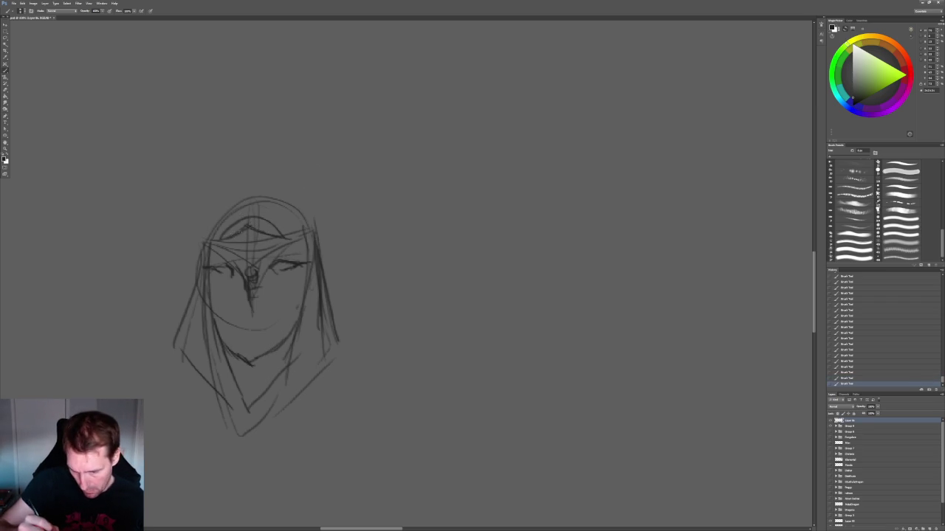
drag(210, 240, 254, 251)
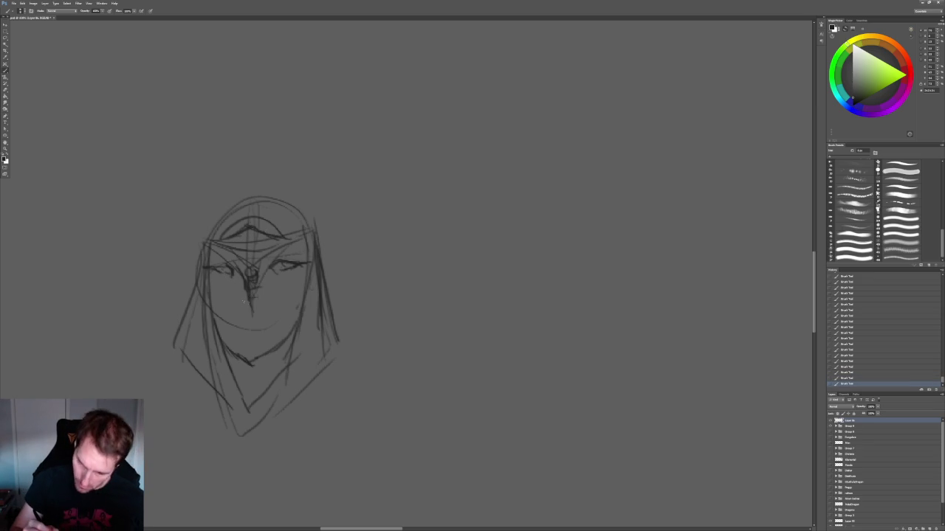
- Add nose, mouth and the hood's right edge, refine both eyes, then zoom out
mouse_move(249, 301)
mouse_down()
mouse_move(262, 304)
mouse_move(262, 319)
mouse_up()
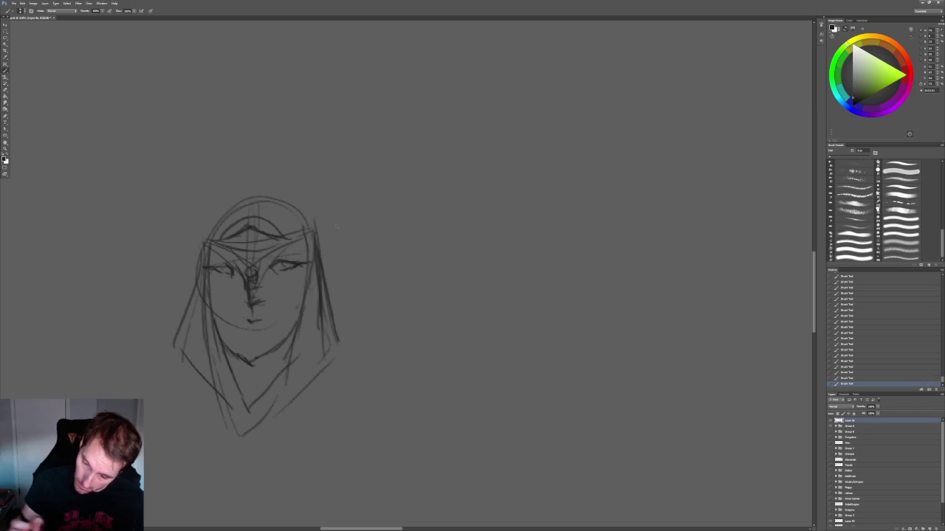
mouse_move(320, 254)
mouse_down()
mouse_move(346, 336)
mouse_move(236, 428)
mouse_up()
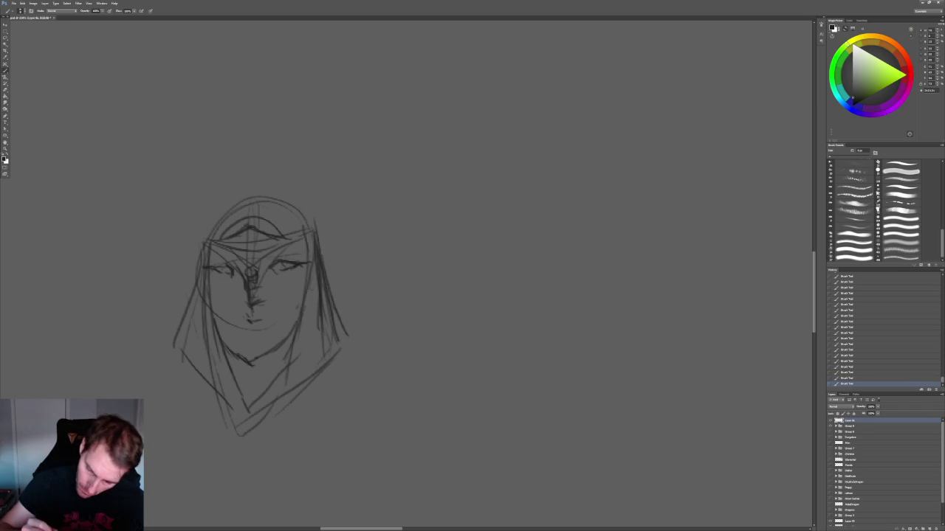
drag(270, 319, 247, 319)
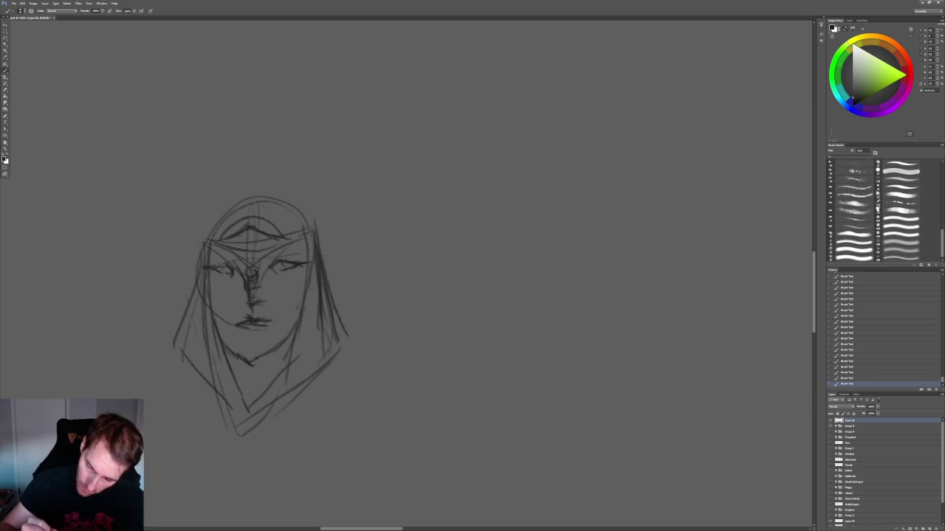
drag(302, 251, 273, 260)
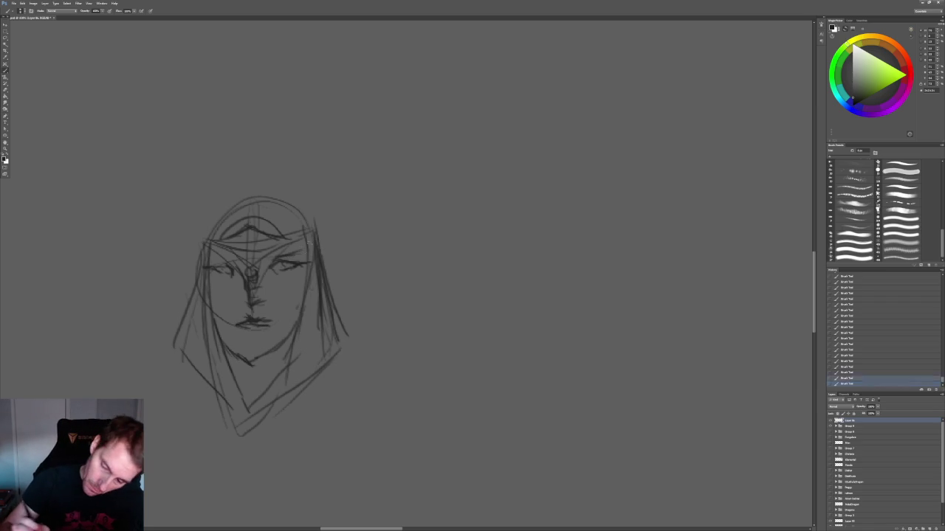
drag(213, 263, 233, 265)
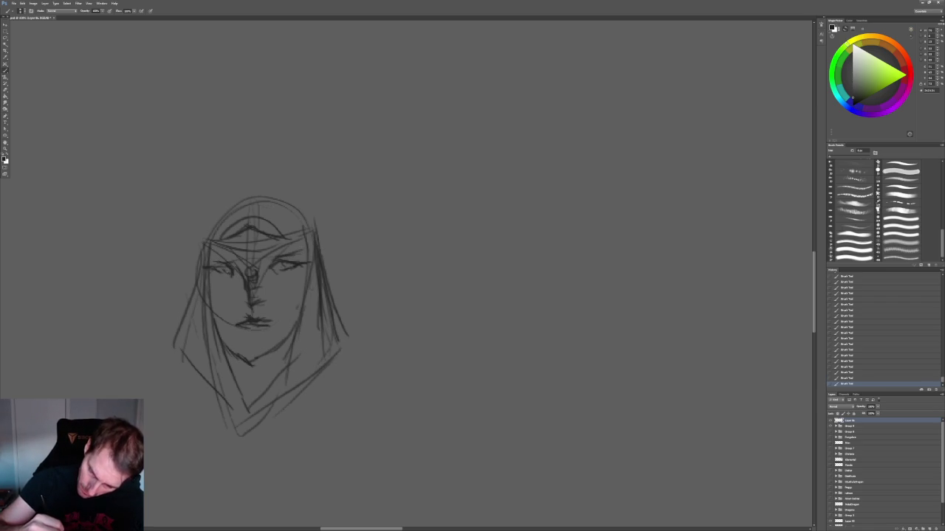
mouse_move(369, 222)
mouse_down()
mouse_move(358, 210)
mouse_move(399, 210)
mouse_up()
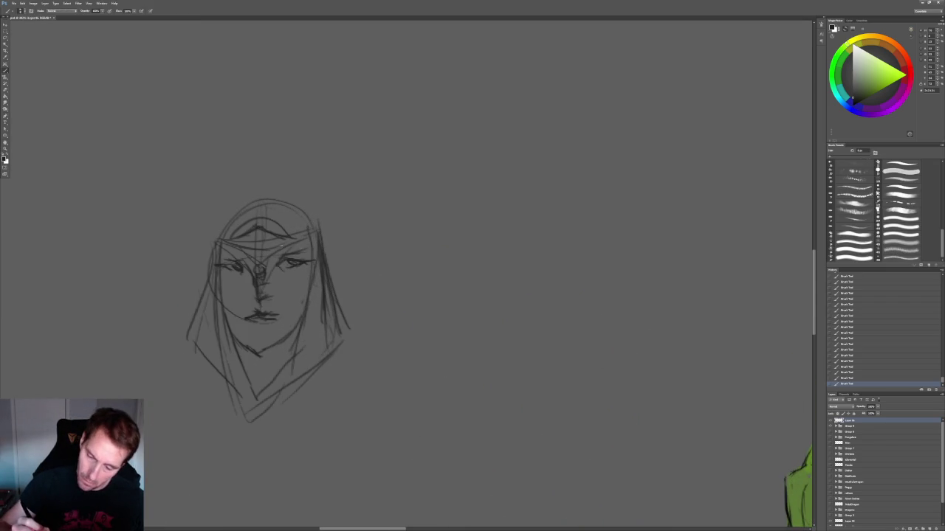
drag(285, 262, 294, 268)
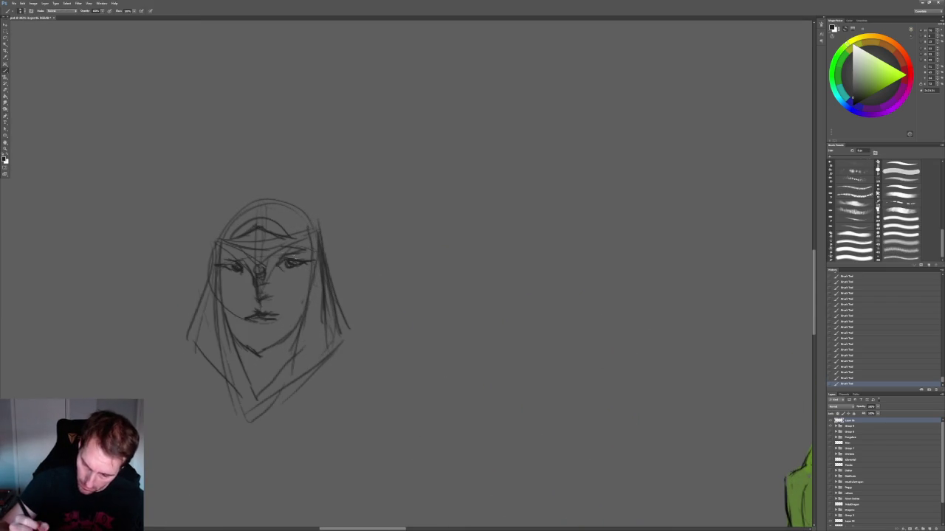
drag(349, 214, 344, 217)
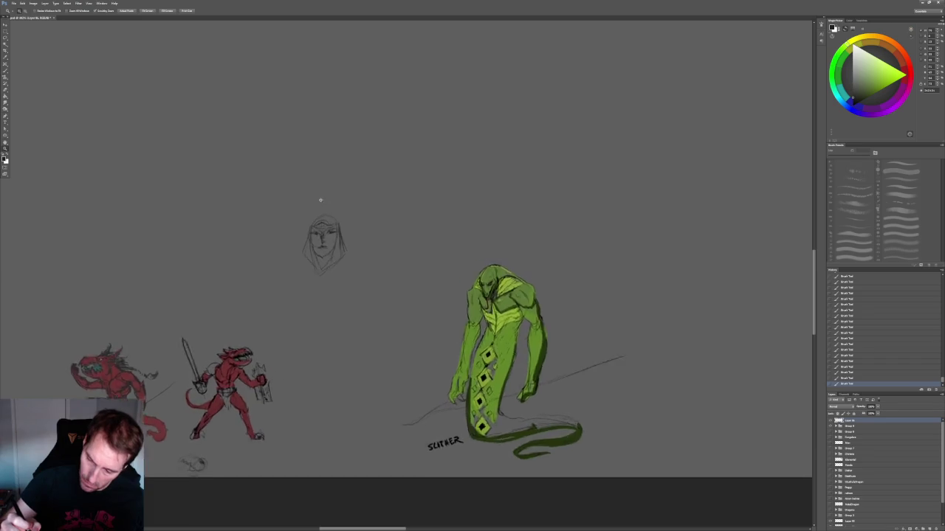
- Hatch shading strokes around the nose, mouth, cheeks, jaw, chin and neck
mouse_move(303, 252)
mouse_down()
mouse_move(316, 276)
mouse_move(293, 299)
mouse_up()
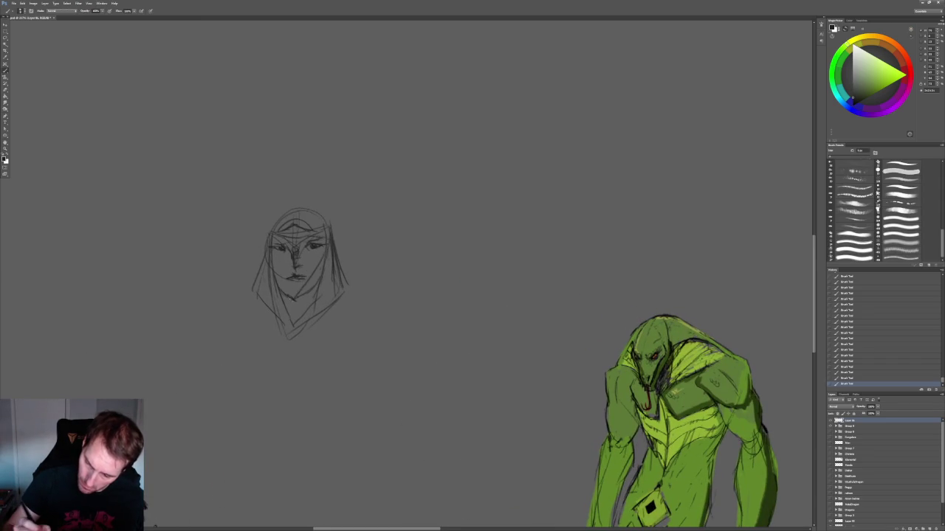
mouse_move(271, 250)
mouse_down()
mouse_move(296, 301)
mouse_move(293, 320)
mouse_move(283, 314)
mouse_move(280, 327)
mouse_up()
mouse_move(323, 255)
mouse_down()
mouse_move(308, 307)
mouse_move(276, 323)
mouse_up()
drag(302, 283, 273, 327)
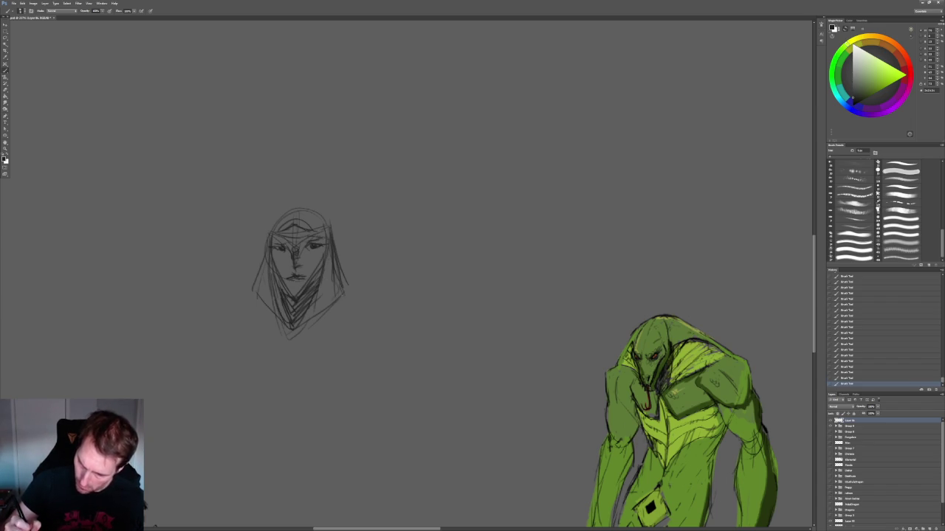
- Zoom in on the head and draw three horns rising from the hood
key(z)
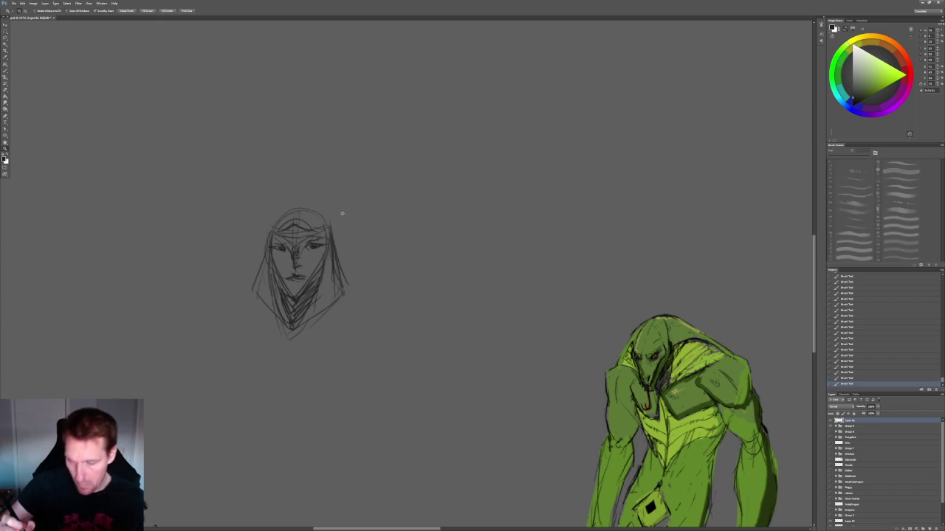
drag(342, 211, 360, 210)
key(b)
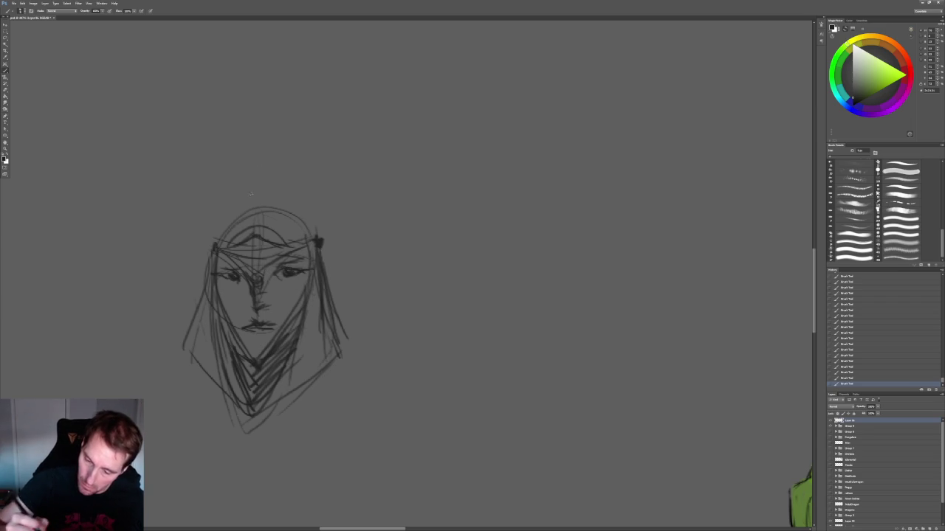
mouse_move(255, 221)
mouse_down()
mouse_move(256, 193)
mouse_move(256, 226)
mouse_up()
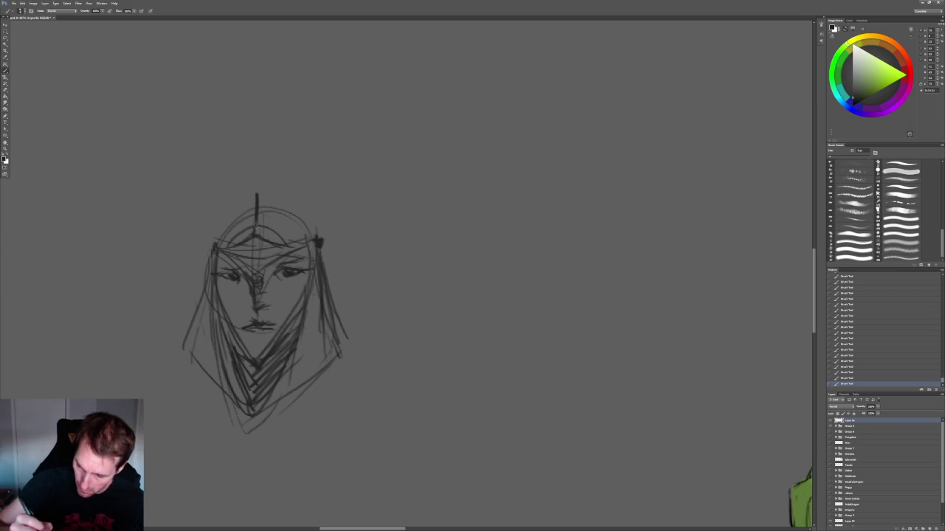
drag(316, 241, 314, 218)
mouse_move(220, 250)
mouse_down()
mouse_move(217, 218)
mouse_move(221, 235)
mouse_up()
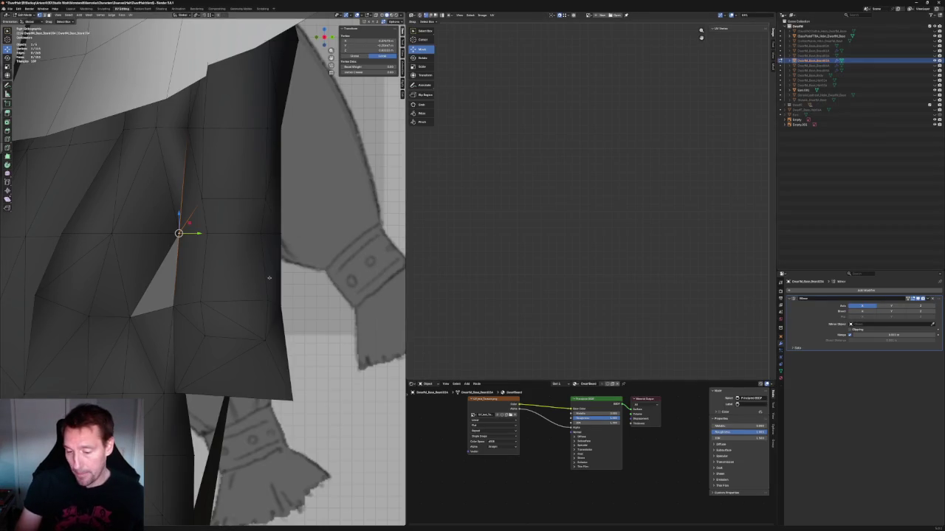
- Hide the horned helmet and show the dome helmet in the Outliner
scroll(270, 277, down, 2)
scroll(269, 278, down, 3)
scroll(273, 325, up, 2)
scroll(274, 352, up, 1)
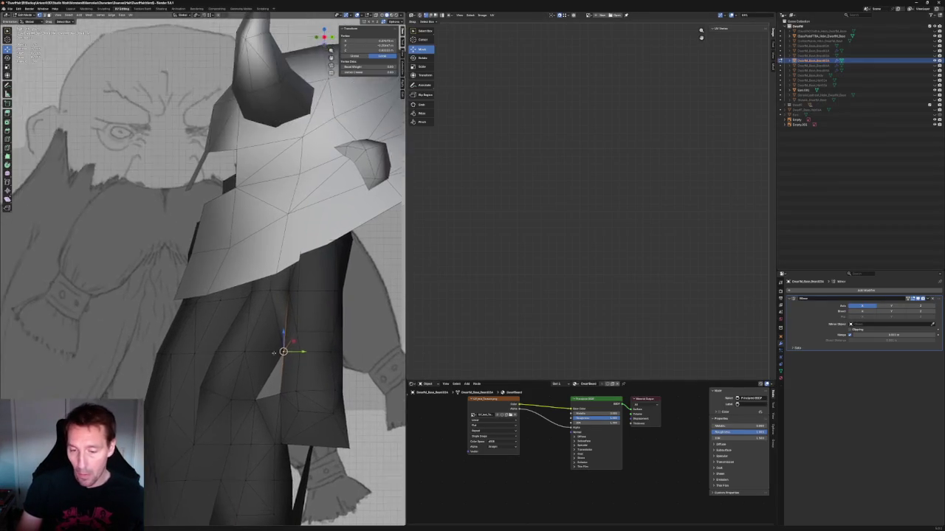
scroll(273, 352, down, 4)
middle_drag(274, 352, 253, 306)
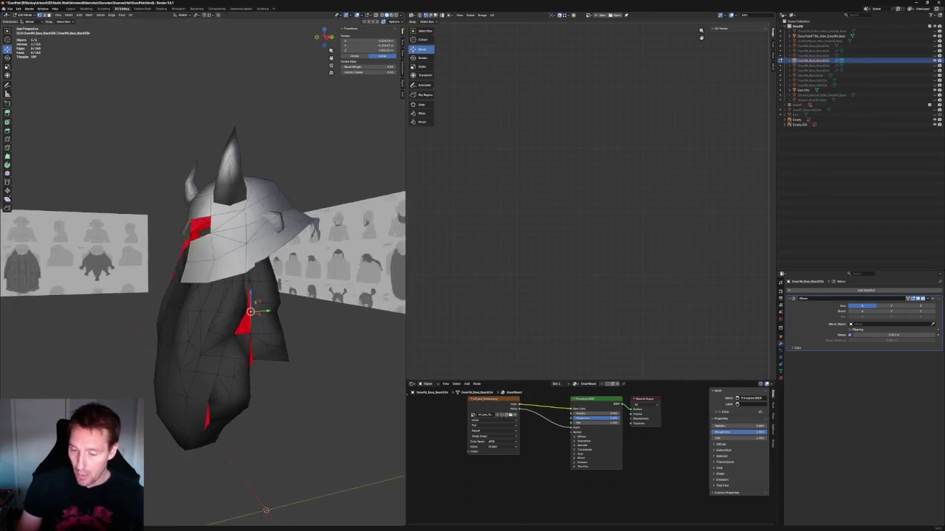
click(934, 35)
click(934, 41)
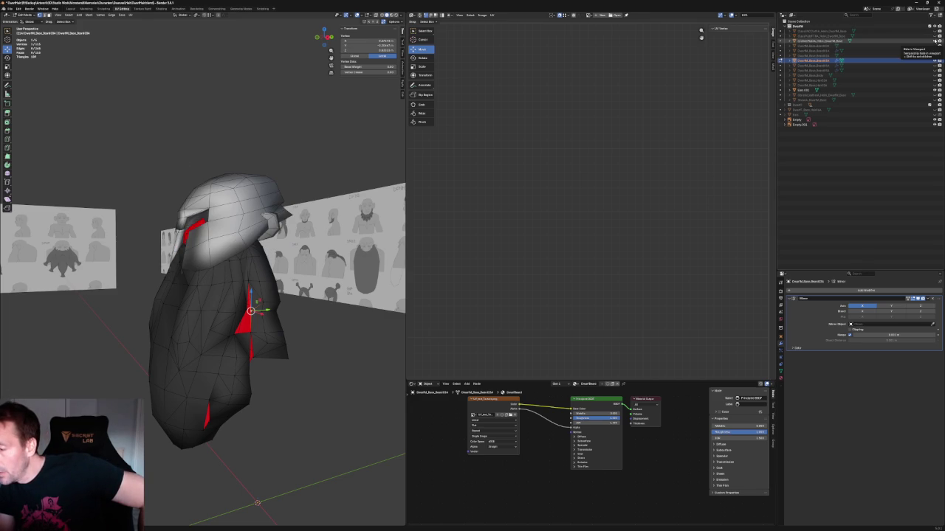
click(934, 41)
click(935, 94)
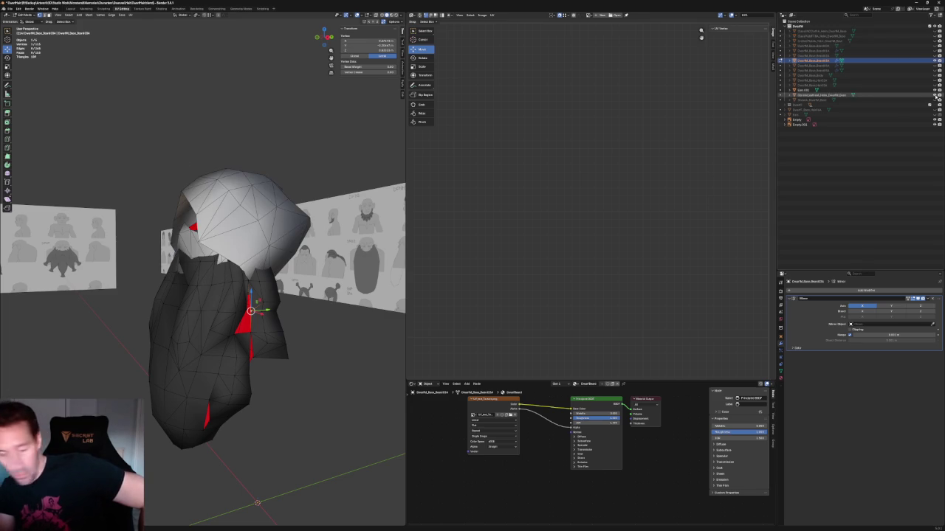
- Switch to front view with X-ray on and return to Object Mode
key(KP_1)
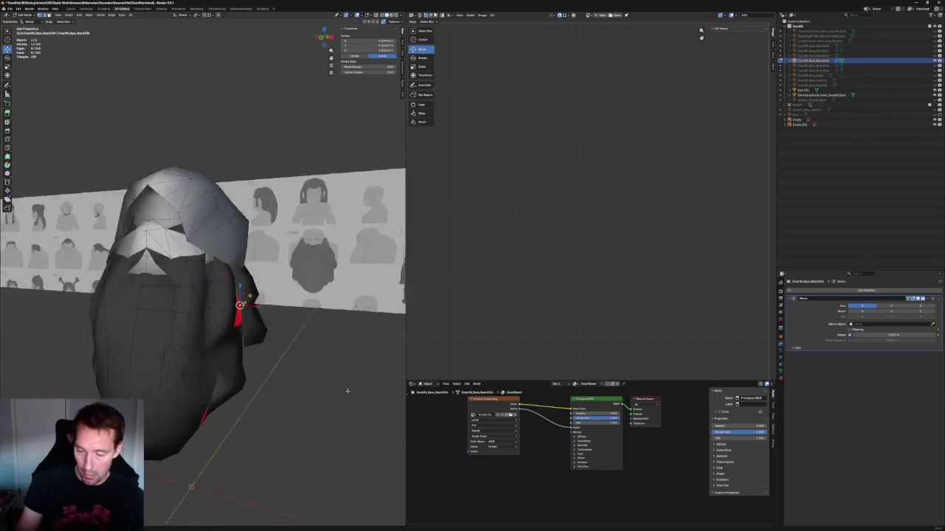
scroll(222, 318, up, 2)
scroll(204, 274, up, 2)
scroll(205, 274, up, 2)
scroll(204, 274, up, 1)
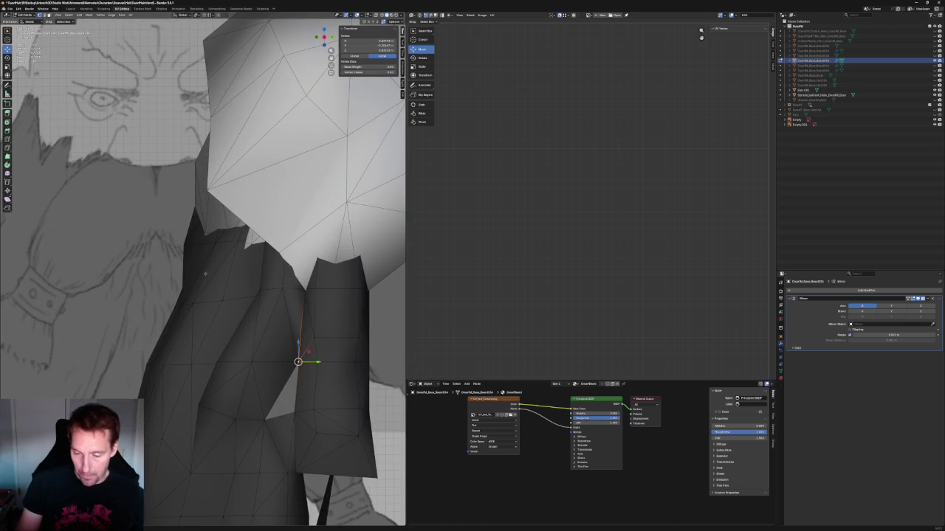
key(alt+z)
scroll(181, 257, down, 5)
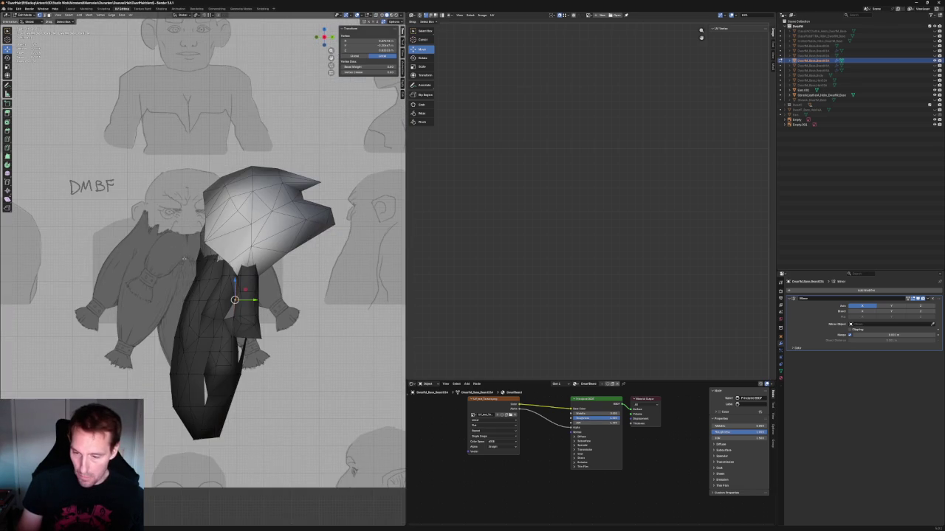
key(Tab)
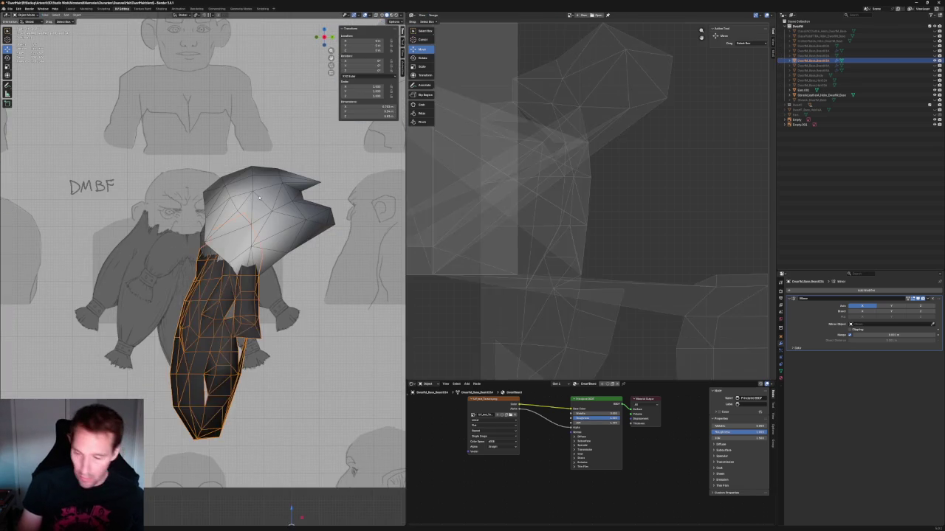
- Select the dome helmet, show the body mesh again and frame it from the front
click(267, 191)
middle_drag(267, 190, 302, 228)
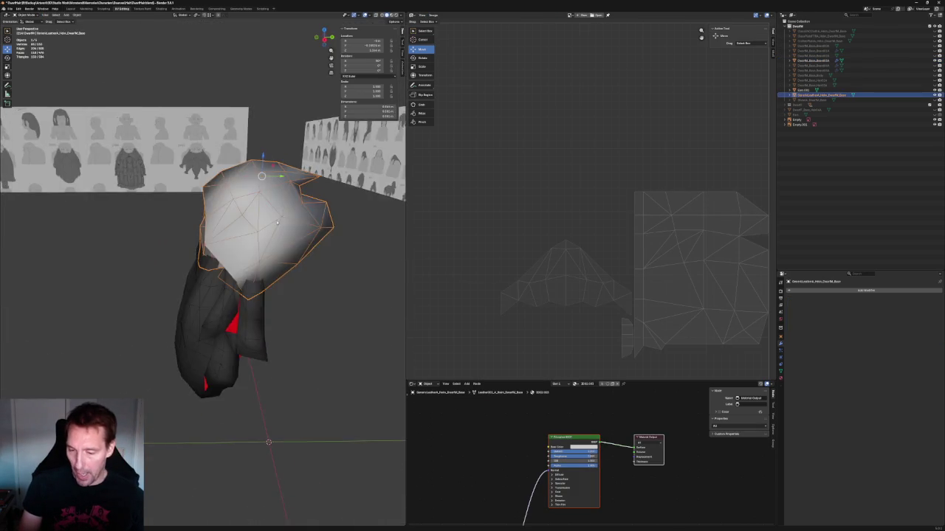
key(KP_1)
scroll(335, 172, up, 1)
shift+middle_drag(335, 173, 268, 193)
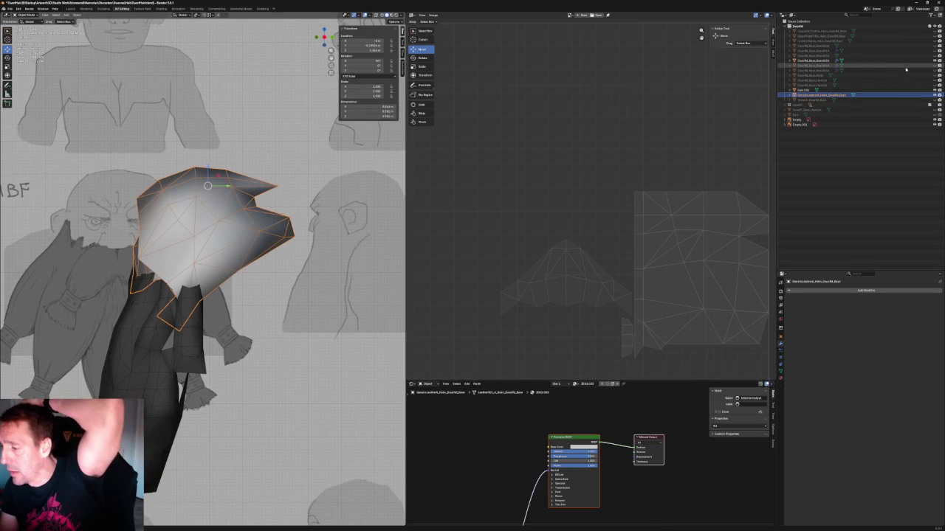
click(933, 75)
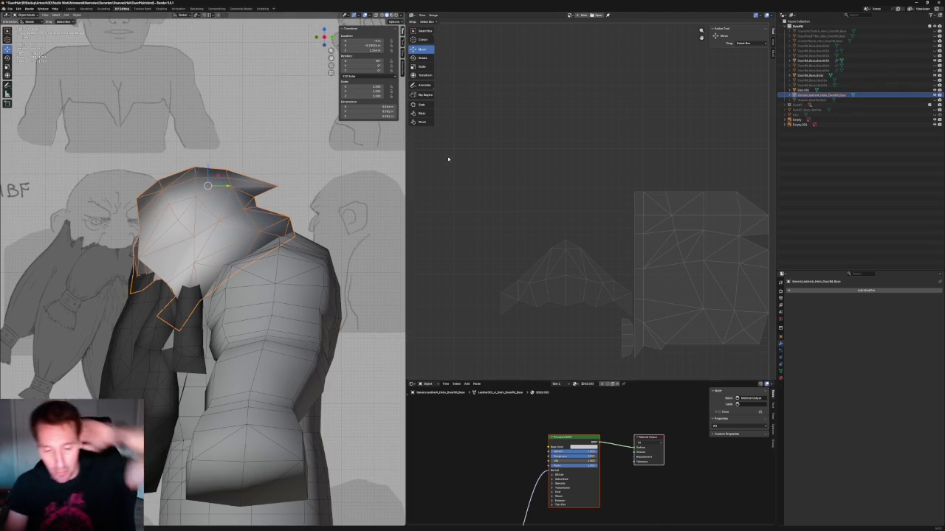
scroll(222, 162, up, 4)
scroll(222, 162, down, 1)
scroll(222, 162, up, 2)
scroll(222, 162, up, 1)
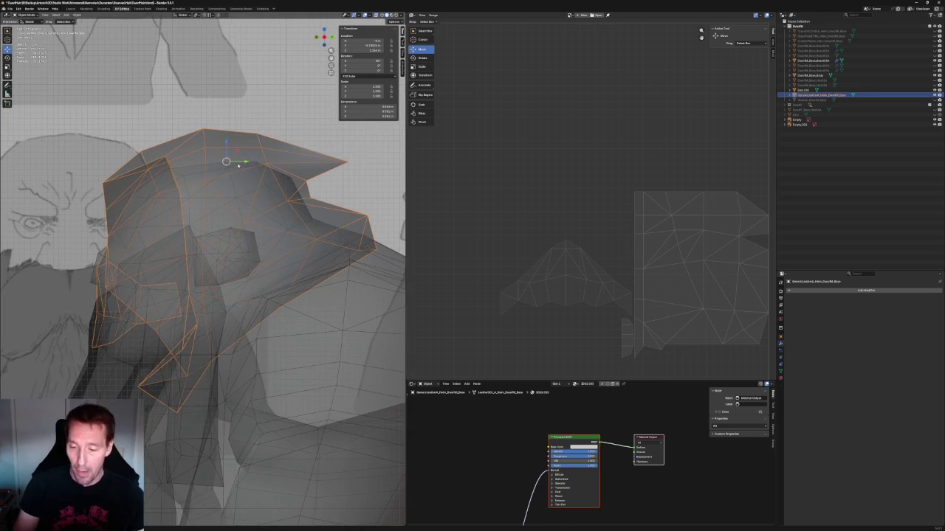
- Move the hood along the Y axis over the body
key(g)
key(y)
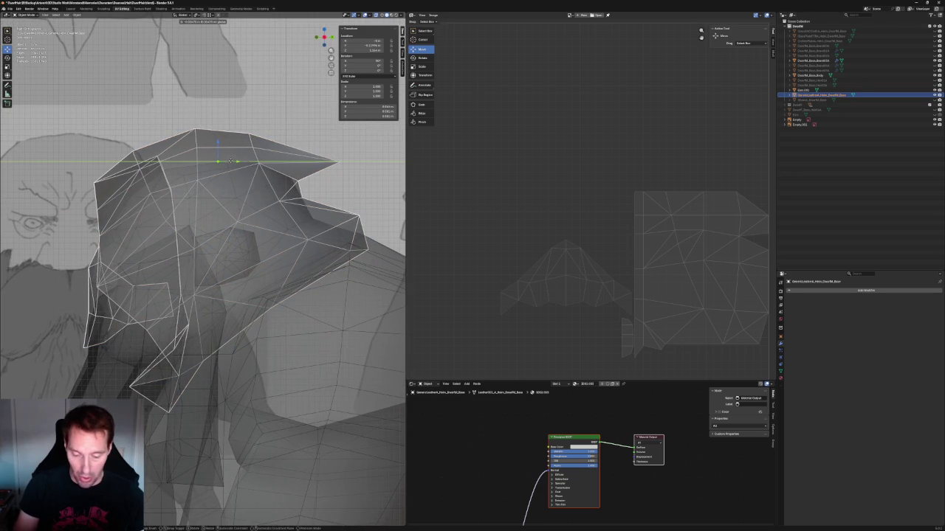
click(230, 161)
key(alt+z)
scroll(231, 161, down, 3)
middle_drag(230, 161, 220, 227)
- Slide the hood sideways along X to centre it on the head
drag(230, 216, 231, 217)
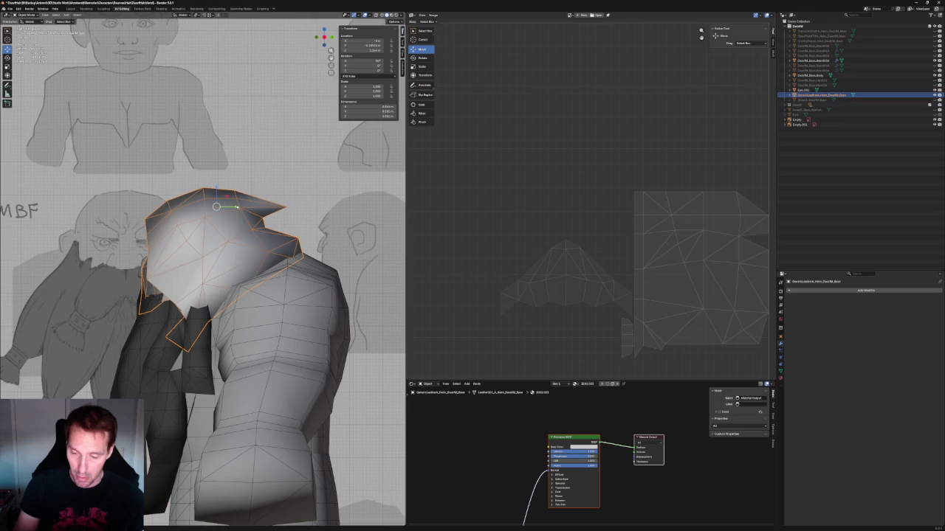
key(alt+z)
scroll(224, 178, up, 2)
scroll(223, 178, up, 2)
drag(245, 163, 229, 163)
key(alt+z)
scroll(247, 199, down, 1)
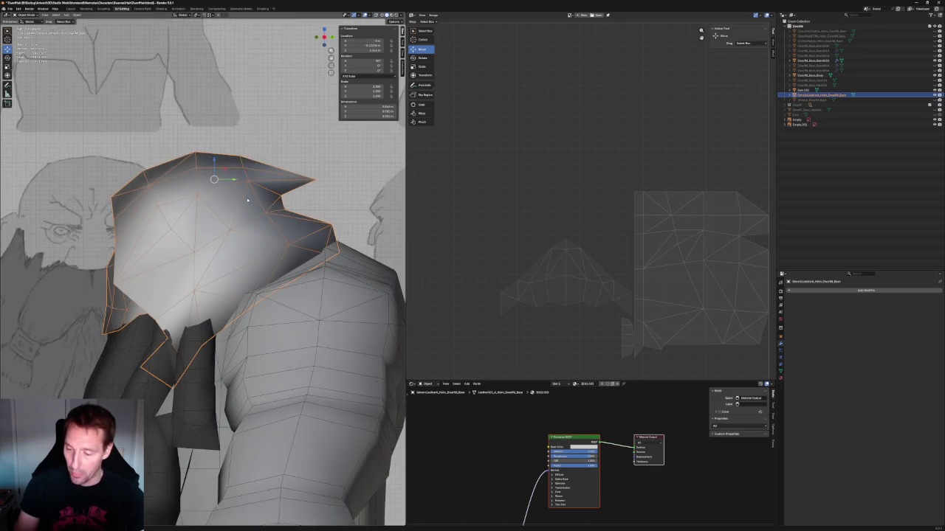
key(z)
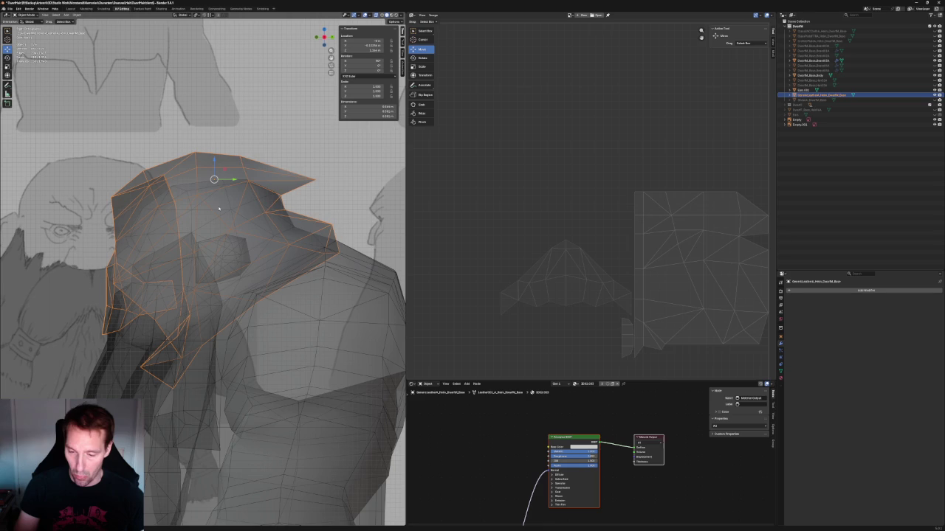
key(alt+z)
middle_drag(237, 198, 229, 261)
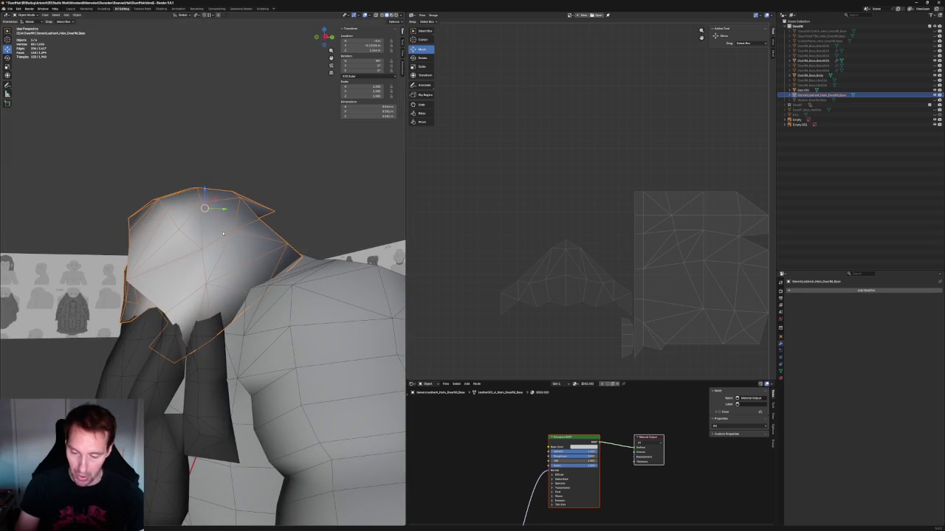
- Shift the hood horizontally, then push it forward along Y to fit the head
key(g)
key(shift+z)
click(211, 209)
middle_drag(212, 209, 236, 253)
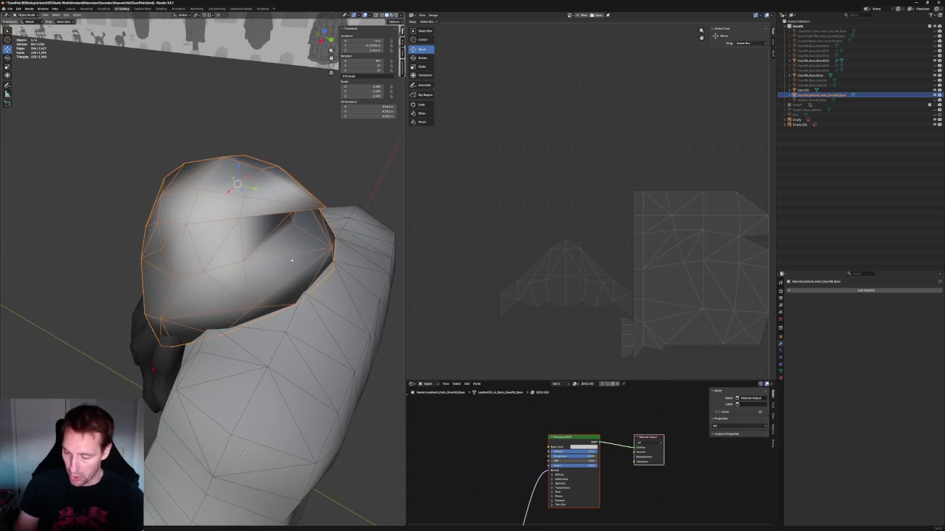
middle_drag(292, 260, 295, 268)
key(g)
key(y)
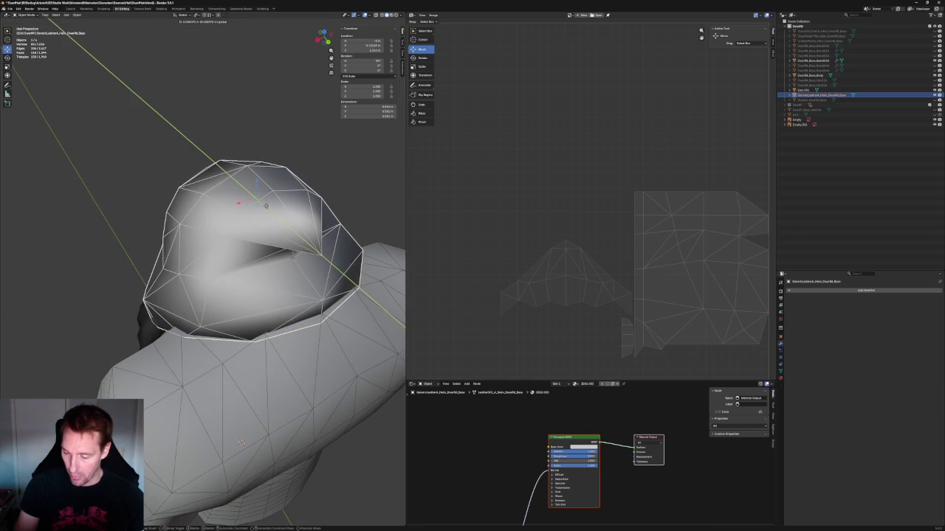
click(241, 442)
- Check the hood's fit from several angles and deselect it
mouse_move(241, 442)
middle_down()
mouse_move(304, 248)
mouse_move(221, 227)
middle_up()
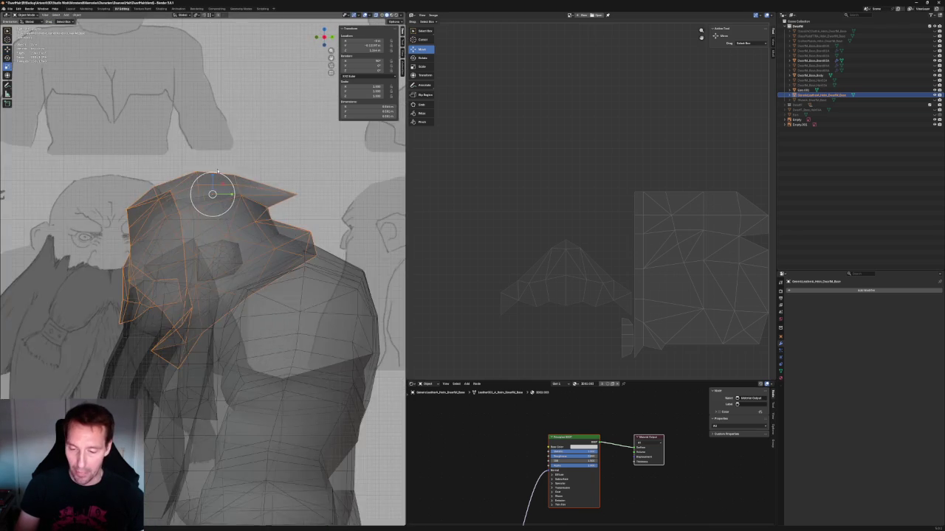
scroll(221, 228, up, 3)
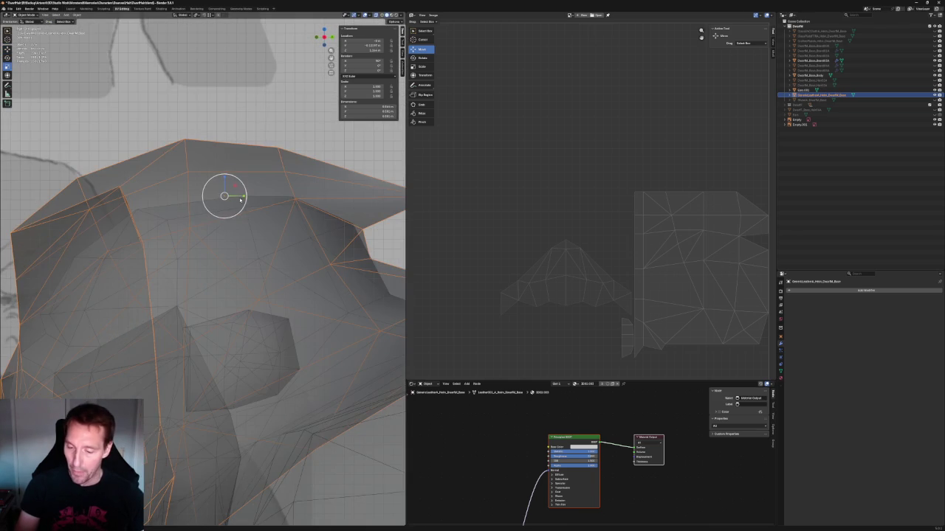
scroll(240, 199, down, 5)
mouse_move(239, 199)
middle_down()
mouse_move(223, 268)
mouse_move(211, 169)
mouse_move(219, 192)
mouse_move(265, 211)
mouse_move(191, 248)
mouse_move(206, 270)
mouse_move(254, 278)
middle_up()
scroll(222, 268, down, 2)
click(213, 177)
scroll(259, 198, down, 2)
scroll(266, 211, up, 3)
scroll(209, 274, down, 3)
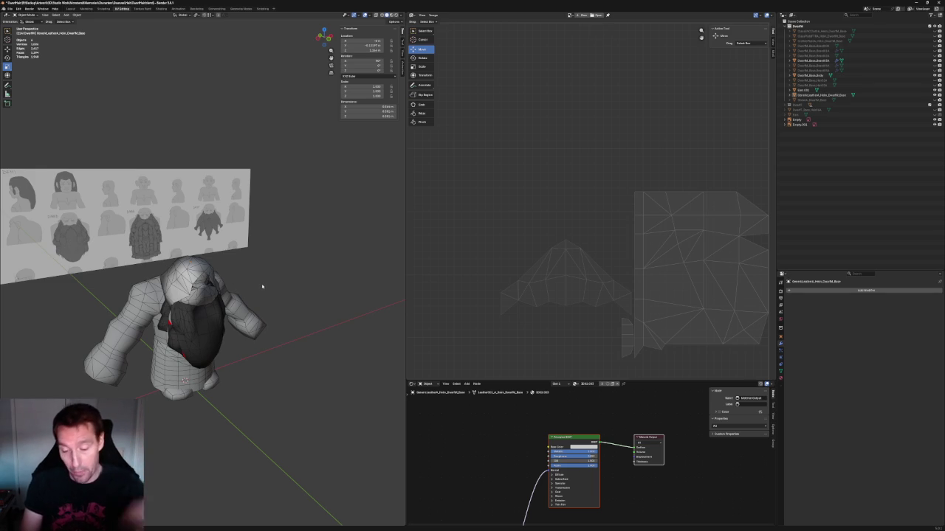
- Snap to the front view and select the dark beard mesh
scroll(258, 279, up, 3)
mouse_move(259, 279)
middle_down()
mouse_move(155, 337)
mouse_move(232, 258)
middle_up()
scroll(156, 337, up, 3)
scroll(155, 336, up, 3)
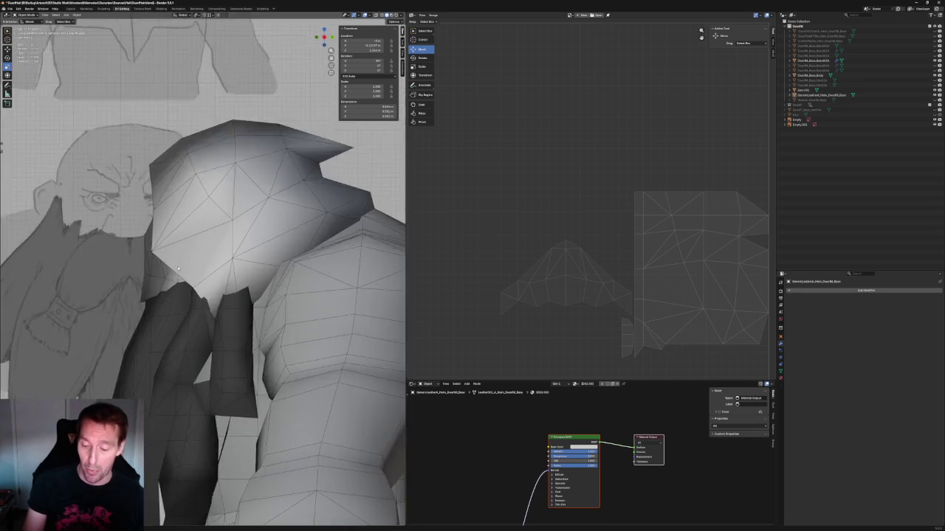
key(grave)
click(198, 240)
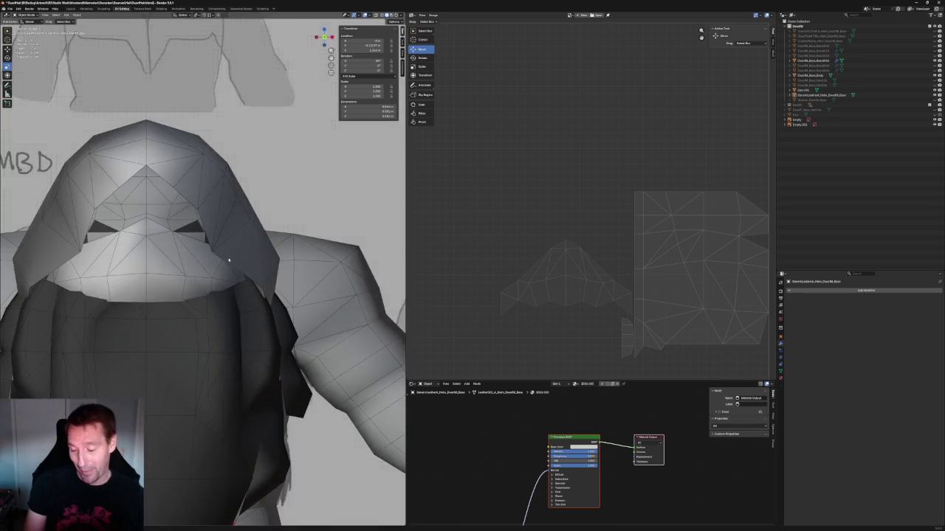
scroll(183, 297, up, 2)
scroll(184, 296, up, 2)
click(184, 296)
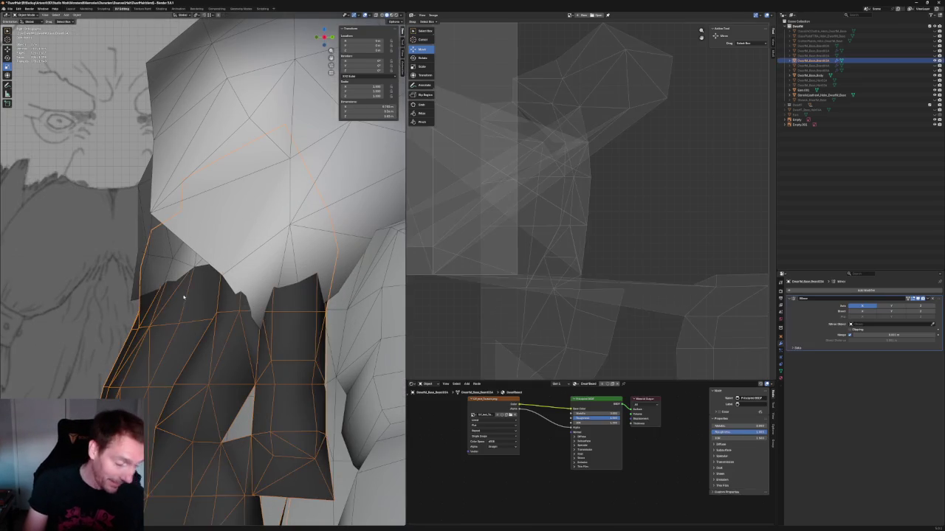
- In Edit Mode, push an upper beard vertex back along Y under the hood edge
key(Tab)
key(alt+z)
key(alt+z)
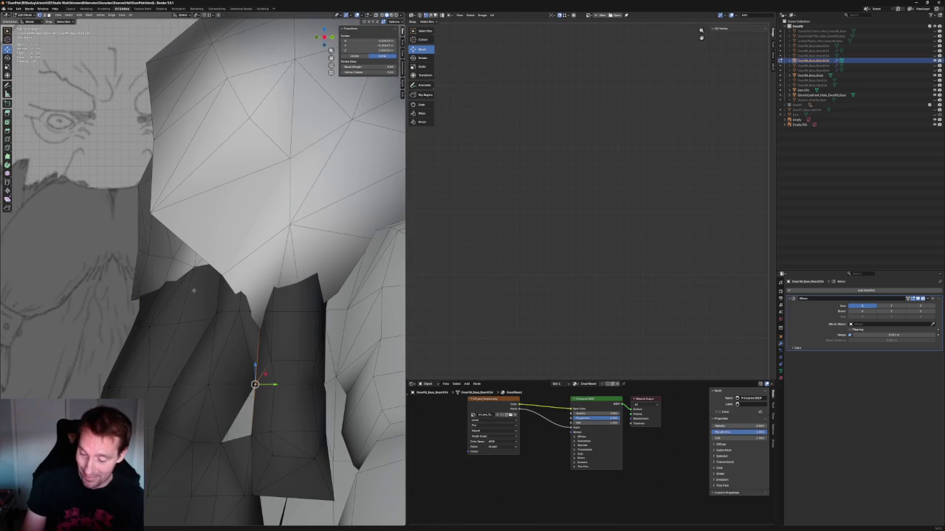
key(alt+a)
key(alt+z)
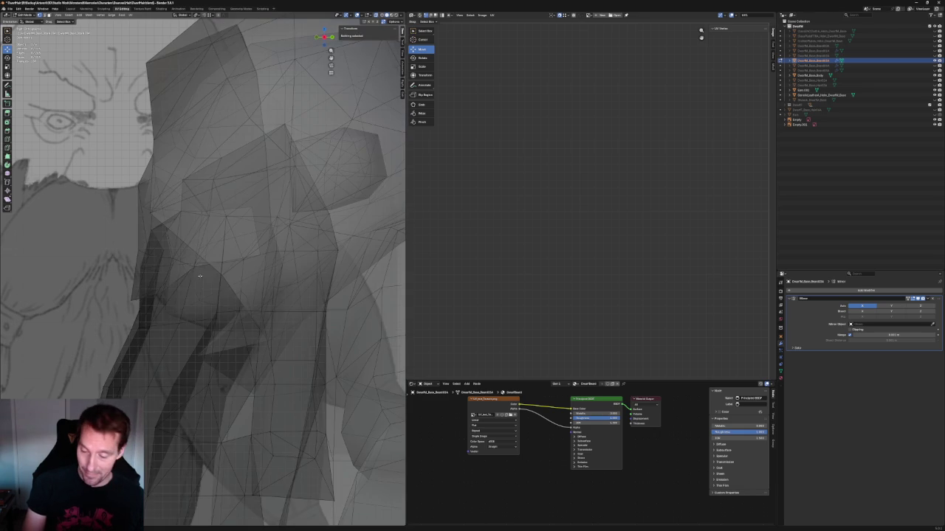
click(196, 267)
key(alt+z)
key(alt+z)
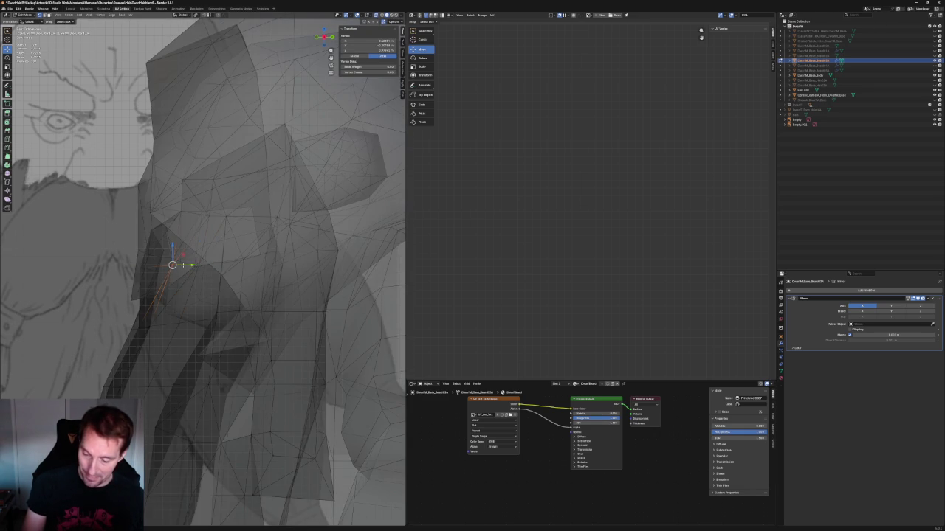
key(alt+z)
key(g)
key(y)
click(148, 279)
- Move a second beard vertex with it along Y to tuck the beard under the hood
key(alt+z)
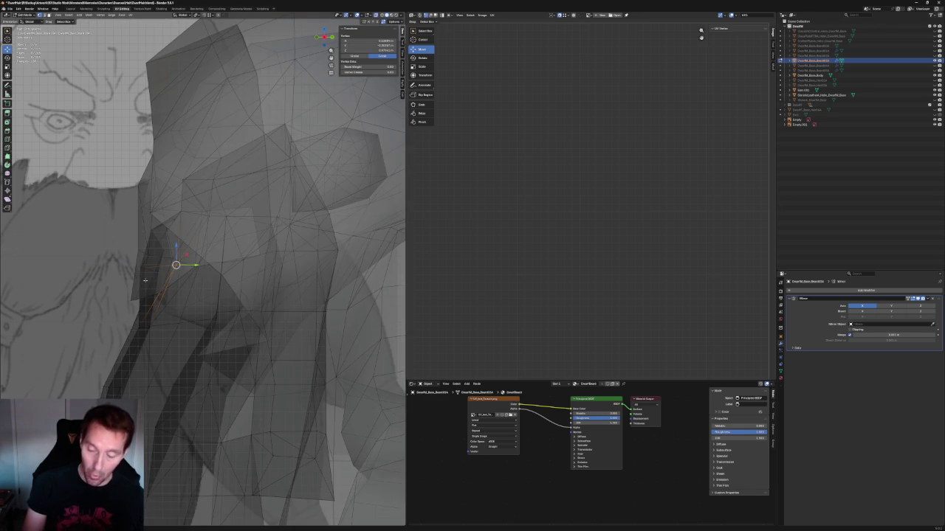
shift+click(141, 270)
key(alt+z)
key(alt+z)
key(alt+z)
key(g)
key(y)
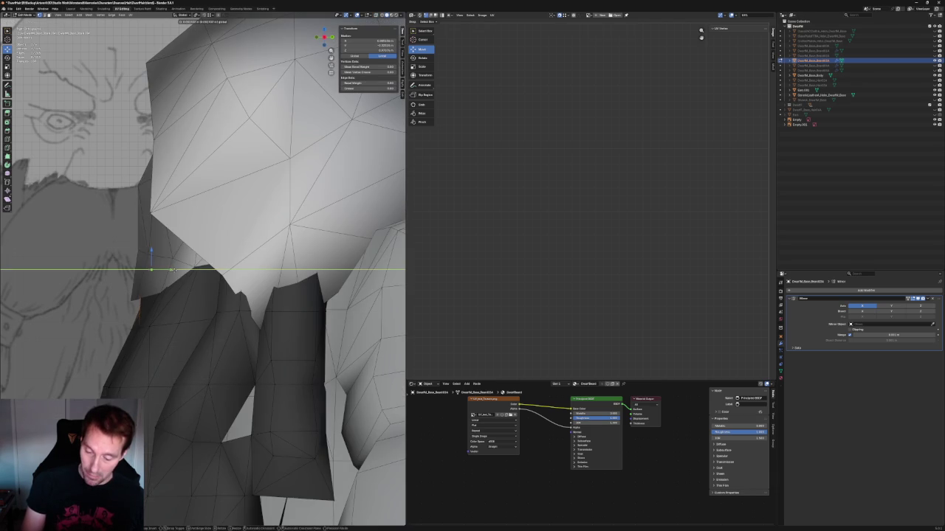
click(172, 271)
scroll(172, 270, down, 10)
mouse_move(172, 270)
middle_down()
mouse_move(194, 364)
mouse_move(217, 352)
mouse_move(153, 262)
mouse_move(133, 315)
middle_up()
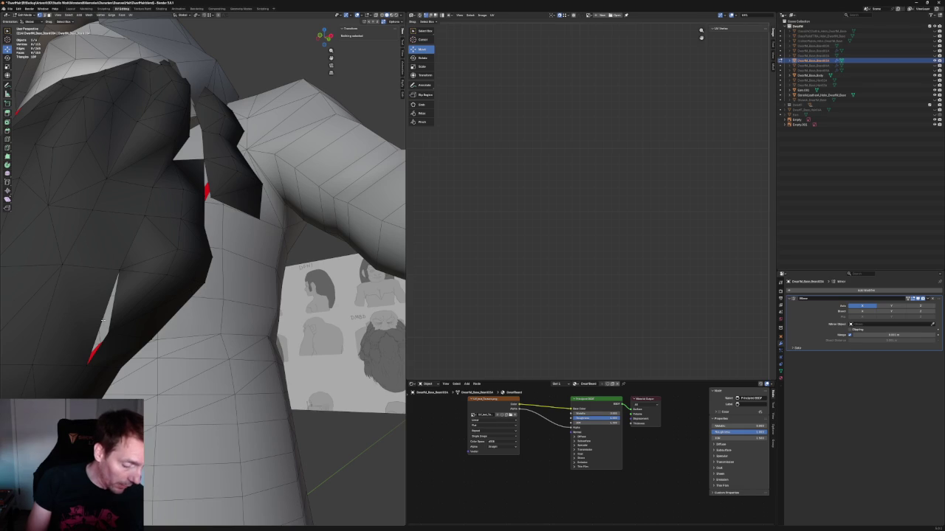
- Select the thin red sliver on the beard edge and frame it
click(107, 309)
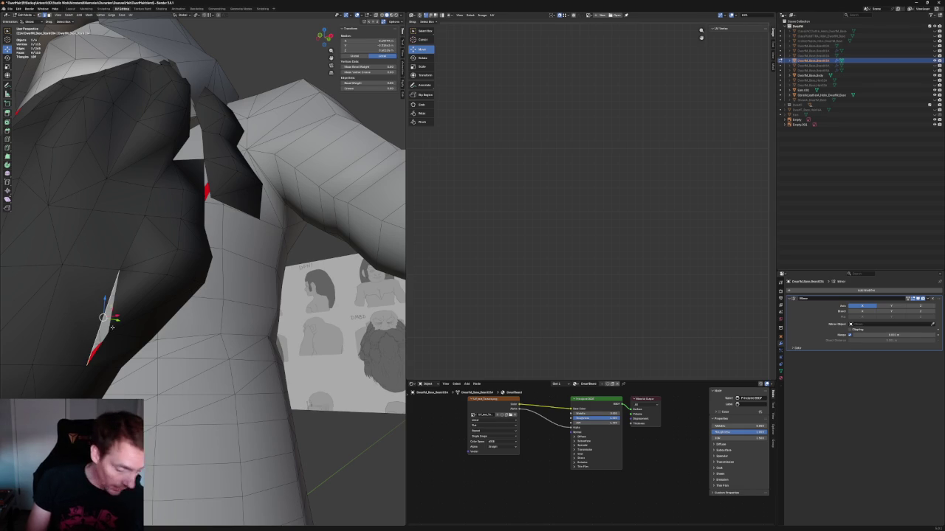
key(KP_Decimal)
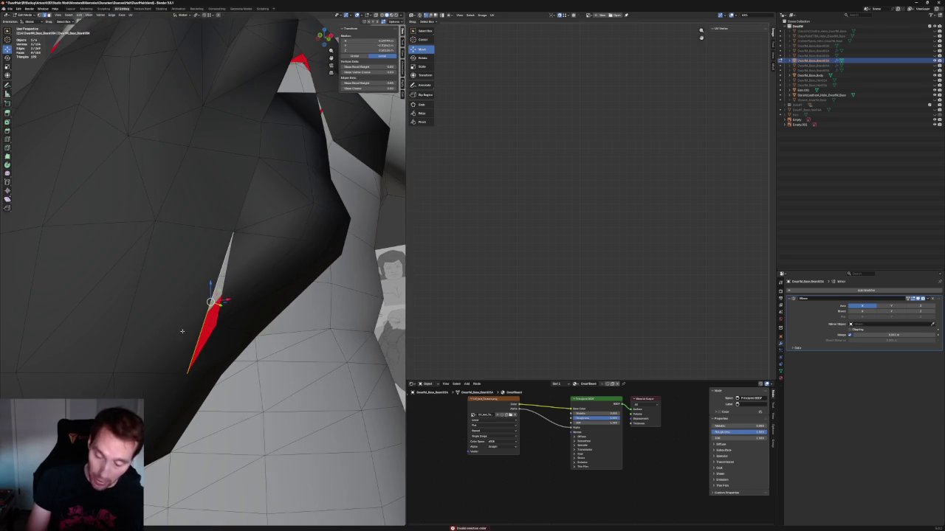
key(g)
key(g)
click(155, 220)
right_click(121, 369)
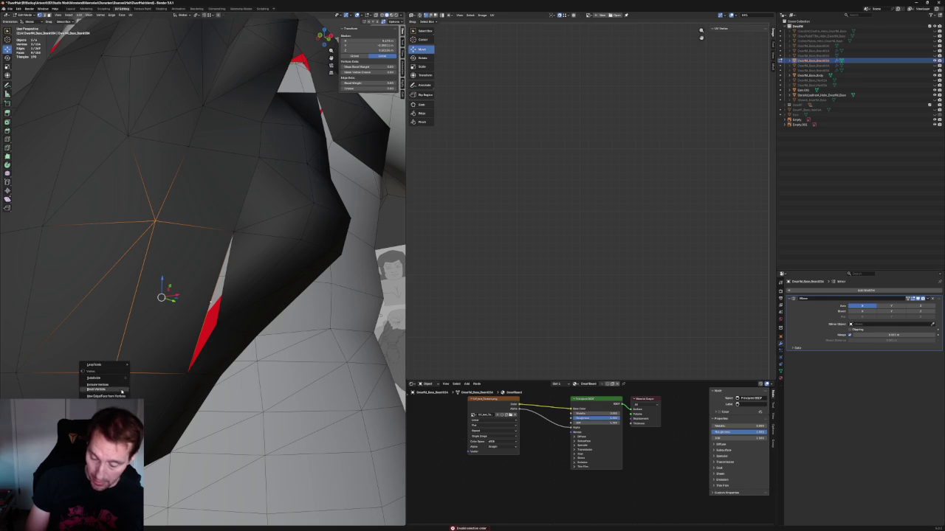
click(96, 385)
- Move the sliver's stray vertex onto its neighbour to close the gap
click(204, 305)
middle_drag(204, 306, 218, 314)
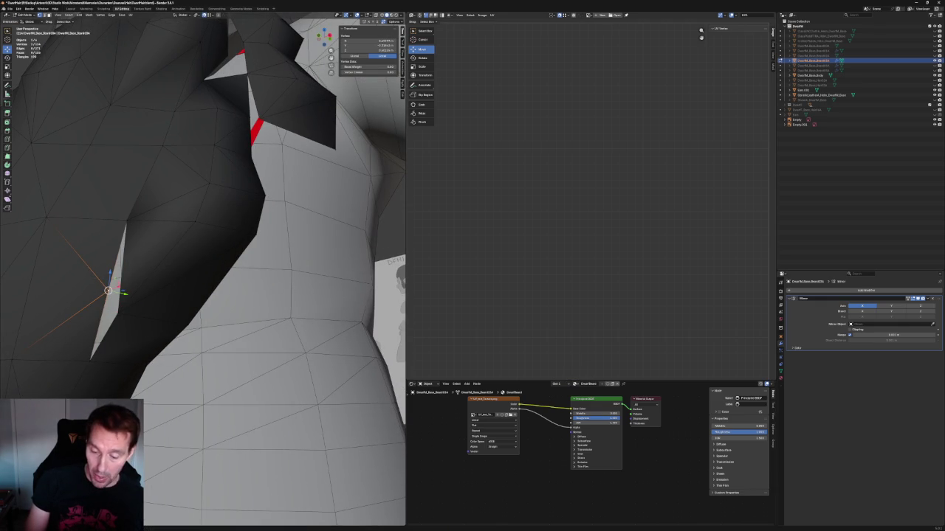
drag(109, 290, 118, 313)
key(alt+z)
key(alt+z)
mouse_move(132, 216)
middle_down()
mouse_move(218, 247)
mouse_move(333, 263)
middle_up()
key(alt+z)
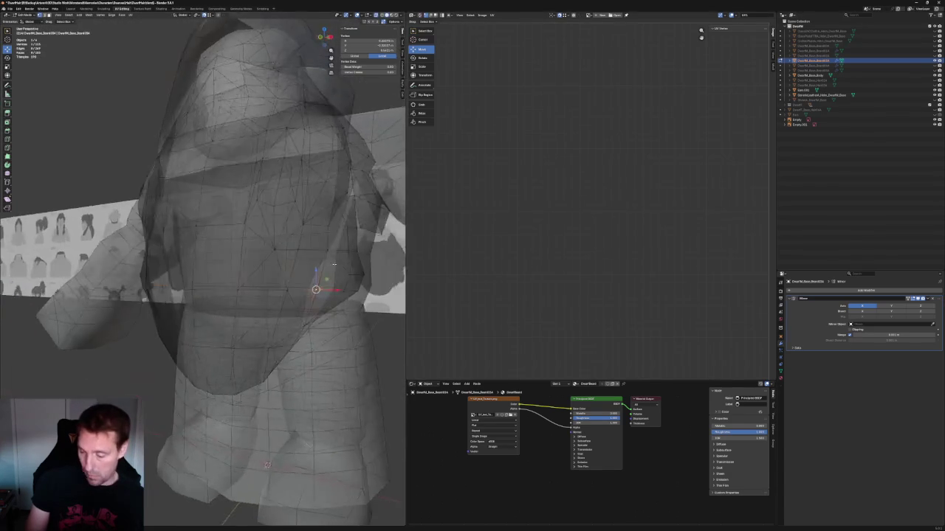
- Leave X-ray, switch to front orthographic view and clear the selection
scroll(334, 264, up, 3)
key(alt+z)
mouse_move(333, 263)
middle_down()
mouse_move(402, 340)
mouse_move(320, 396)
middle_up()
key(KP_1)
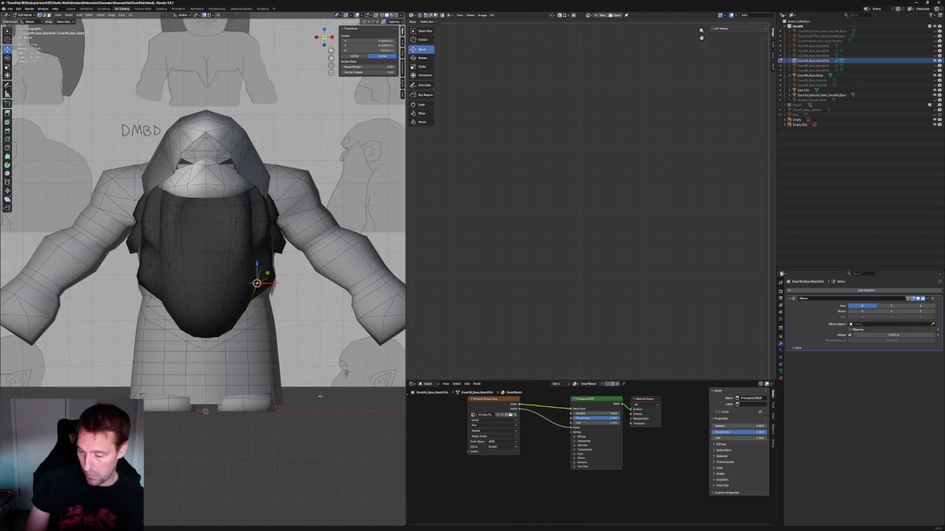
click(321, 413)
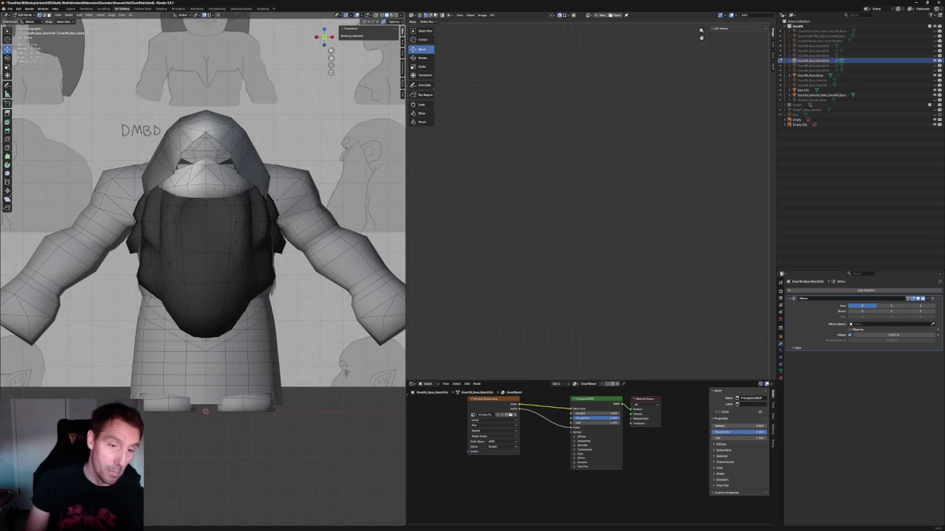
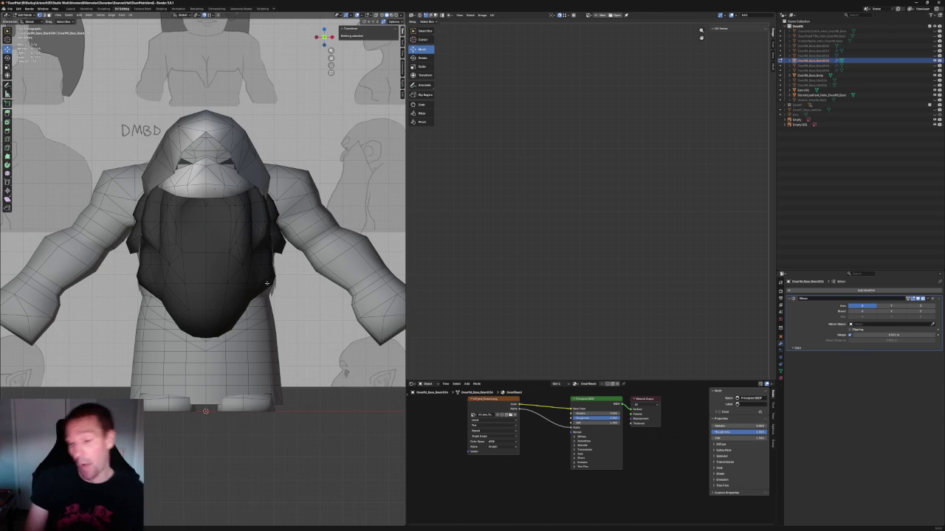
- Slide a beard-edge vertex along the Y axis toward the chest
scroll(291, 254, up, 3)
middle_drag(291, 254, 207, 259)
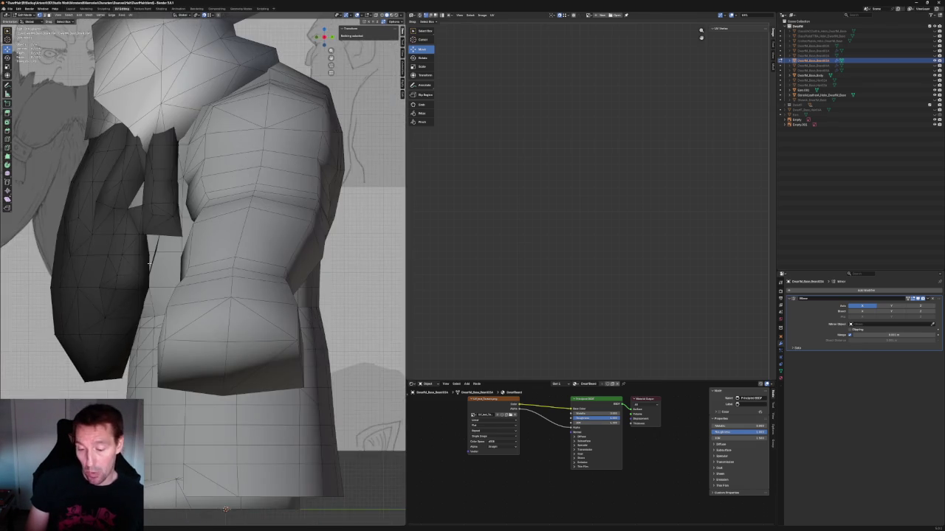
click(175, 261)
key(g)
key(y)
key(Escape)
key(g)
key(y)
click(175, 270)
- Pull a beard vertex beside the right arm right and up against the arm, checking in X-ray
shift+click(144, 199)
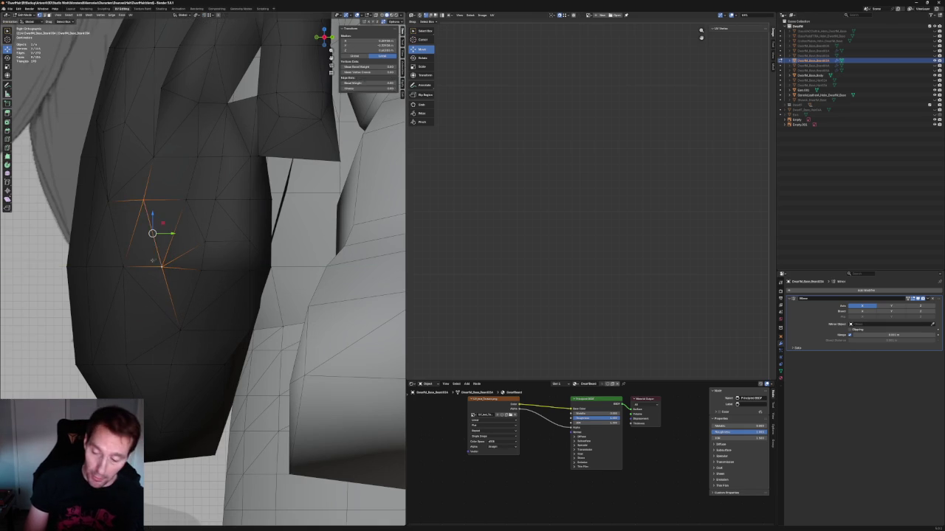
scroll(152, 261, down, 5)
middle_drag(152, 261, 255, 246)
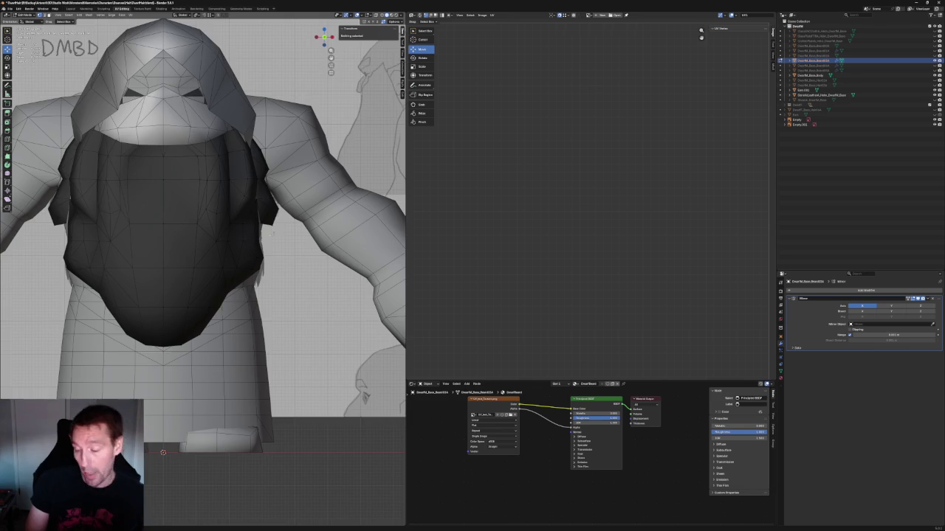
scroll(272, 233, up, 5)
scroll(231, 289, up, 3)
click(198, 248)
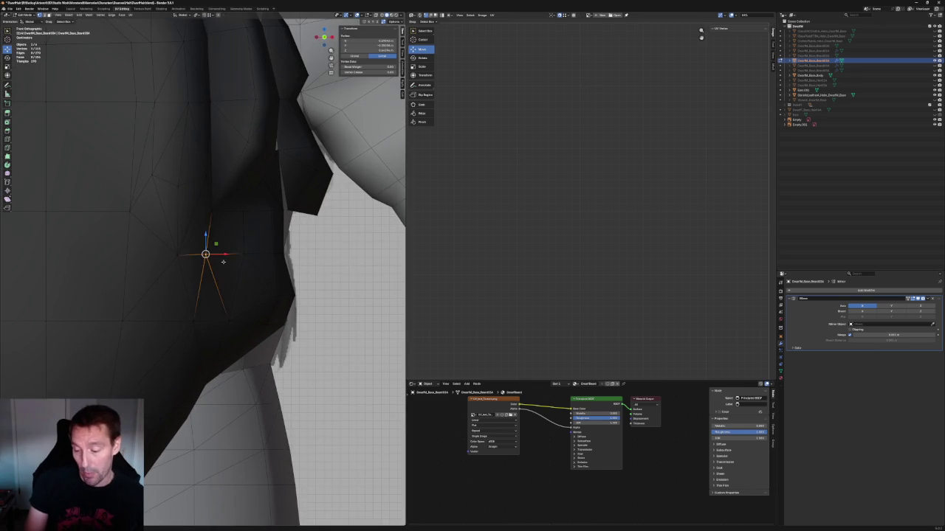
key(alt+z)
drag(199, 255, 247, 254)
key(alt+z)
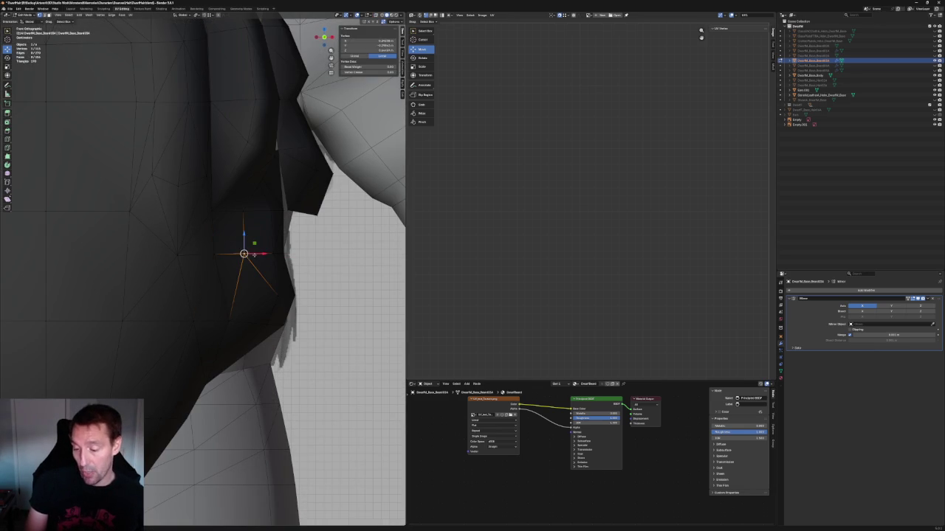
drag(248, 255, 249, 212)
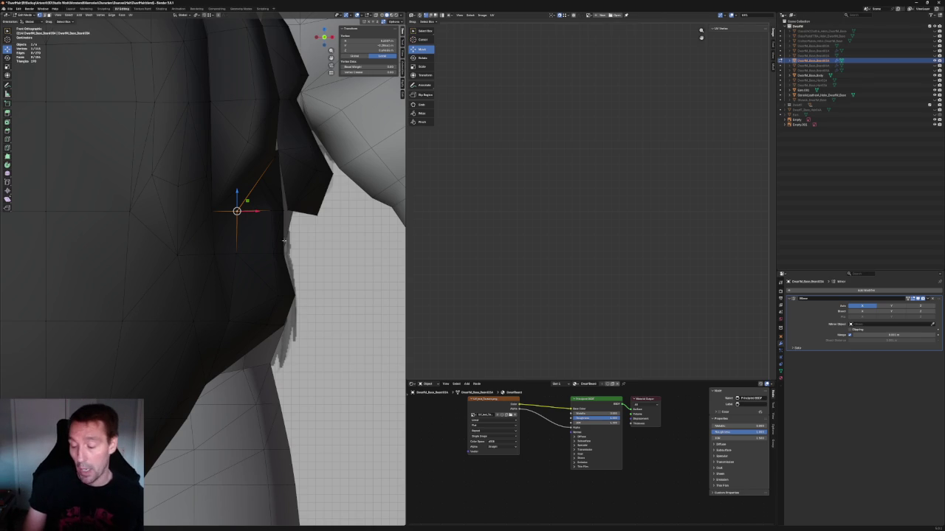
- Lower that vertex along the beard edge with an X-constrained move
key(g)
key(x)
click(247, 251)
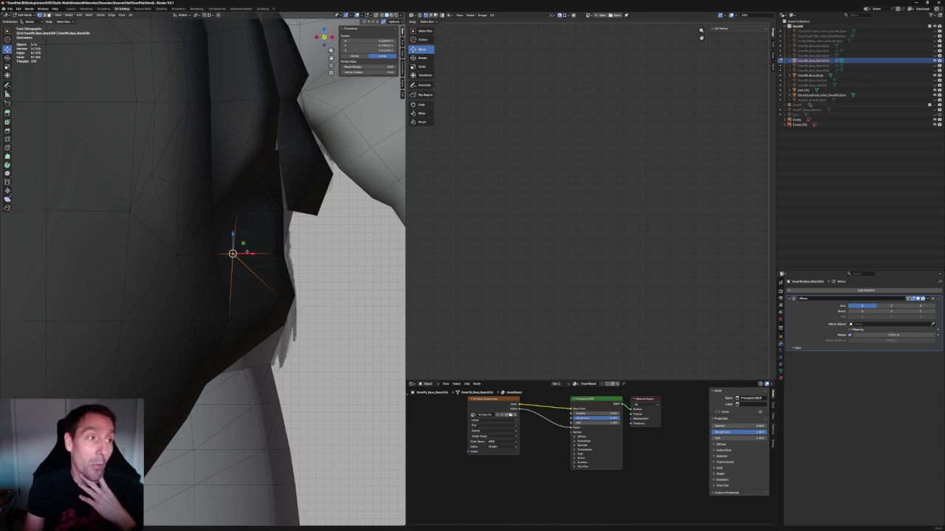
- Slide the next beard edge near the arm along X against the arm
click(293, 250)
key(alt+z)
key(alt+z)
key(g)
key(x)
click(302, 251)
mouse_move(303, 251)
middle_down()
mouse_move(225, 273)
mouse_move(220, 215)
middle_up()
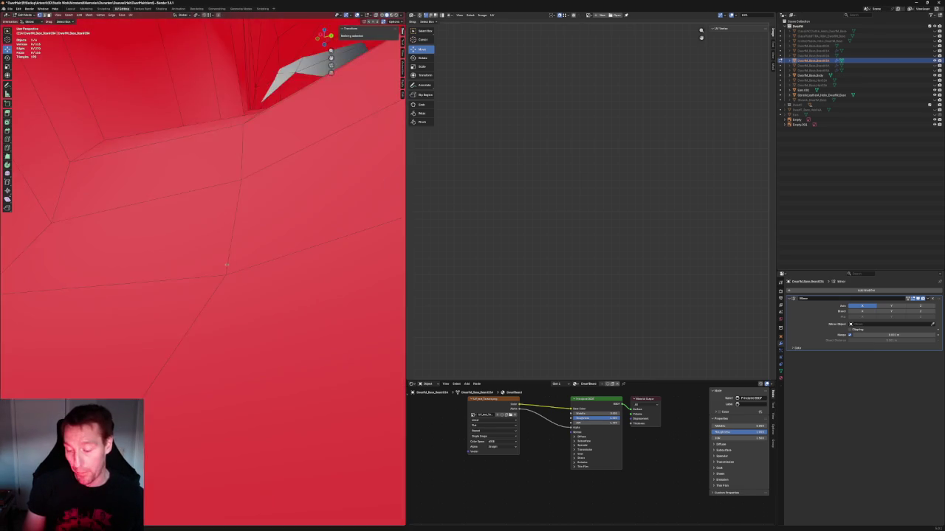
- Select a beard vertex at the gap and grow the selection to its neighbours
click(220, 215)
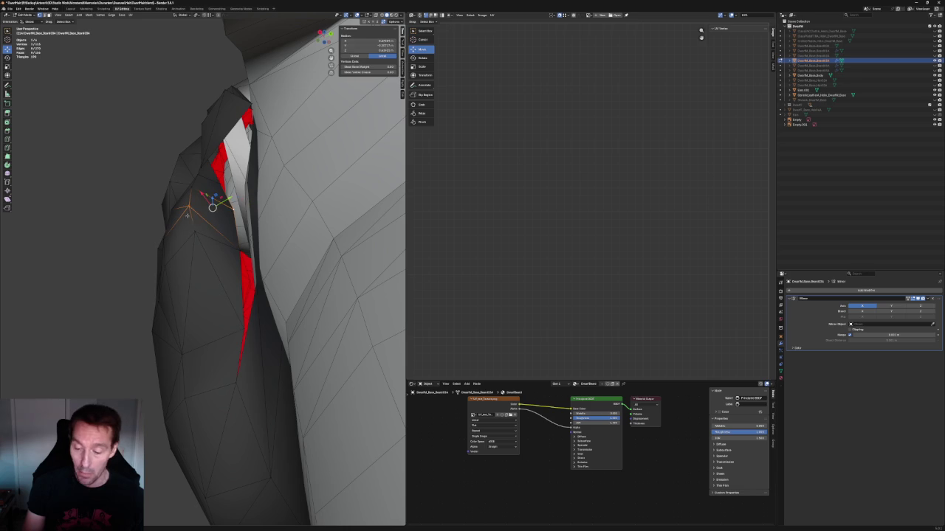
click(198, 210)
click(212, 205)
right_click(211, 206)
click(178, 209)
middle_drag(166, 215, 273, 239)
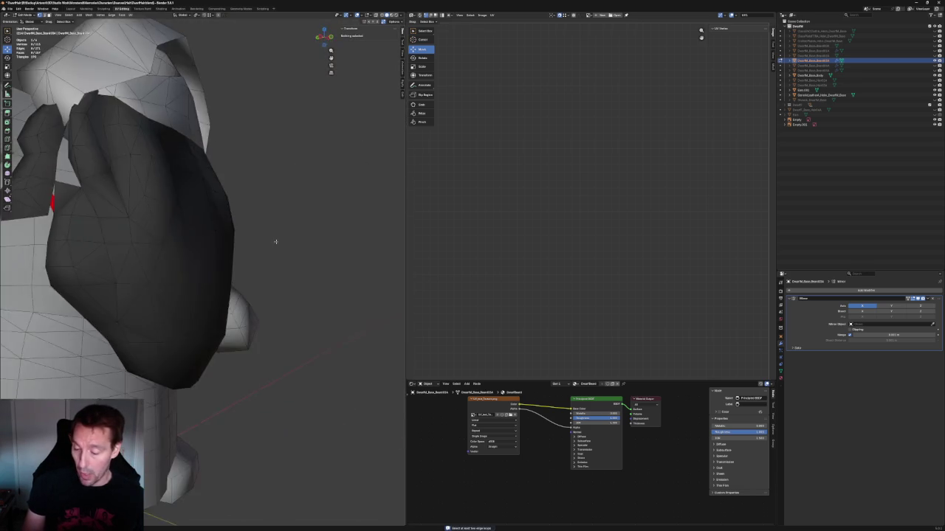
scroll(275, 276, up, 4)
scroll(275, 276, down, 1)
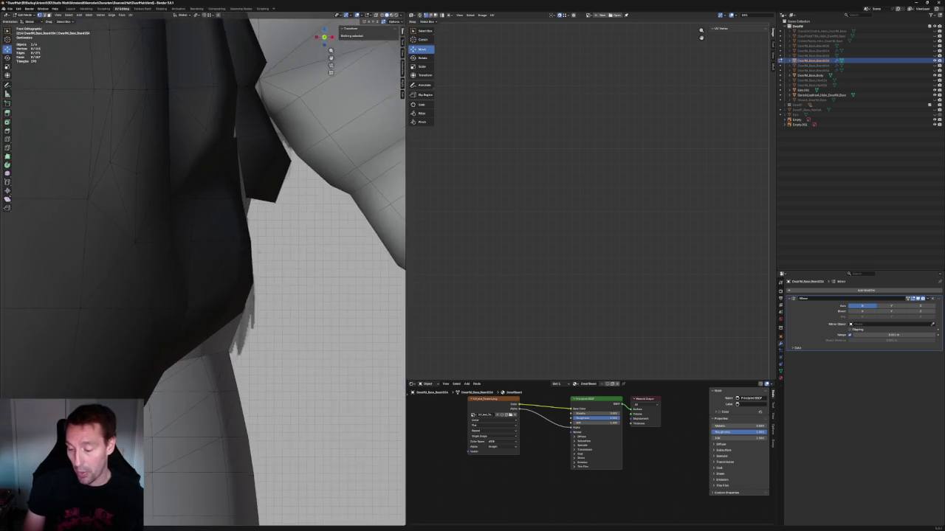
- Move a beard-edge vertex up along the body, then nudge it slightly higher
key(alt+z)
click(252, 285)
key(alt+z)
key(alt+z)
key(g)
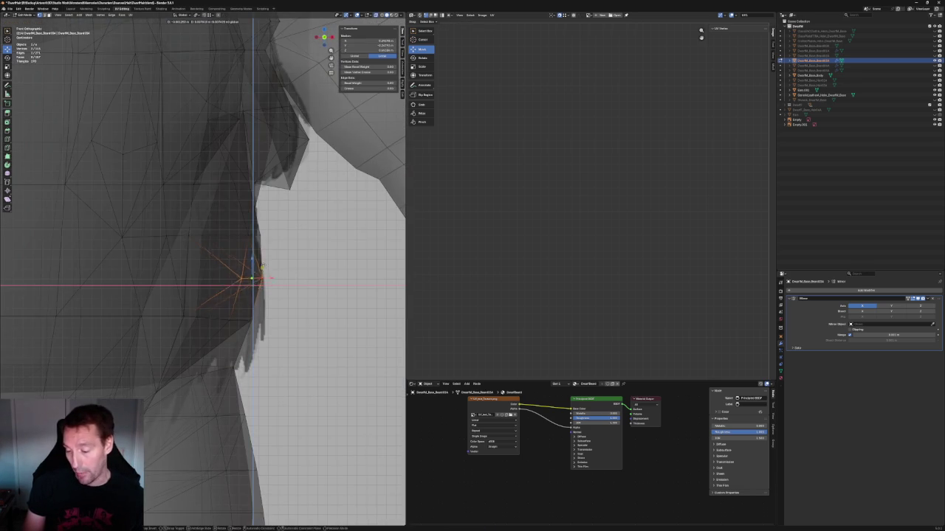
click(276, 224)
shift+middle_drag(244, 244, 262, 278)
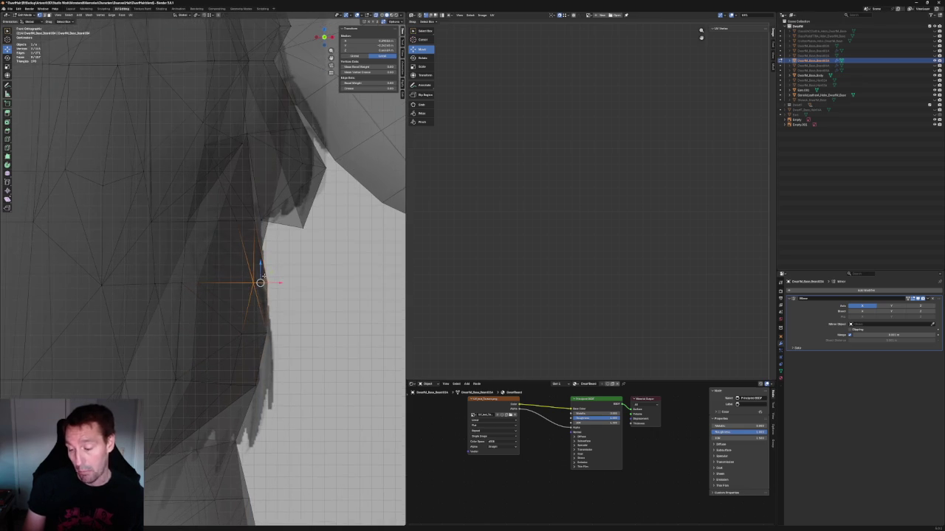
key(g)
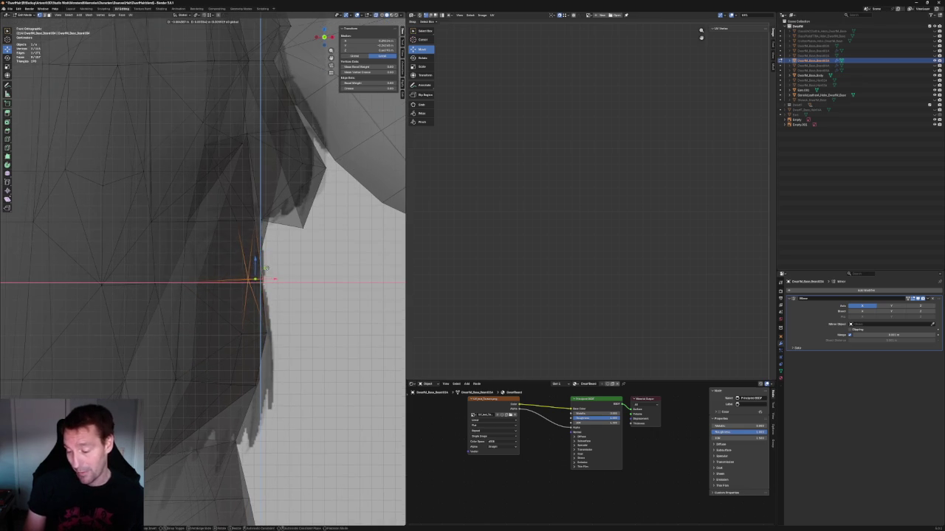
click(267, 269)
- From a side view, slide a beard vertex near the arm along Y toward the body
scroll(266, 269, down, 3)
scroll(269, 310, down, 4)
scroll(274, 408, down, 4)
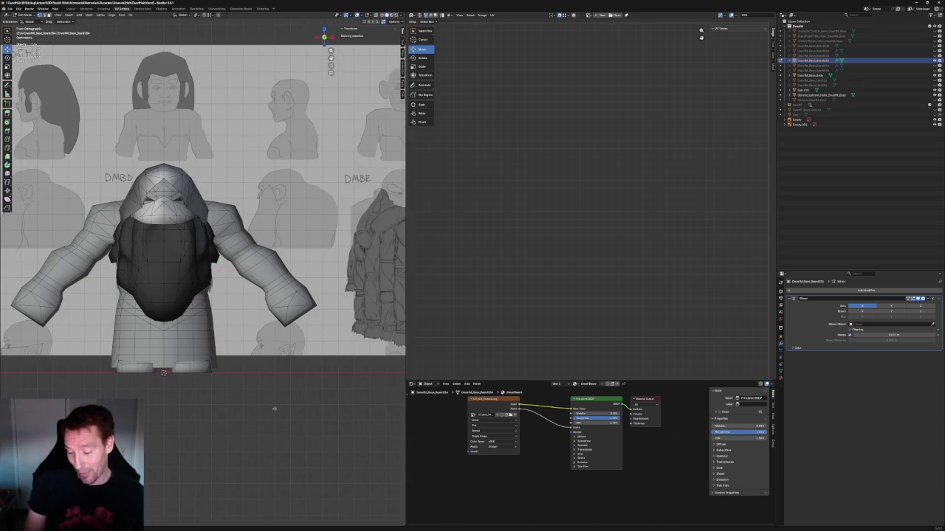
scroll(273, 408, up, 5)
mouse_move(221, 295)
middle_down()
mouse_move(184, 288)
mouse_move(211, 282)
middle_up()
scroll(212, 281, up, 4)
click(189, 277)
drag(202, 277, 192, 277)
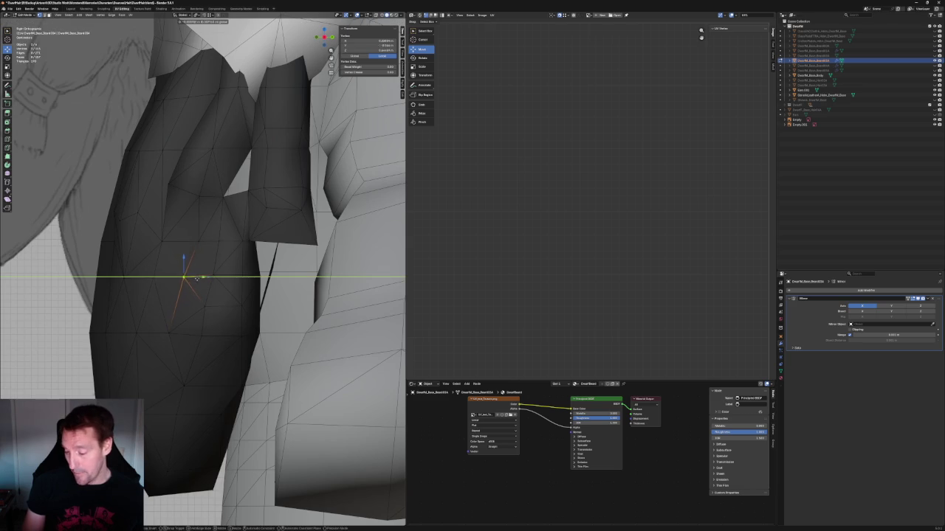
click(197, 278)
- Slide the hidden beard edges behind the arm along the Y axis against the body
key(alt+a)
key(alt+z)
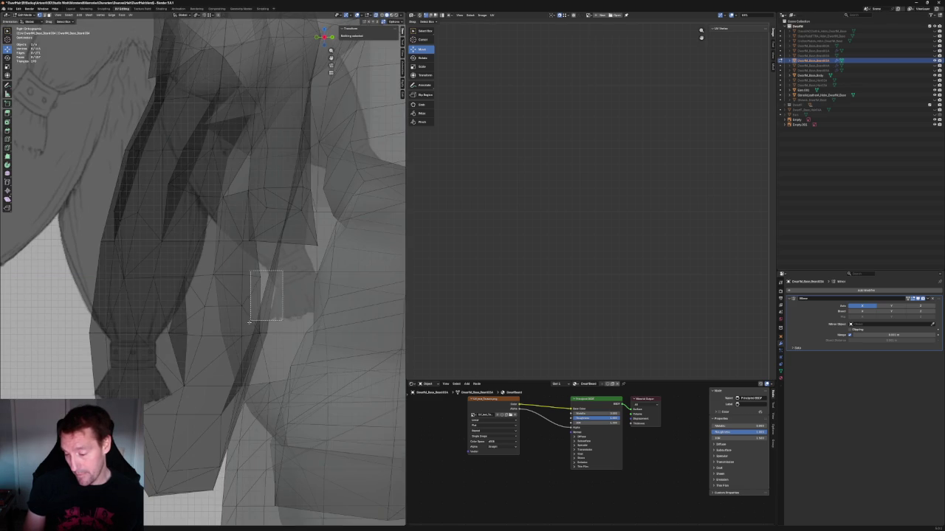
drag(249, 340, 250, 341)
key(alt+z)
key(alt+z)
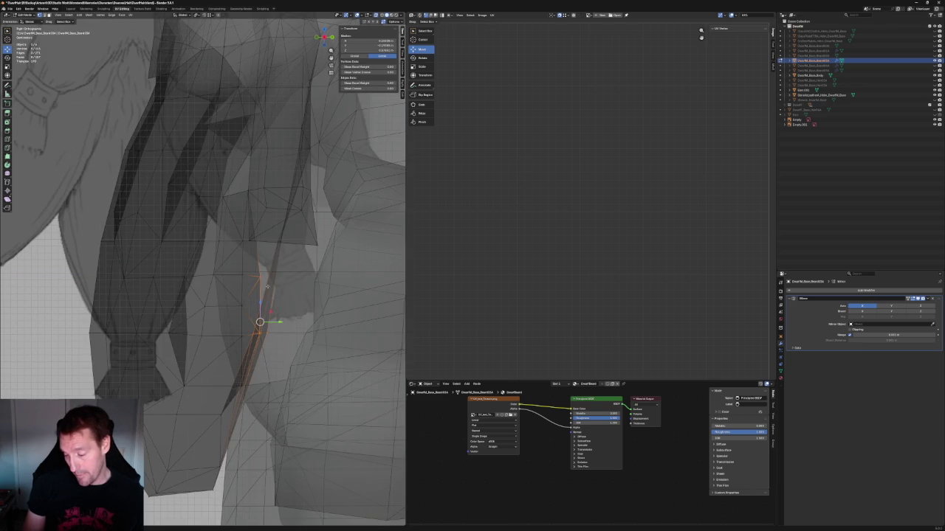
key(g)
key(y)
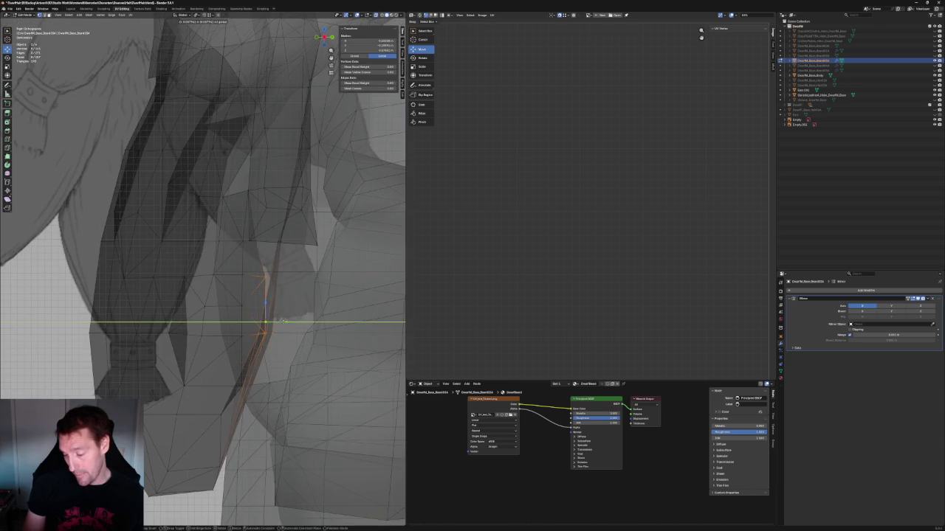
key(alt+z)
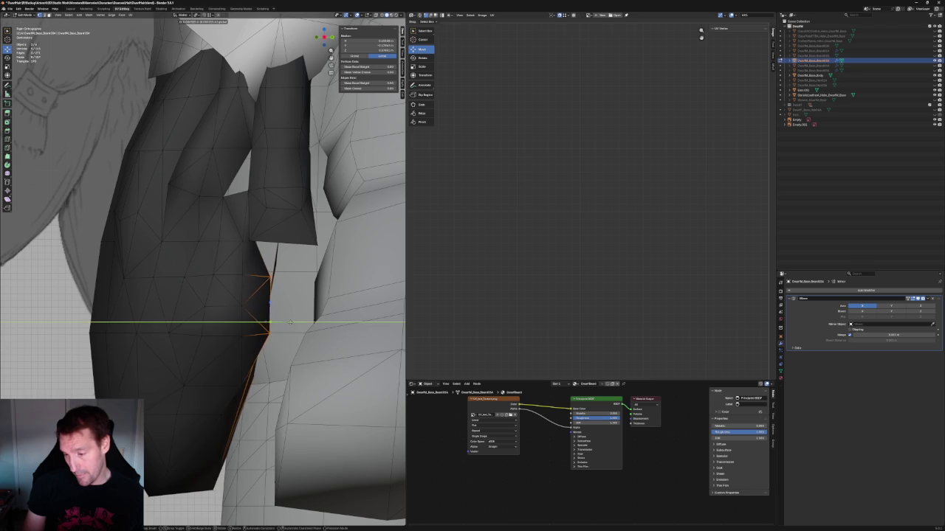
click(289, 322)
- Move a beard vertex hidden behind the surface along Y to close the gap
key(alt+a)
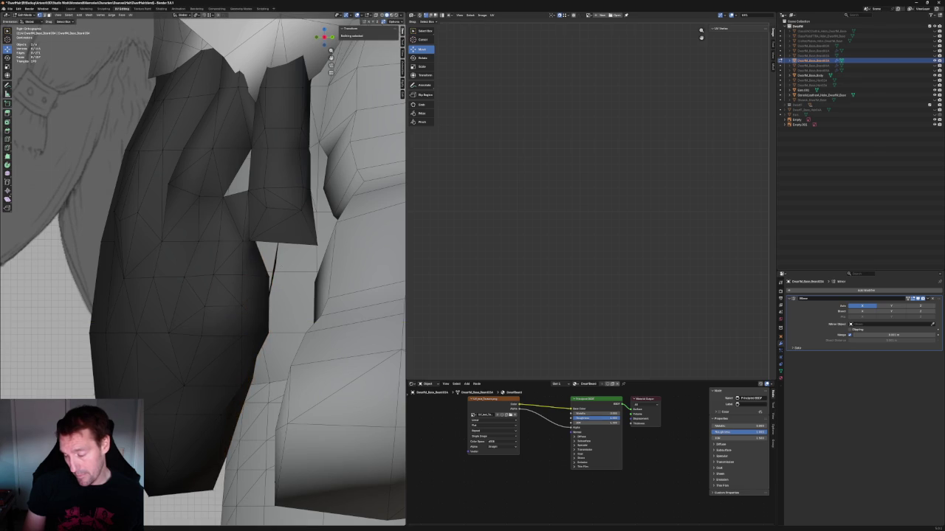
key(alt+z)
click(270, 277)
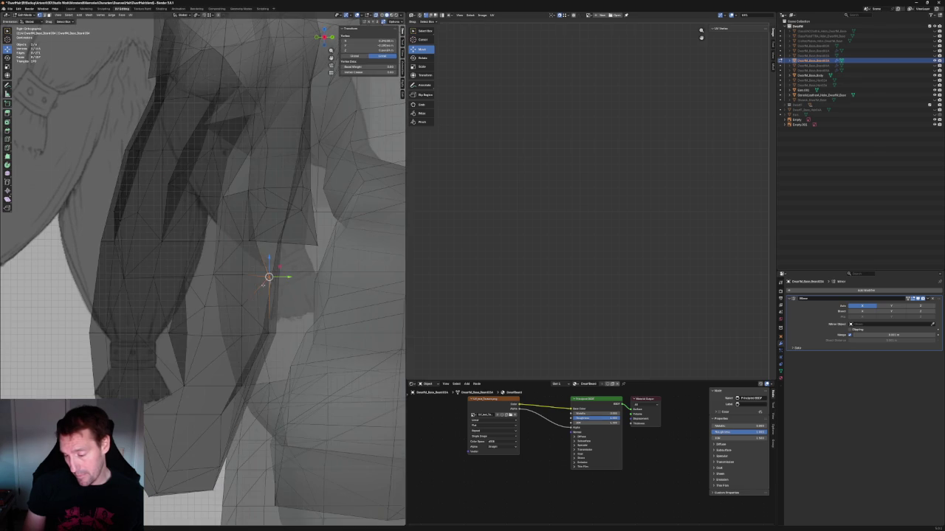
key(alt+z)
key(g)
key(y)
click(288, 278)
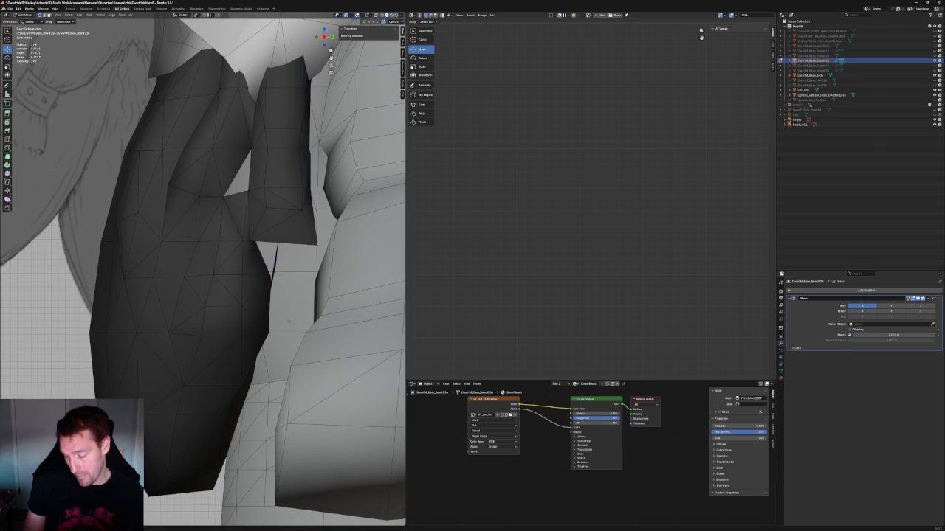
- Select a lower beard vertex and try an X-constrained move, then cancel it
click(287, 325)
key(alt+z)
key(alt+z)
key(g)
key(x)
key(Escape)
mouse_move(273, 336)
middle_down()
mouse_move(282, 334)
mouse_move(247, 290)
mouse_move(223, 293)
mouse_move(240, 282)
mouse_move(236, 297)
middle_up()
key(alt+z)
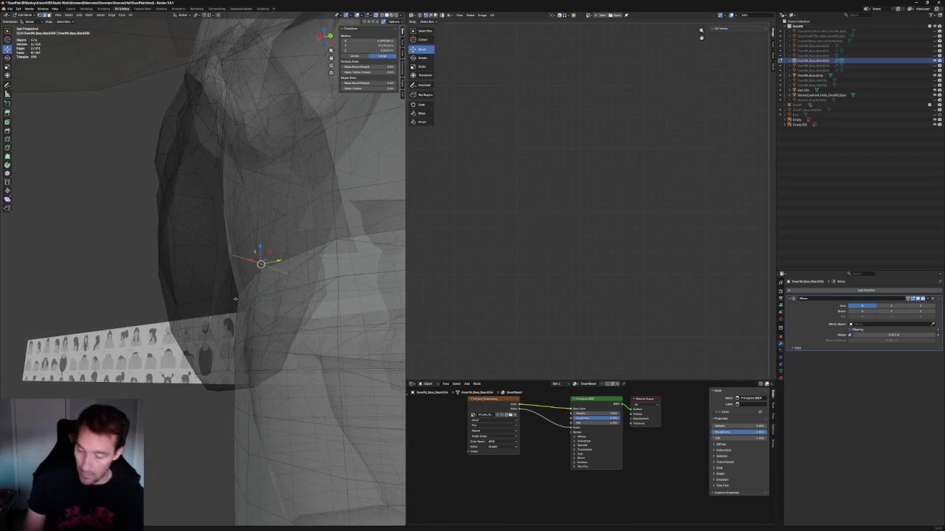
- Select the stray flat quad piece near the shoulder and remove it
mouse_move(234, 299)
middle_down()
mouse_move(271, 315)
mouse_move(253, 297)
middle_up()
click(237, 296)
key(l)
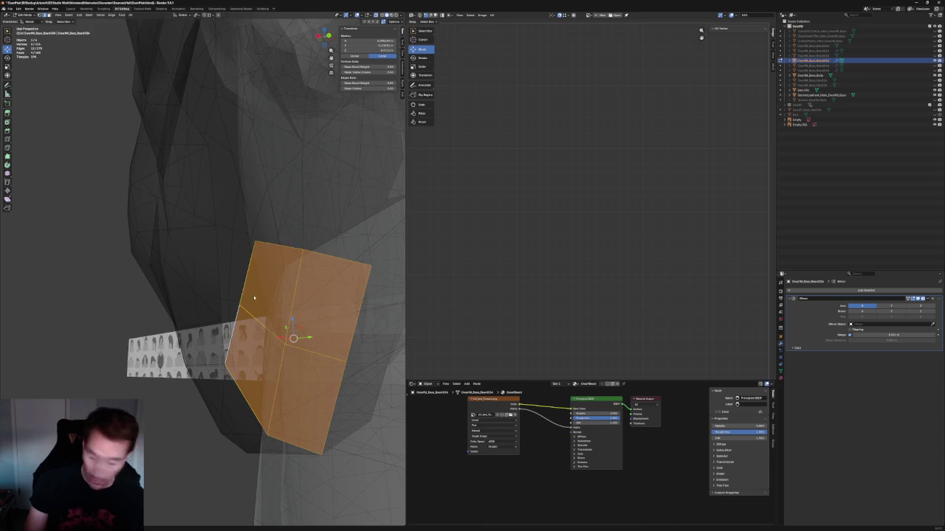
key(h)
- Move the remaining selection downward, constrained to the Y-Z plane
mouse_move(293, 338)
middle_down()
mouse_move(211, 333)
mouse_move(294, 385)
mouse_move(229, 325)
mouse_move(194, 249)
mouse_move(185, 298)
middle_up()
key(g)
key(shift+x)
click(220, 340)
- In front orthographic view, tuck the shoulder vertex further left along X in two moves
middle_drag(234, 270, 244, 312)
key(KP_1)
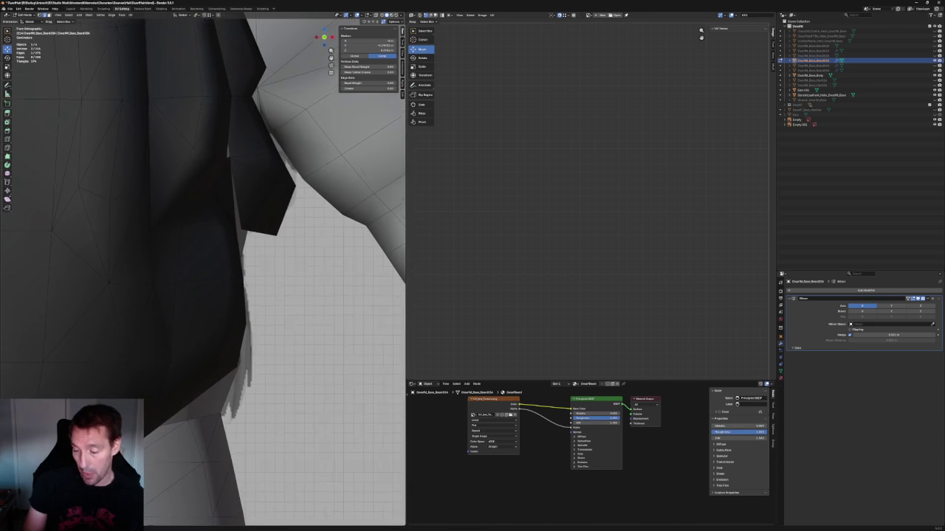
key(g)
key(x)
click(223, 229)
key(g)
key(x)
click(232, 234)
middle_drag(232, 233, 214, 244)
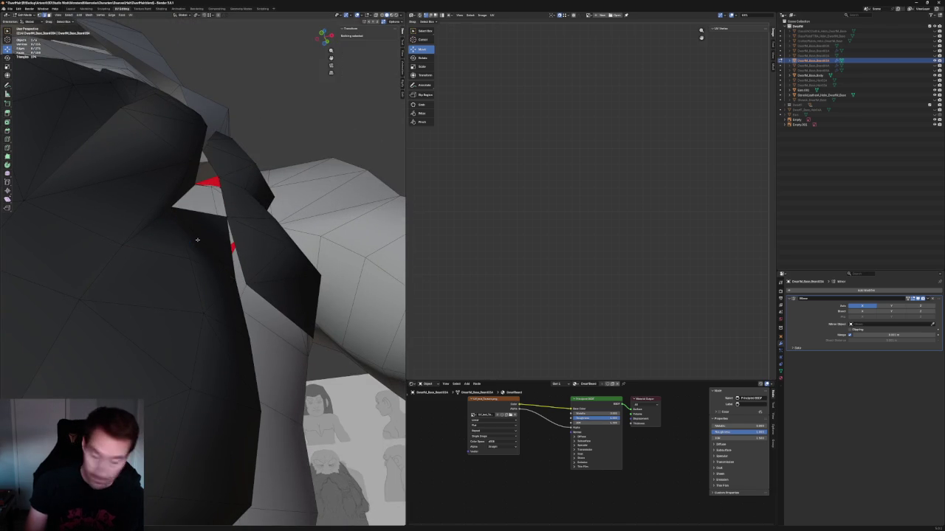
- Select beard vertices near the arm, box-selecting a hidden one in X-ray
click(201, 241)
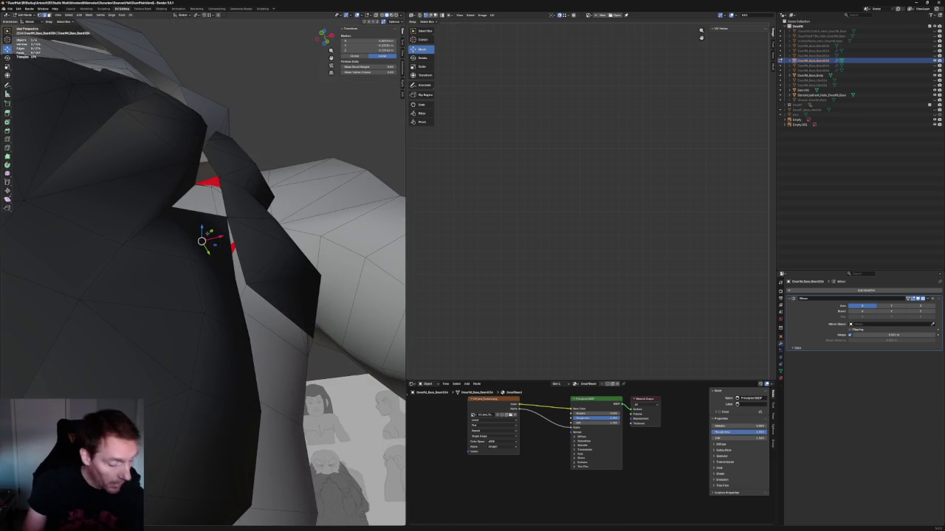
key(alt+z)
drag(242, 216, 213, 237)
key(alt+z)
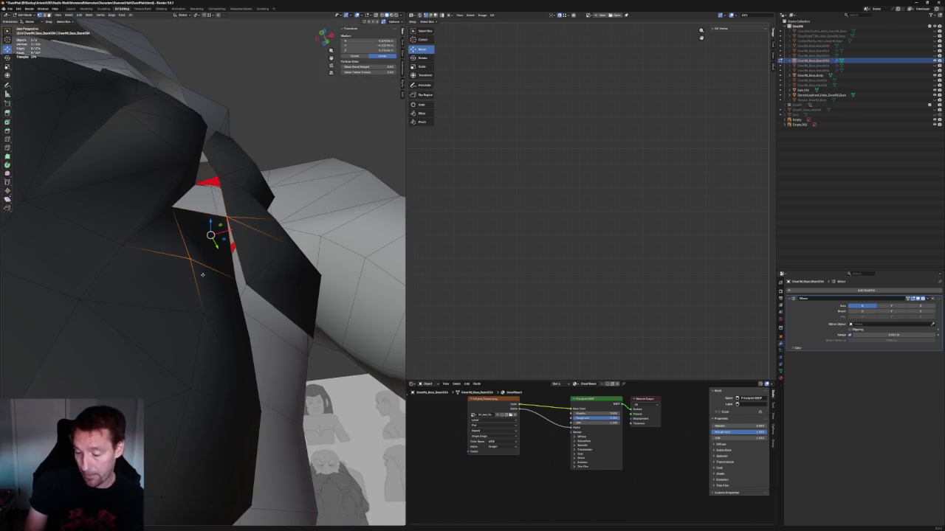
mouse_move(207, 273)
middle_down()
mouse_move(274, 145)
mouse_move(265, 209)
middle_up()
key(alt+a)
- Move a beard vertex near the arm slightly left along the X axis
click(216, 225)
key(alt+z)
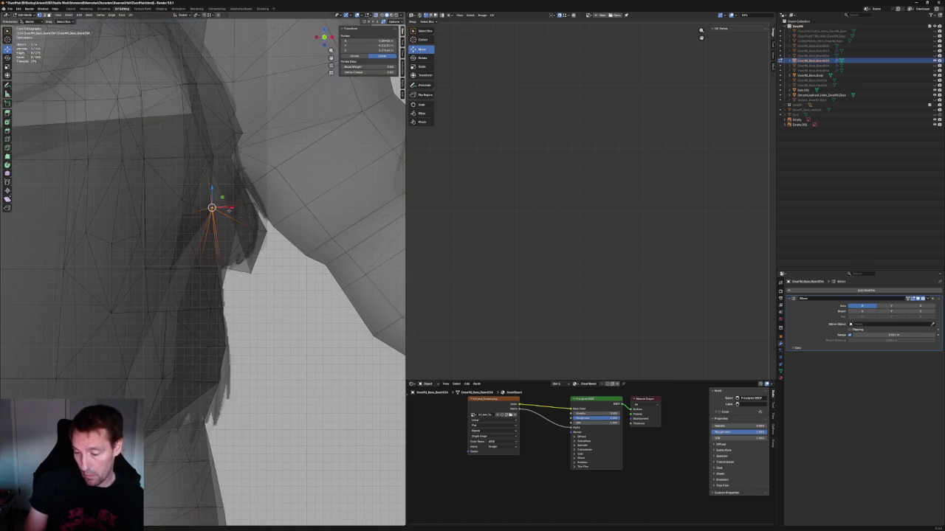
key(g)
key(x)
click(223, 211)
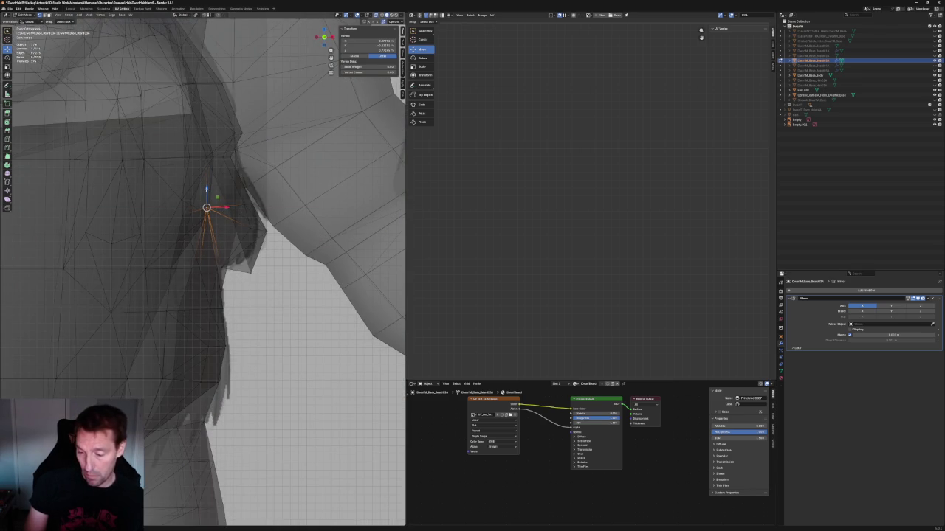
- In side orthographic view, nudge that vertex slightly further left
scroll(206, 210, down, 4)
scroll(207, 248, down, 3)
scroll(205, 257, up, 3)
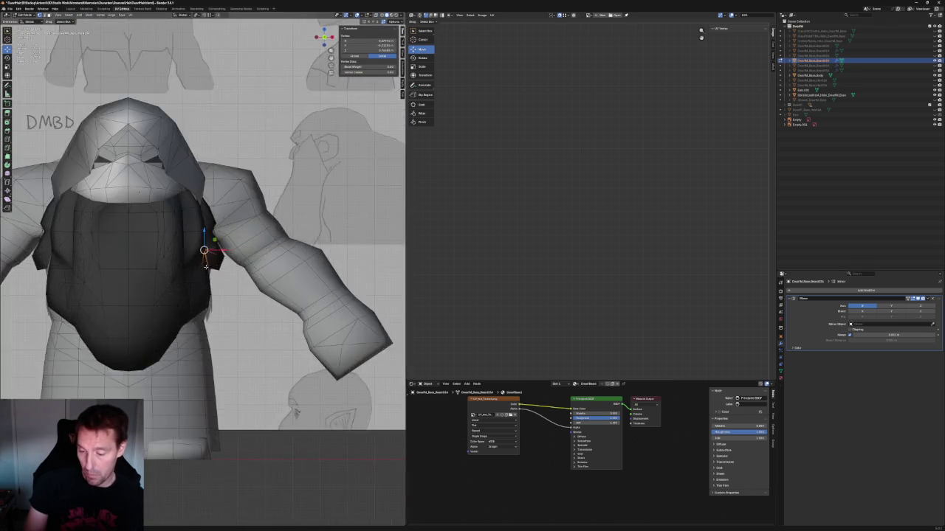
key(KP_3)
scroll(206, 250, up, 3)
scroll(205, 243, up, 3)
scroll(204, 234, up, 3)
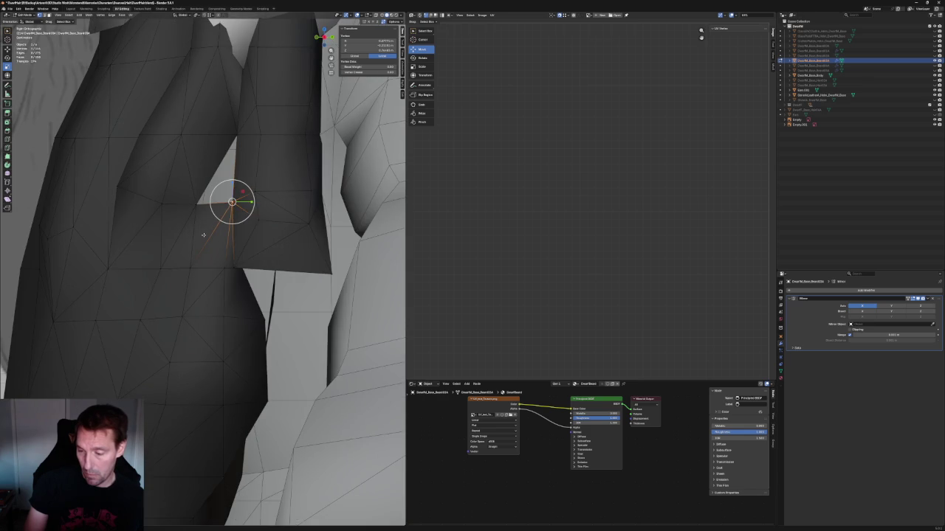
mouse_move(202, 235)
middle_down()
mouse_move(198, 217)
mouse_move(242, 255)
middle_up()
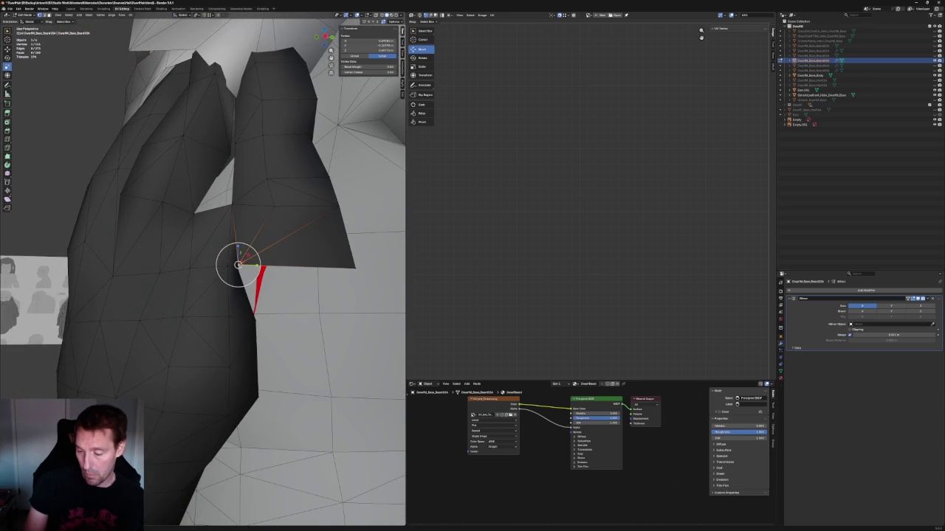
key(g)
click(242, 242)
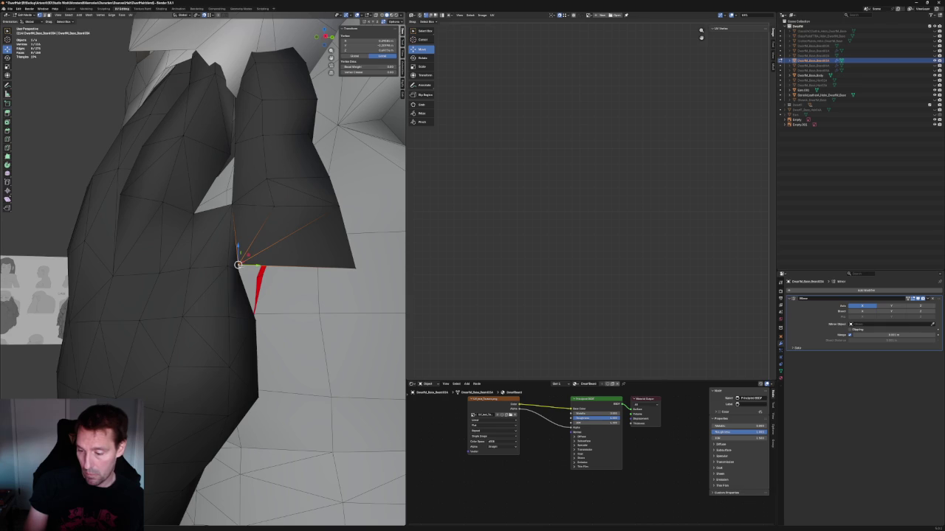
- Select a second vertex and delete the unwanted edge between them
shift+click(232, 209)
key(x)
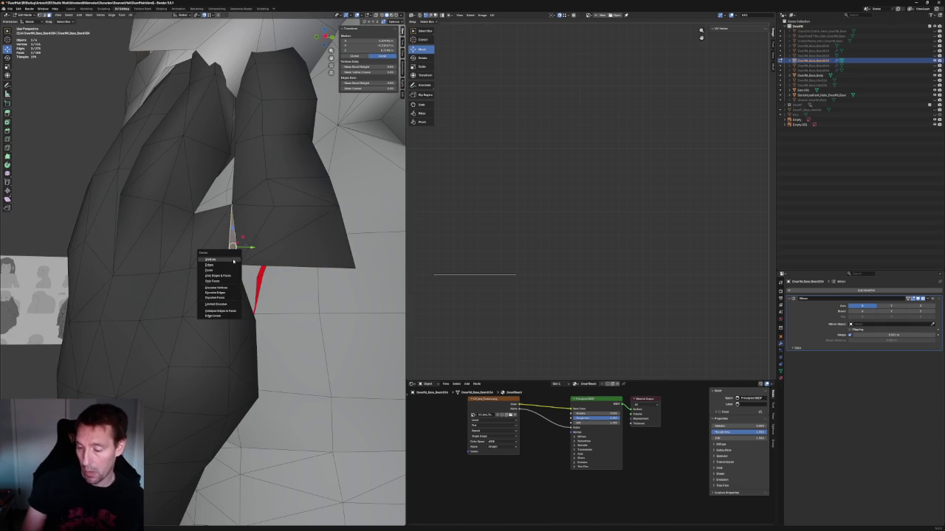
click(223, 276)
scroll(243, 259, up, 2)
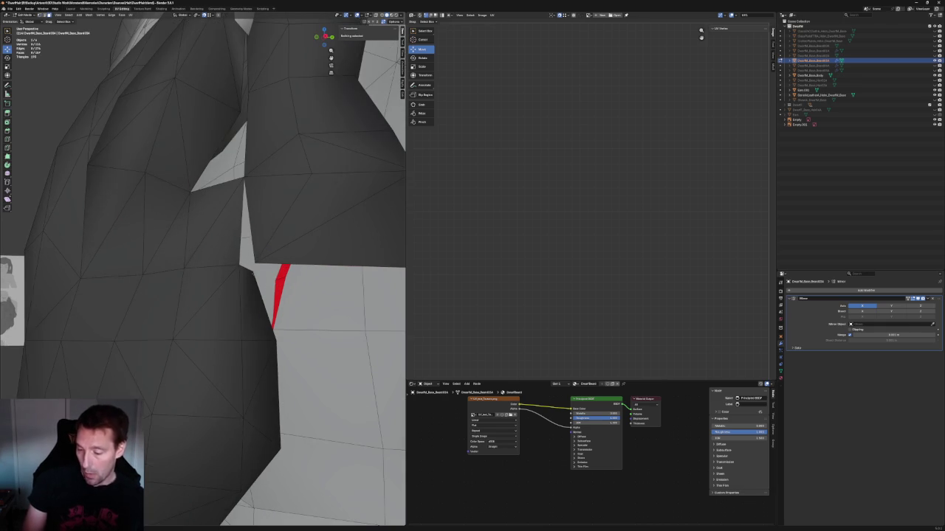
- Slide a beard edge near the arm along Y to close the gap against the body
click(255, 264)
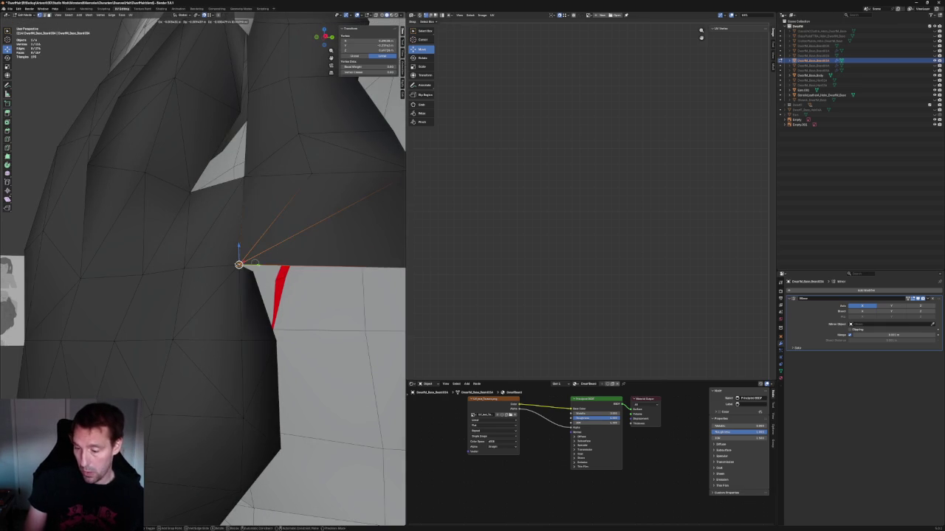
mouse_move(254, 264)
middle_down()
mouse_move(243, 228)
mouse_move(267, 254)
mouse_move(223, 299)
middle_up()
scroll(271, 258, up, 5)
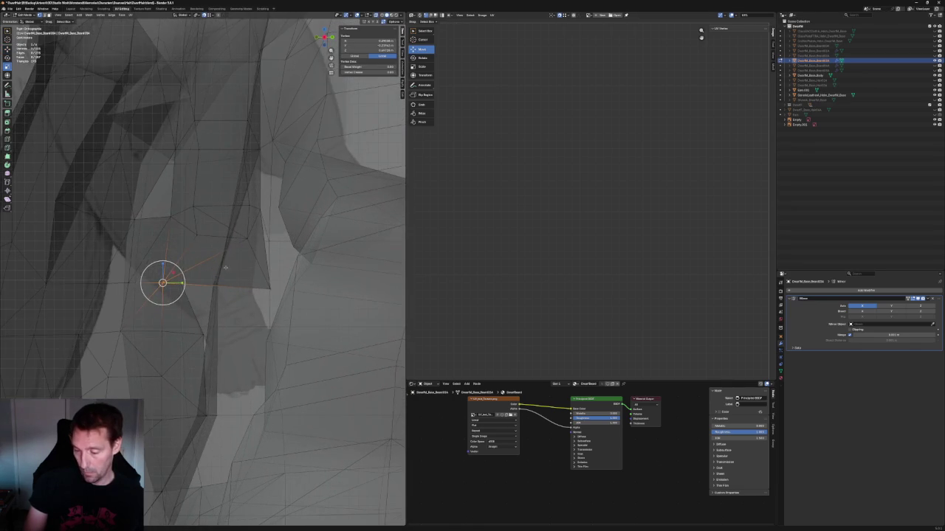
click(223, 298)
drag(231, 285, 234, 284)
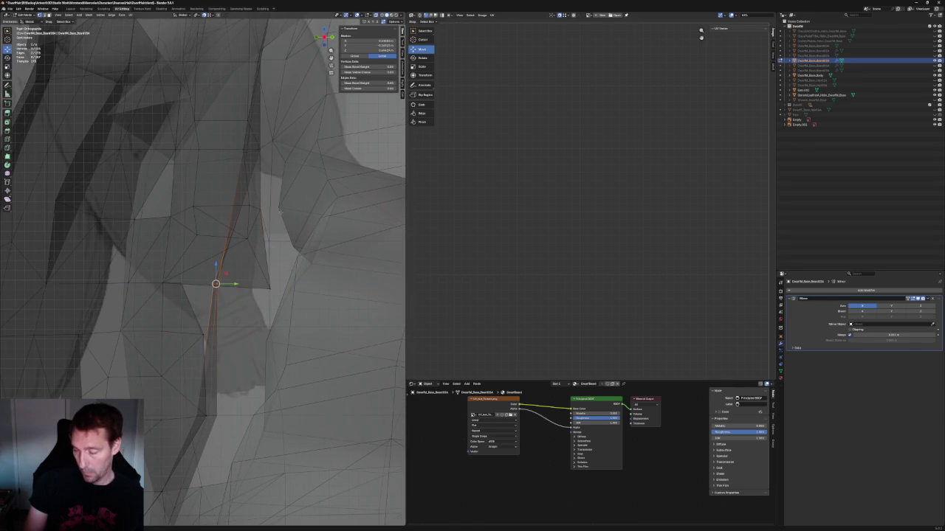